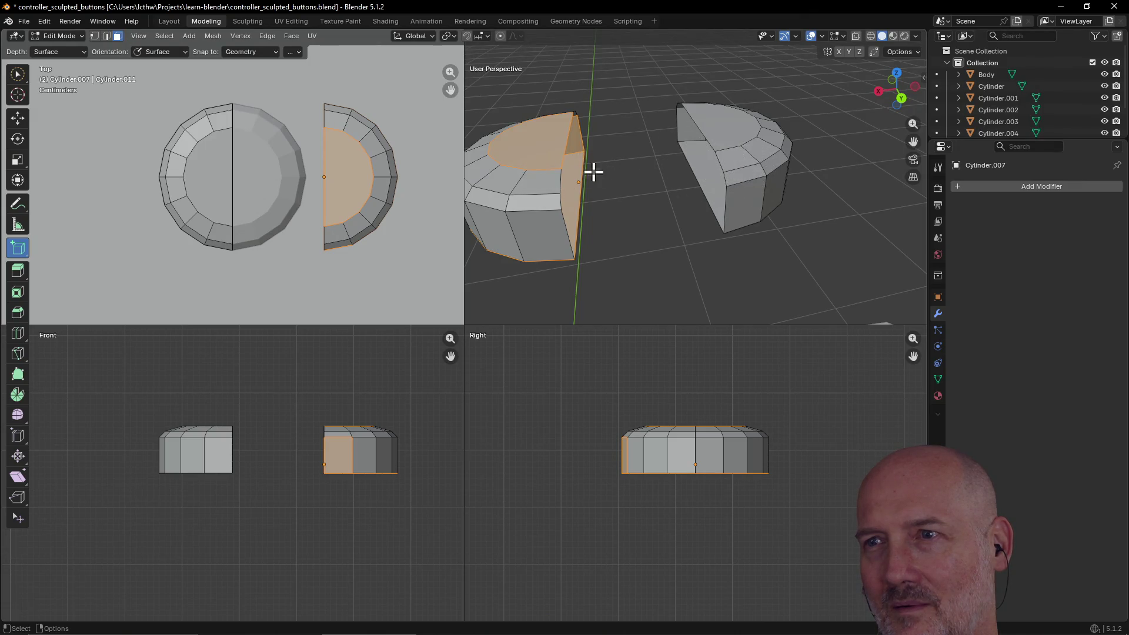
# Clear the selection, switch to Select Circle, and orbit around the two half-cylinders.
pyautogui.hotkey('alt', 'a')
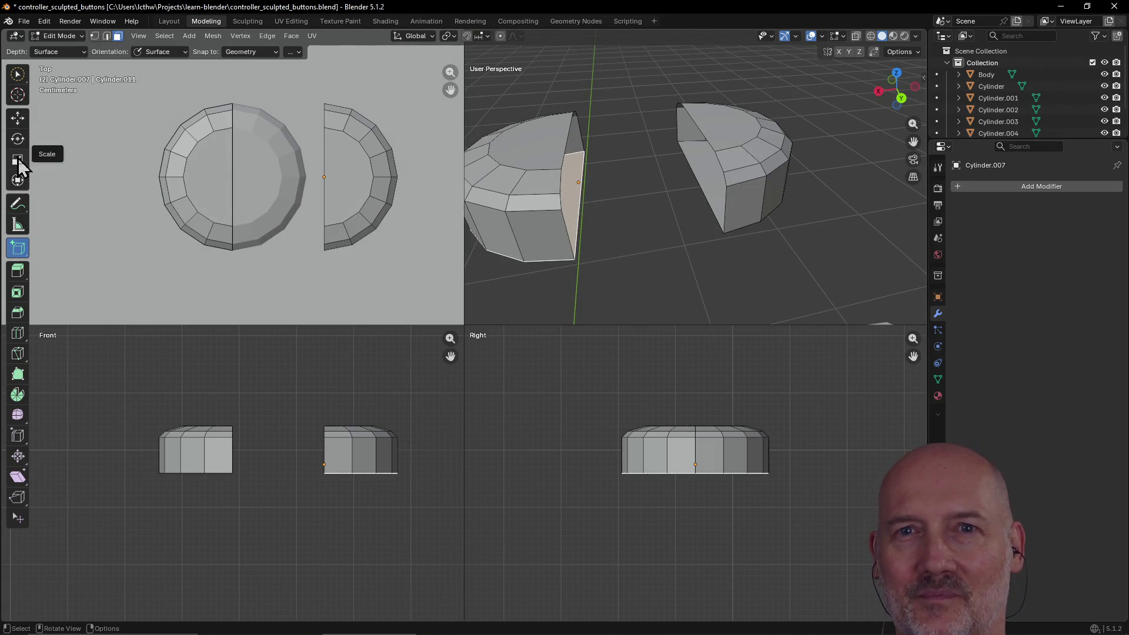
pyautogui.click(18, 73)
pyautogui.moveTo(614, 203)
pyautogui.mouseDown(button='middle')
pyautogui.moveTo(598, 234)
pyautogui.moveTo(740, 169)
pyautogui.moveTo(608, 176)
pyautogui.moveTo(618, 151)
pyautogui.moveTo(723, 151)
pyautogui.moveTo(608, 196)
pyautogui.moveTo(658, 163)
pyautogui.moveTo(791, 151)
pyautogui.moveTo(678, 229)
pyautogui.moveTo(690, 131)
pyautogui.moveTo(628, 192)
pyautogui.moveTo(645, 192)
pyautogui.moveTo(655, 229)
pyautogui.mouseUp(button='middle')
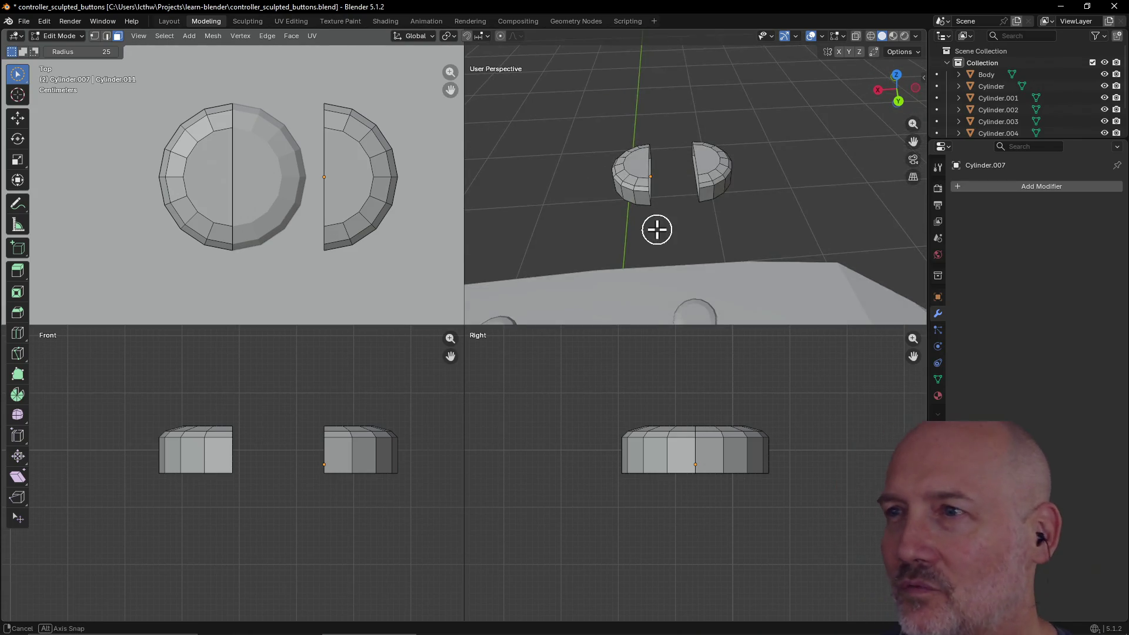
pyautogui.scroll(5, 678, 190)
pyautogui.moveTo(675, 187)
pyautogui.mouseDown(button='middle')
pyautogui.moveTo(698, 166)
pyautogui.moveTo(655, 191)
pyautogui.moveTo(571, 199)
pyautogui.moveTo(607, 182)
pyautogui.moveTo(594, 201)
pyautogui.mouseUp(button='middle')
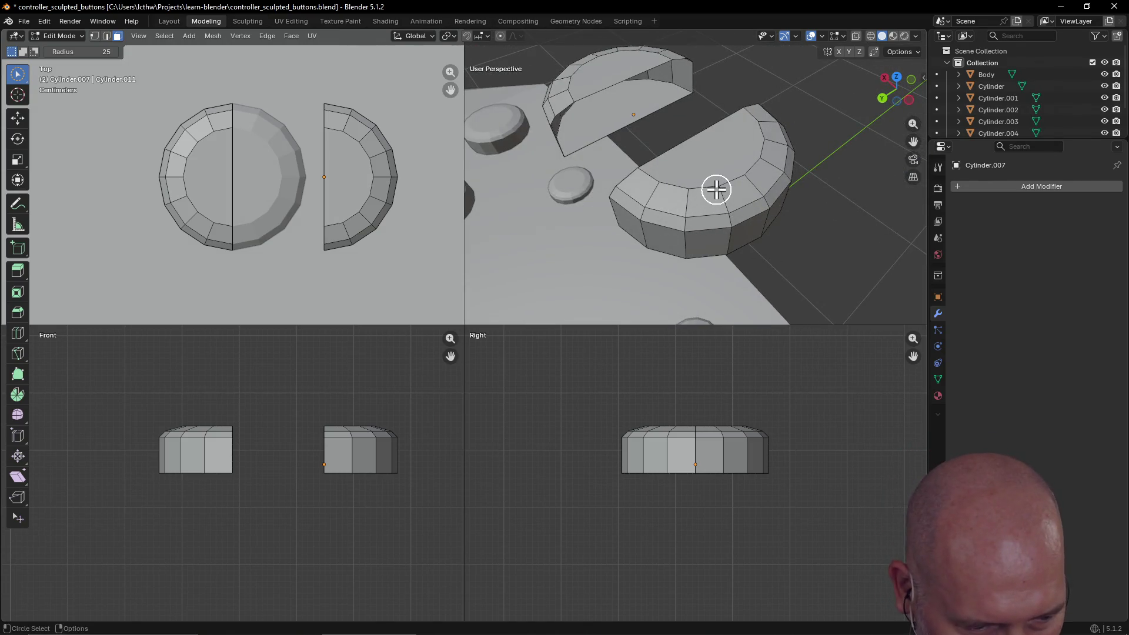
pyautogui.moveTo(715, 191)
pyautogui.mouseDown(button='middle')
pyautogui.moveTo(802, 184)
pyautogui.moveTo(665, 184)
pyautogui.moveTo(761, 154)
pyautogui.moveTo(642, 202)
pyautogui.mouseUp(button='middle')
# Select a half-cylinder side face, view it from a lower side angle, then deselect it.
pyautogui.click(575, 217)
pyautogui.moveTo(576, 218)
pyautogui.mouseDown(button='middle')
pyautogui.moveTo(615, 169)
pyautogui.moveTo(676, 270)
pyautogui.moveTo(613, 258)
pyautogui.mouseUp(button='middle')
pyautogui.click(720, 245)
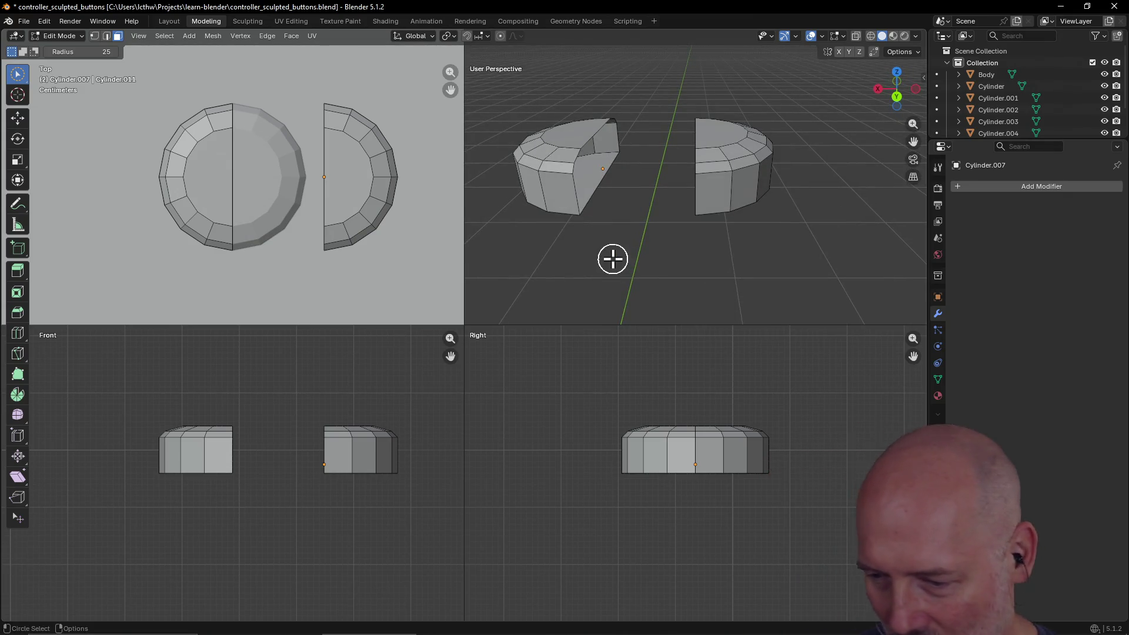
pyautogui.hotkey('alt', 'Tab')
pyautogui.hotkey('alt', 'Tab')
pyautogui.hotkey('alt', 'Tab')
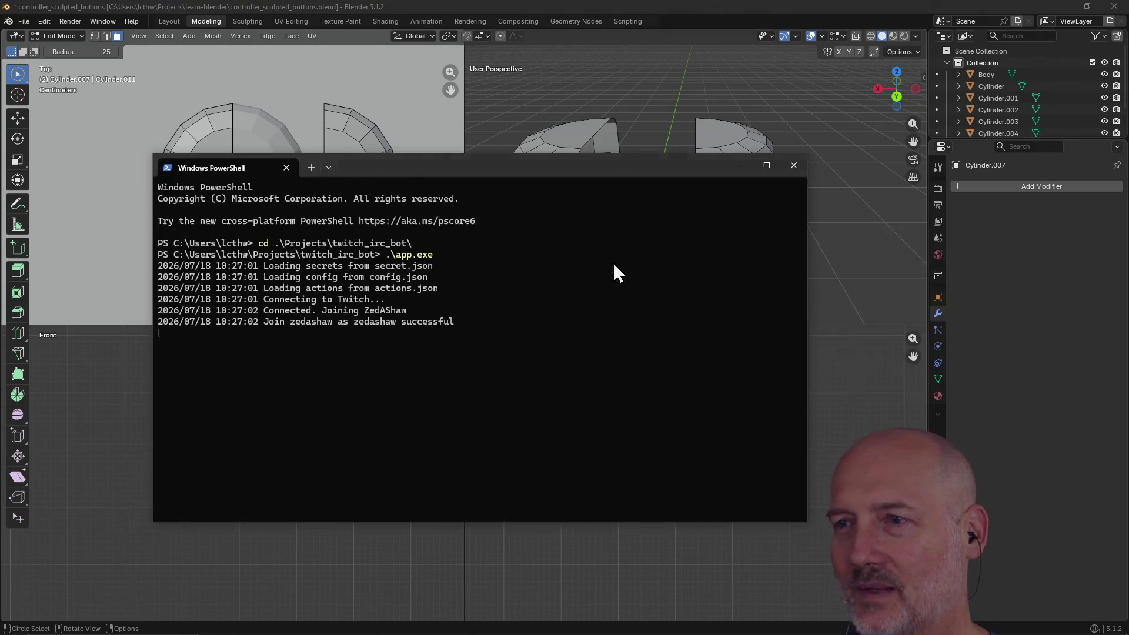
# Stop the bot, set config.json's today message to 'Modeling a Gamsir game controller', and rerun it.
pyautogui.hotkey('ctrl', 'c')
pyautogui.write('vim .\\config.json')
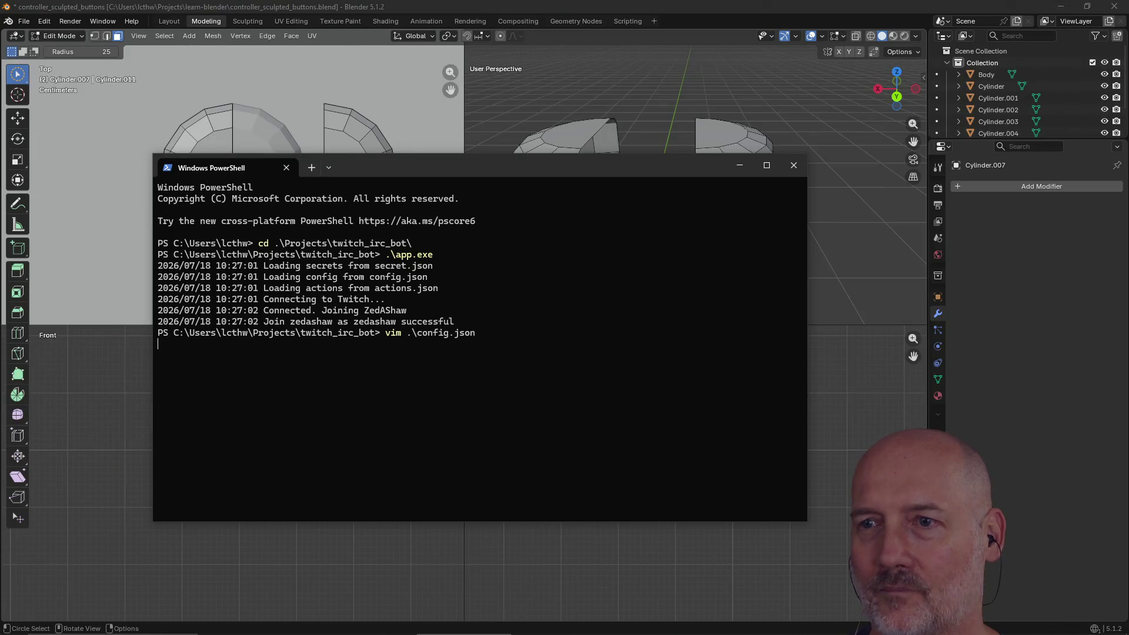
pyautogui.write('/today')
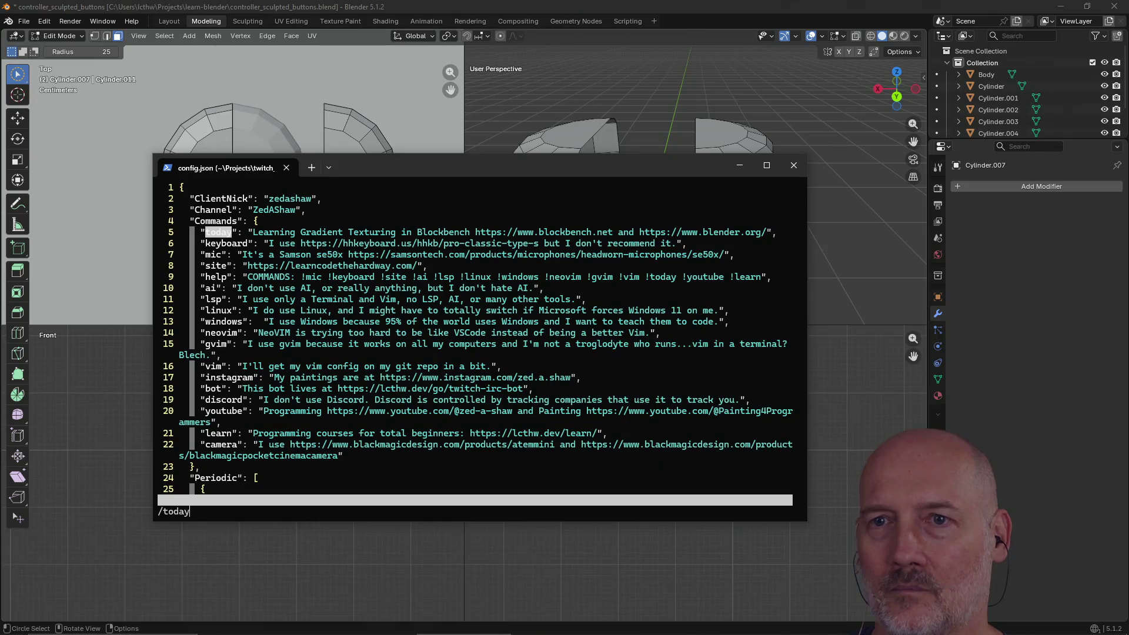
pyautogui.press('"')
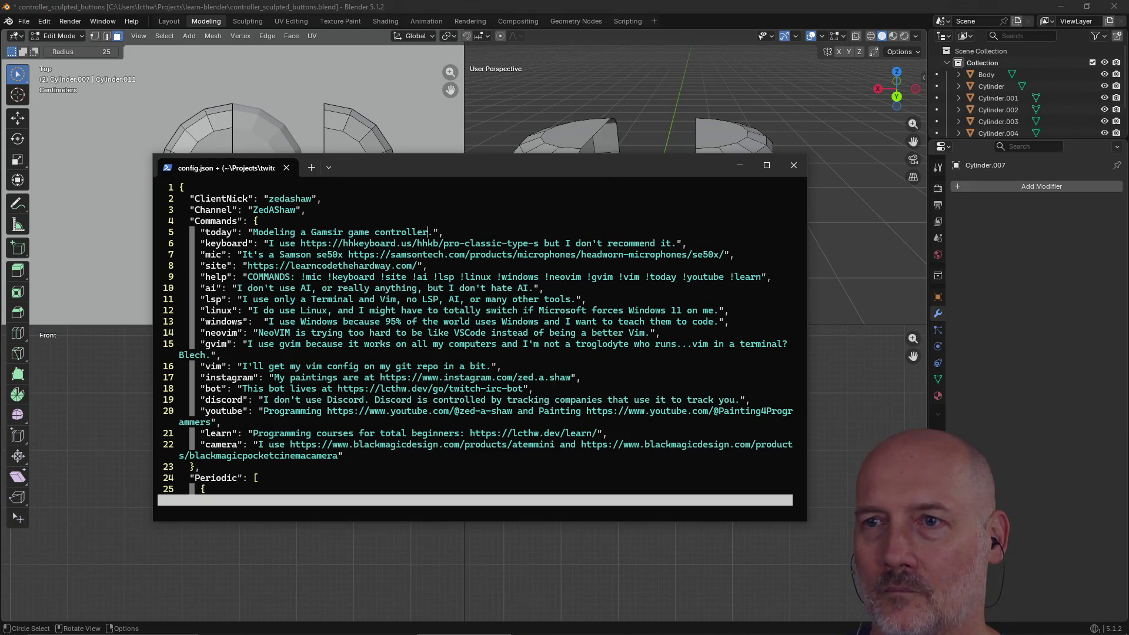
pyautogui.write(':wq')
pyautogui.press('Return')
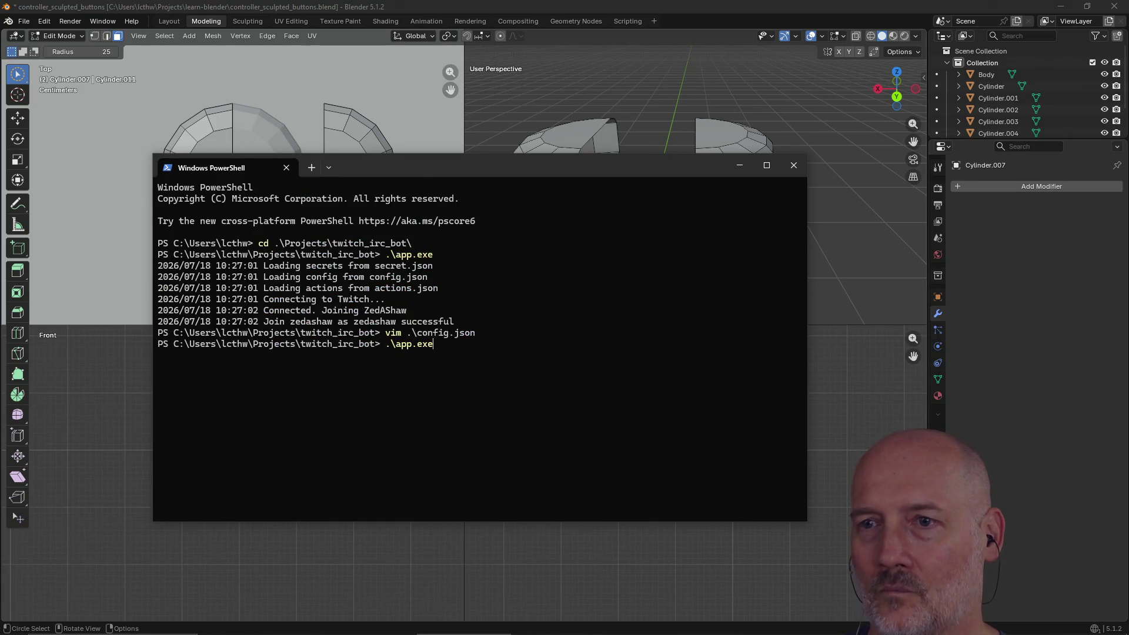
pyautogui.press('Return')
# Return to Blender, then zoom, frame and orbit the two selected half-cylinders.
pyautogui.click(585, 2)
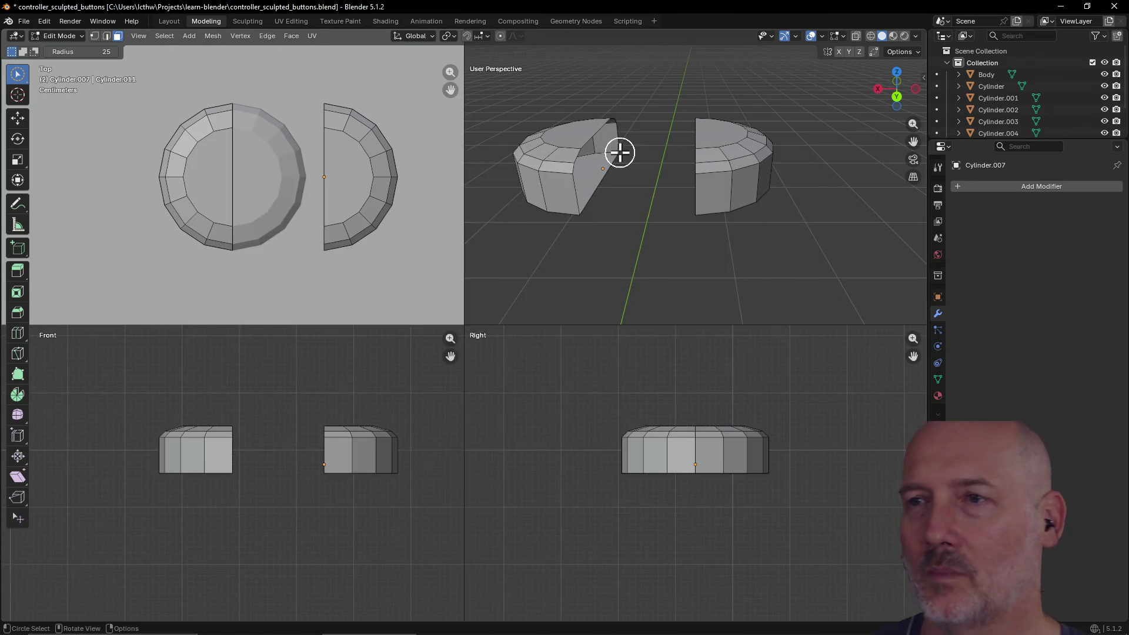
pyautogui.scroll(-6, 620, 153)
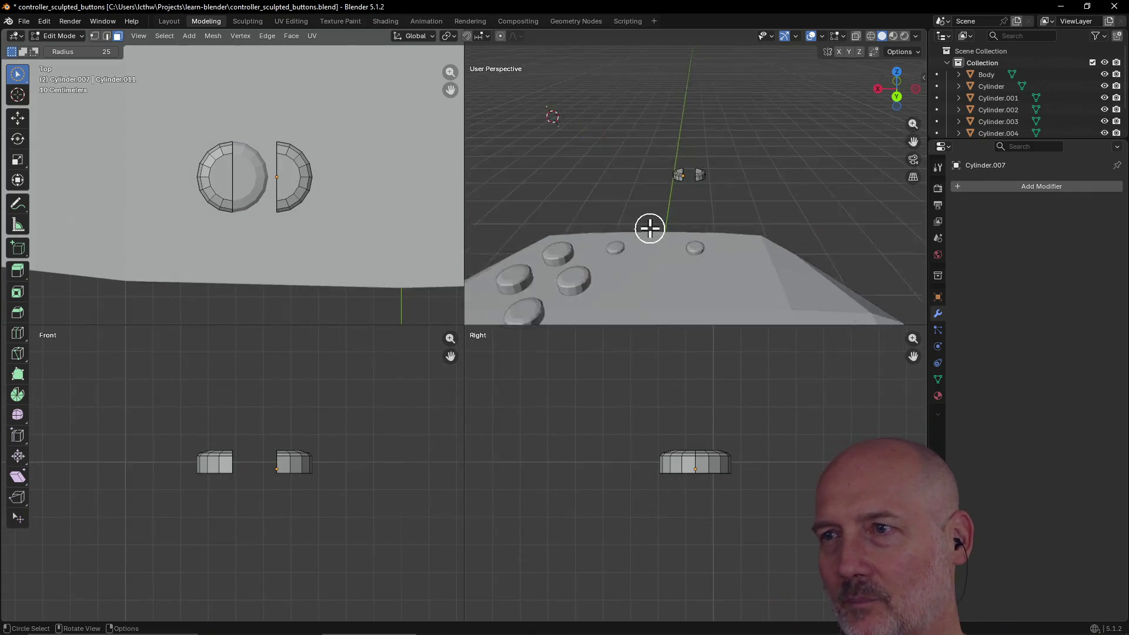
pyautogui.press('KP_Decimal')
pyautogui.moveTo(650, 227)
pyautogui.mouseDown(button='middle')
pyautogui.moveTo(666, 222)
pyautogui.moveTo(675, 277)
pyautogui.moveTo(648, 282)
pyautogui.moveTo(627, 252)
pyautogui.moveTo(528, 279)
pyautogui.mouseUp(button='middle')
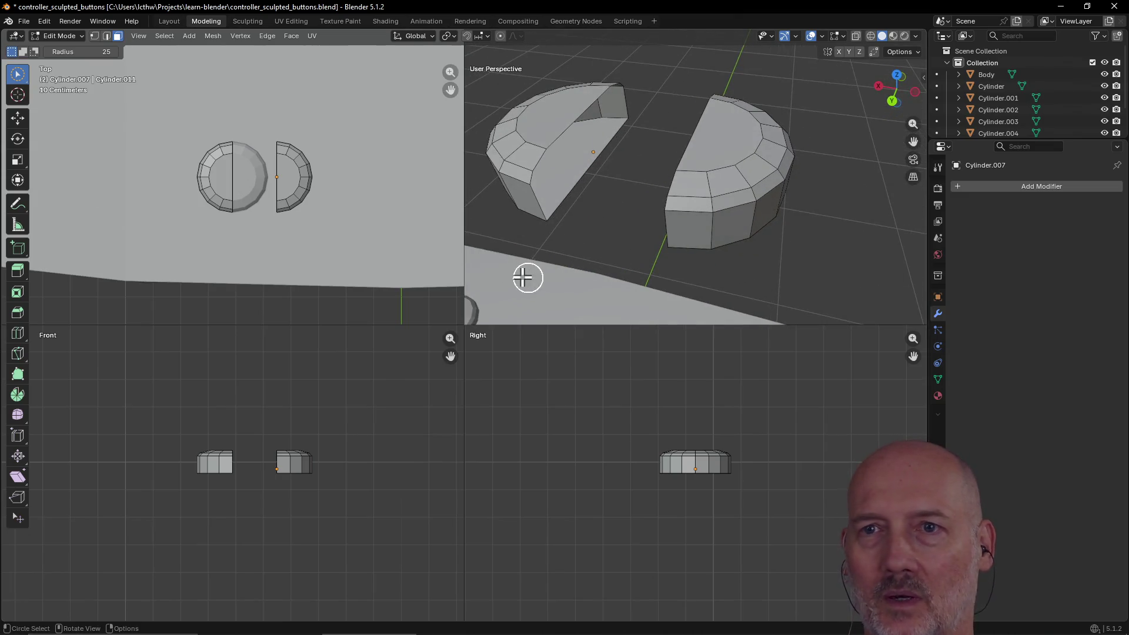
pyautogui.hotkey('alt', 'Tab')
pyautogui.hotkey('alt', 'Tab')
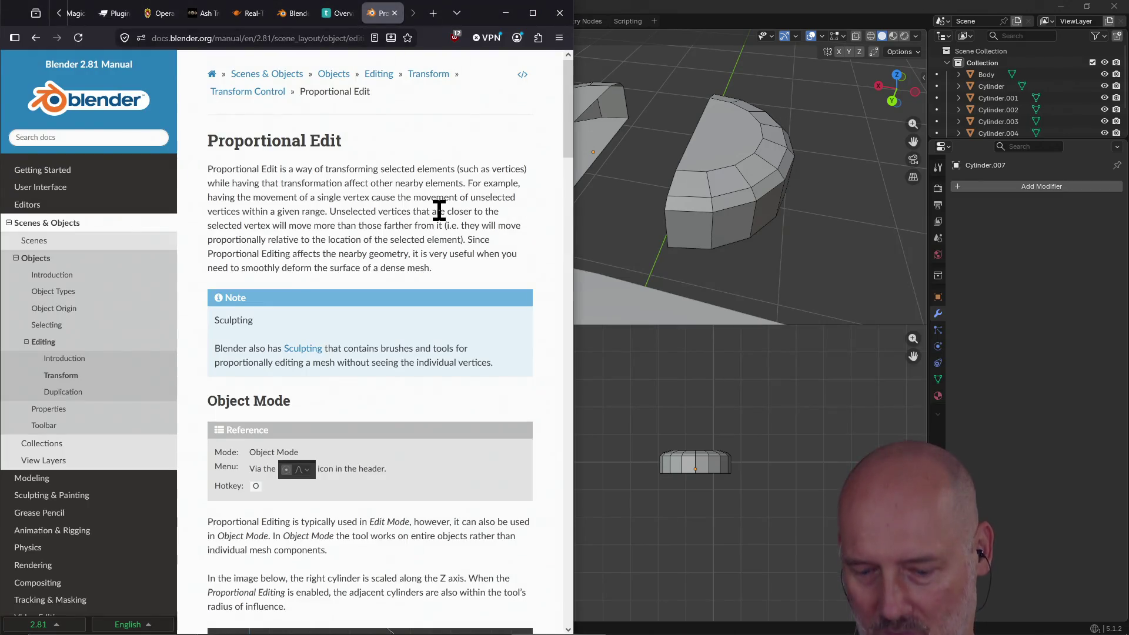
# Search Google for 'blender connect two vertices' in a new tab.
pyautogui.hotkey('ctrl', 't')
pyautogui.write('blender connt')
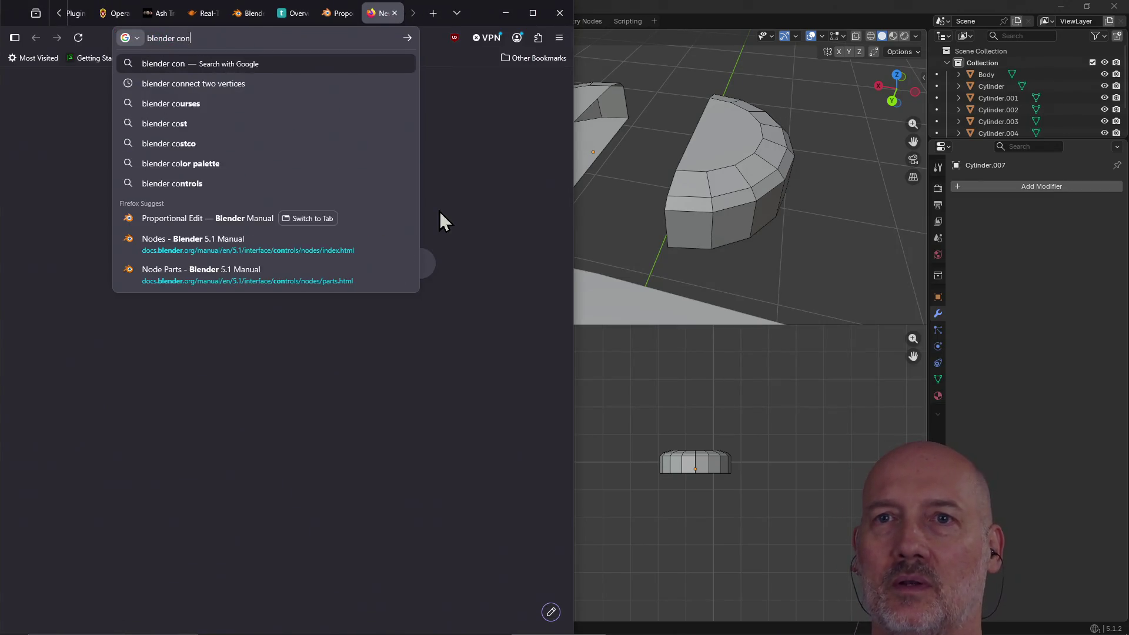
pyautogui.press('BackSpace')
pyautogui.write('ect two v')
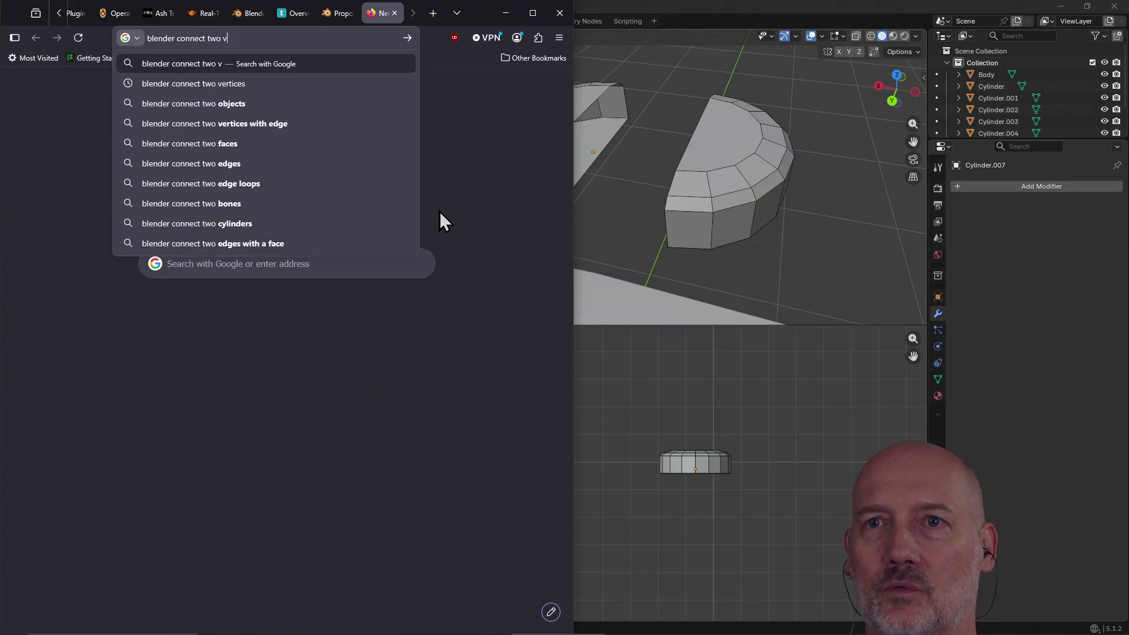
pyautogui.write('ertices')
pyautogui.press('Return')
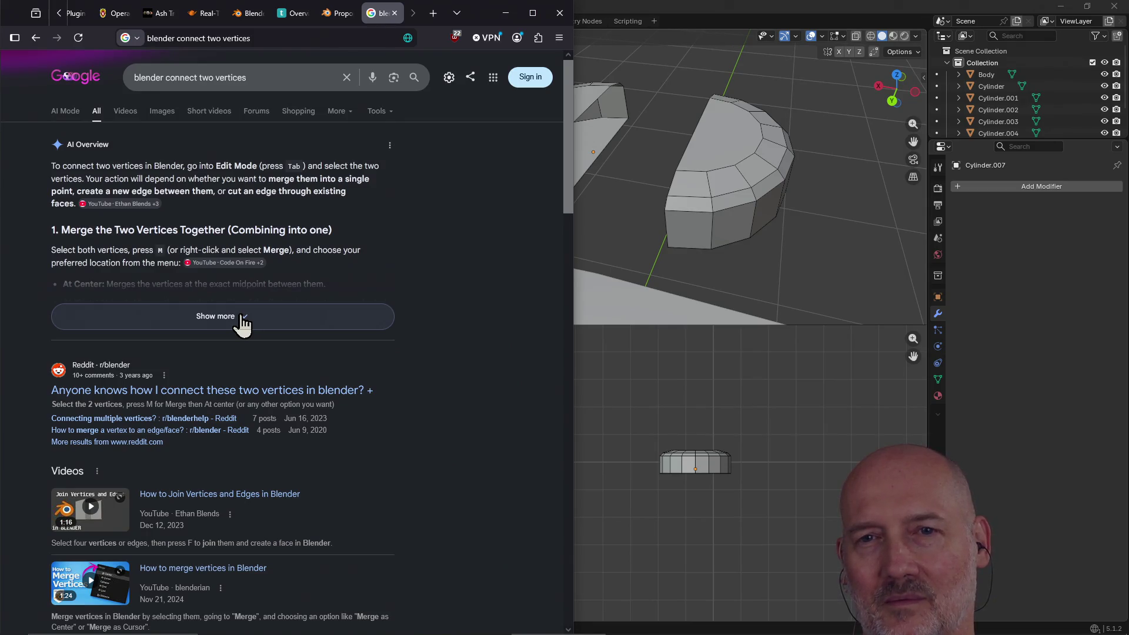
# Read the expanded AI overview answer, close the tab and return to Blender.
pyautogui.click(241, 318)
pyautogui.moveTo(337, 315)
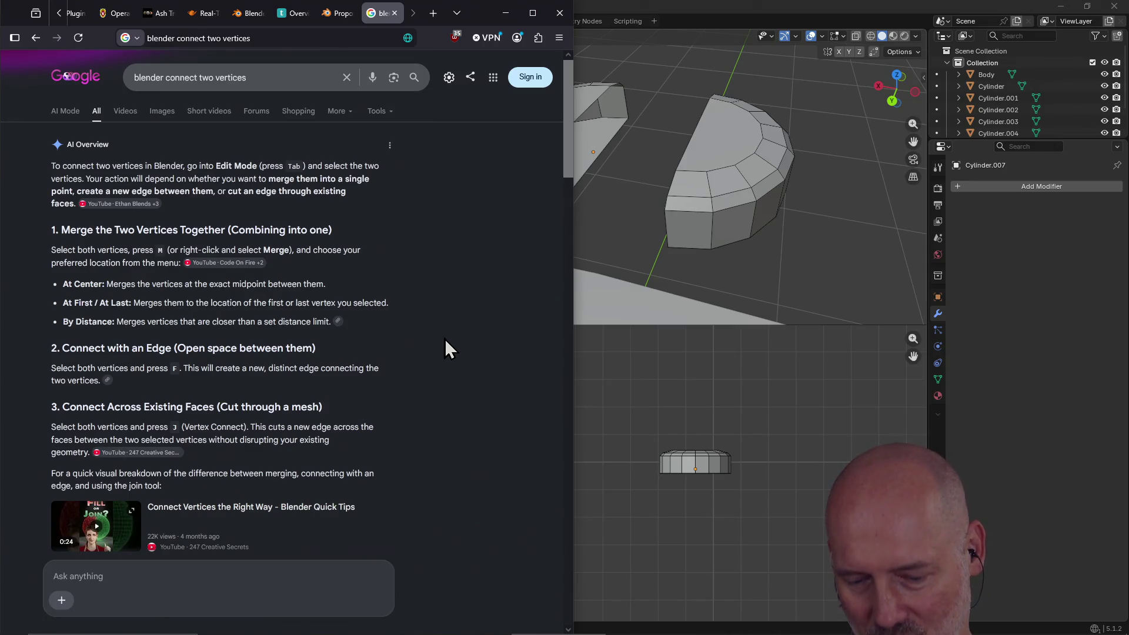
pyautogui.hotkey('ctrl', 'w')
pyautogui.click(663, 11)
pyautogui.moveTo(554, 118)
pyautogui.mouseDown(button='middle')
pyautogui.moveTo(588, 126)
pyautogui.moveTo(537, 168)
pyautogui.moveTo(555, 193)
pyautogui.mouseUp(button='middle')
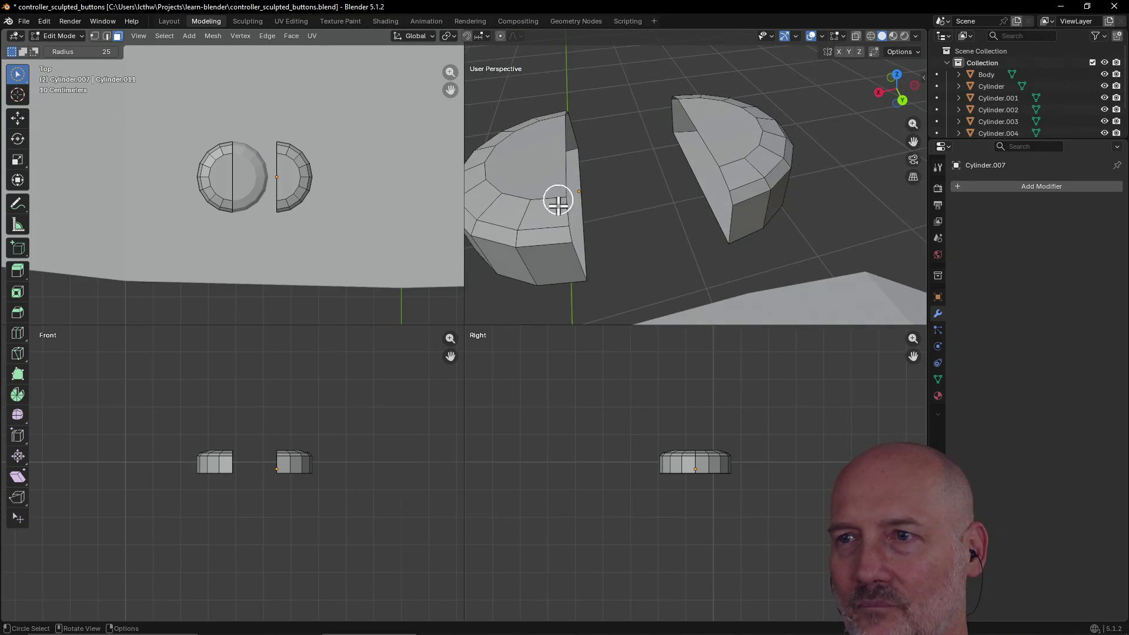
# Switch to vertex selection in a single full-size perspective viewport around the half-cylinders.
pyautogui.click(568, 228)
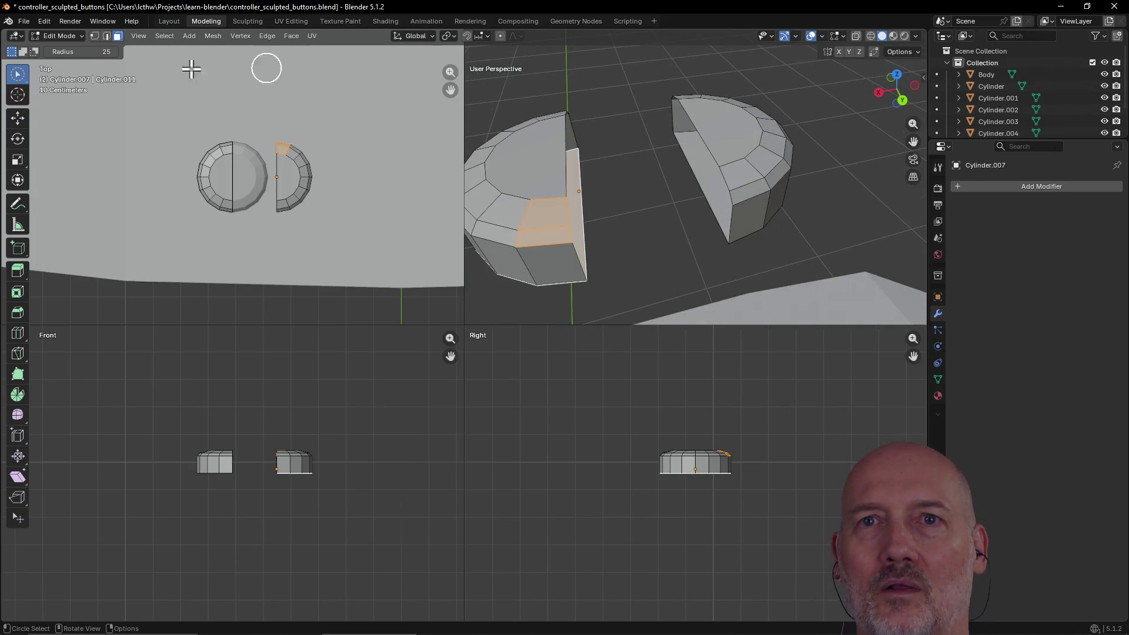
pyautogui.click(93, 40)
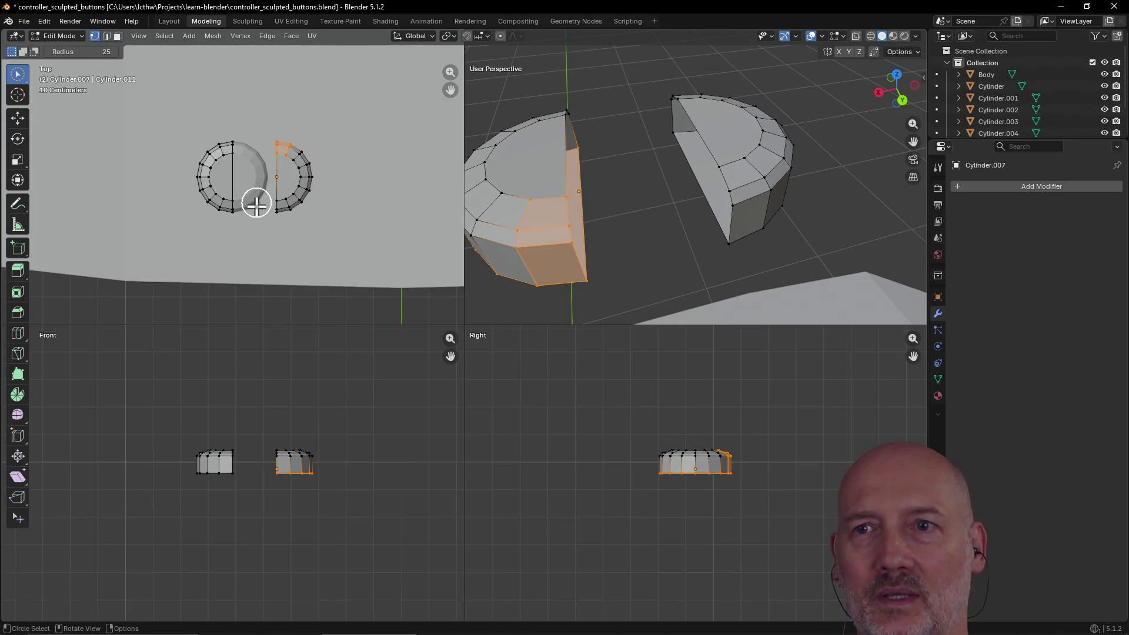
pyautogui.hotkey('ctrl', 'alt', 'q')
pyautogui.moveTo(415, 307)
pyautogui.mouseDown(button='middle')
pyautogui.moveTo(315, 373)
pyautogui.moveTo(365, 340)
pyautogui.moveTo(263, 379)
pyautogui.mouseUp(button='middle')
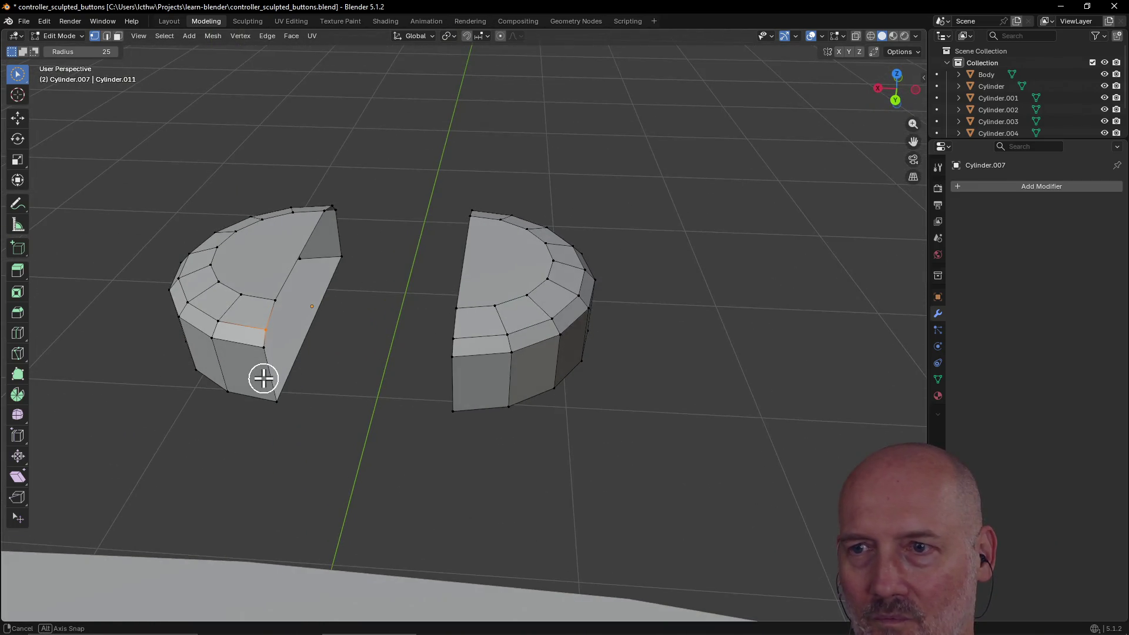
# Select rim vertices on both halves, fill a bridging face across the gap, and inspect it.
pyautogui.keyDown('shift'); pyautogui.click(442, 335); pyautogui.keyUp('shift')
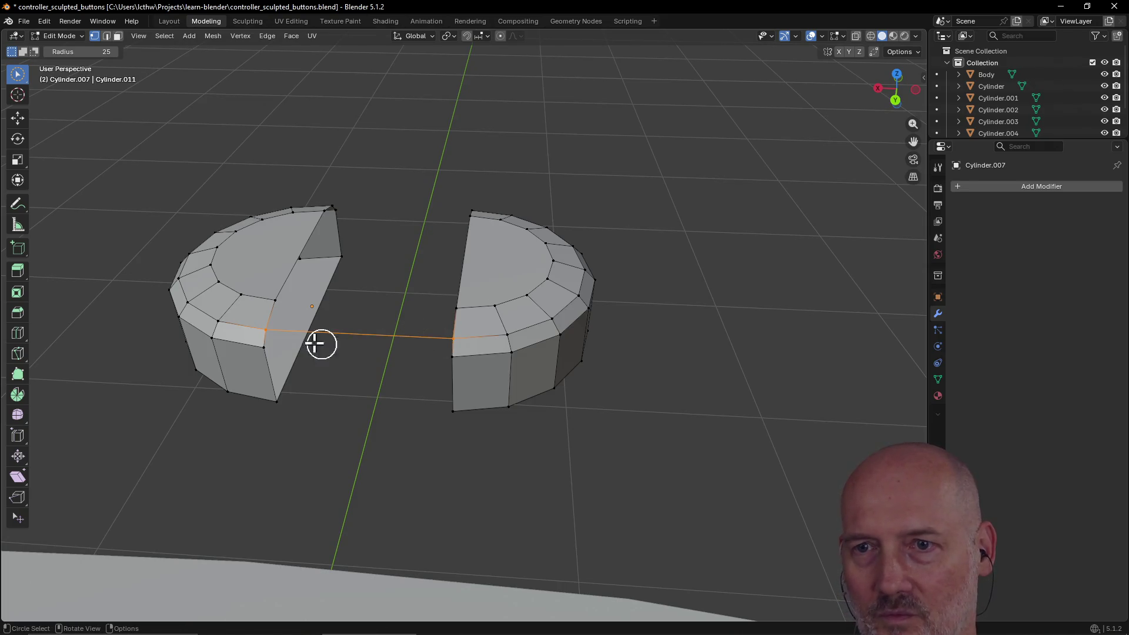
pyautogui.click(272, 348)
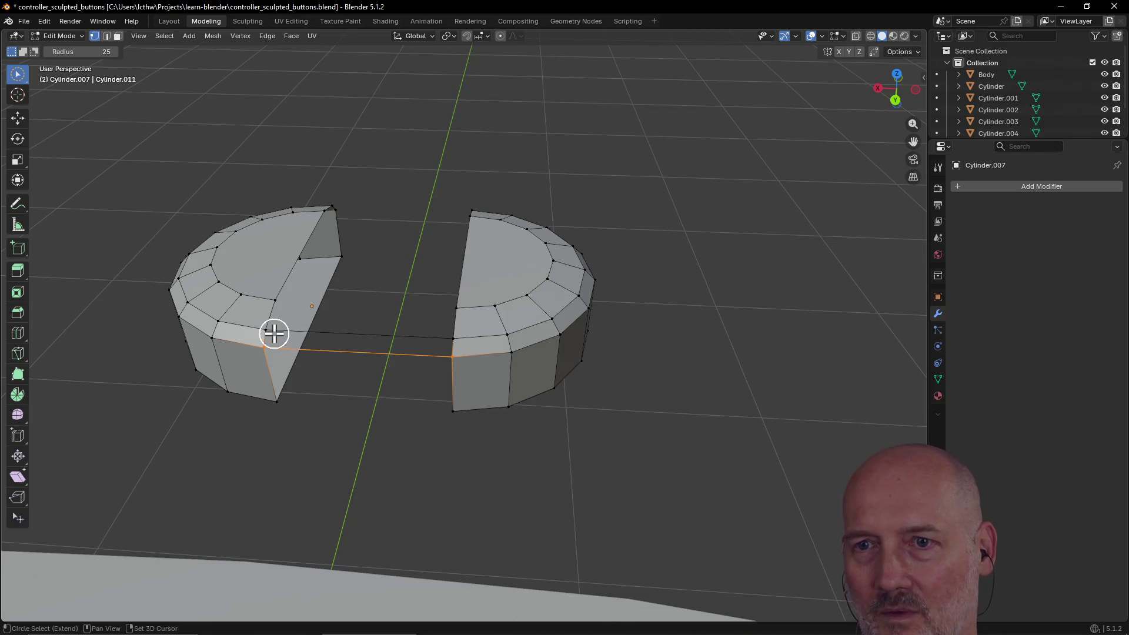
pyautogui.keyDown('shift'); pyautogui.click(442, 336); pyautogui.keyUp('shift')
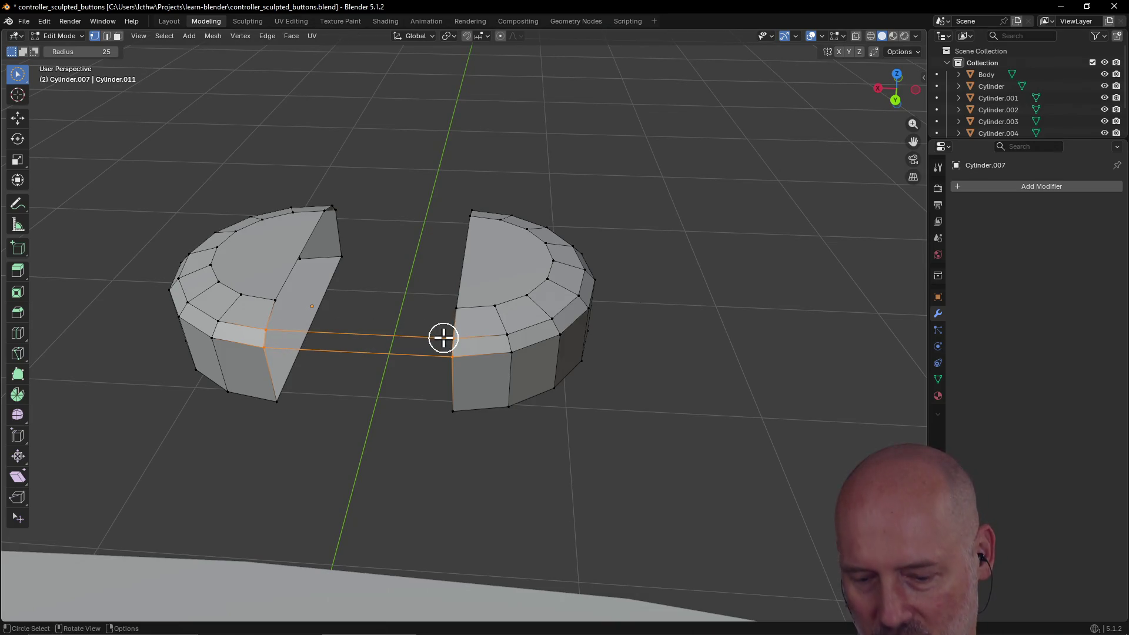
pyautogui.press('f')
pyautogui.click(418, 395)
pyautogui.moveTo(418, 396); pyautogui.dragTo(429, 368, button='middle')
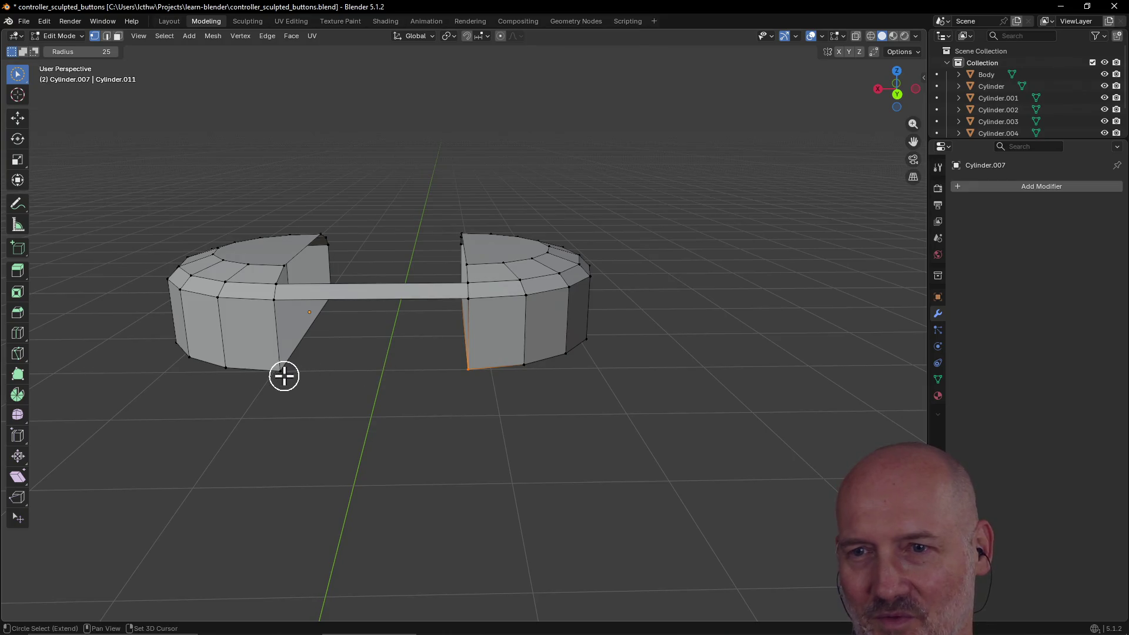
pyautogui.moveTo(284, 376)
pyautogui.mouseDown(button='middle')
pyautogui.moveTo(323, 360)
pyautogui.moveTo(293, 381)
pyautogui.mouseUp(button='middle')
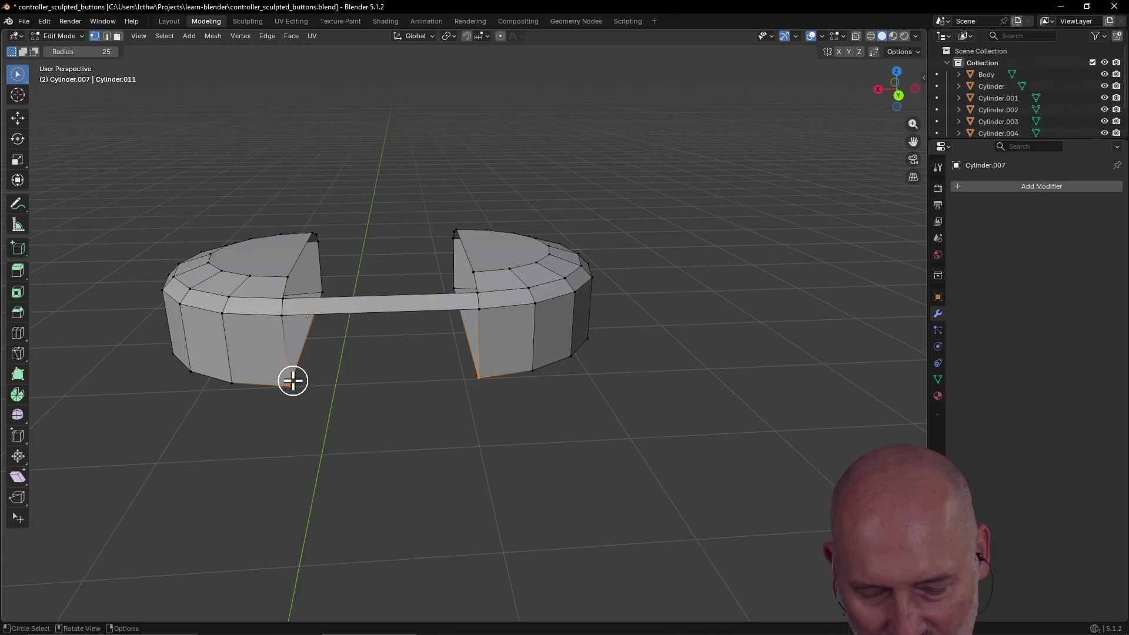
pyautogui.moveTo(354, 368)
pyautogui.mouseDown(button='middle')
pyautogui.moveTo(446, 345)
pyautogui.moveTo(559, 370)
pyautogui.moveTo(574, 394)
pyautogui.moveTo(616, 394)
pyautogui.mouseUp(button='middle')
# Join two vertex pairs across the cut walls with new edges.
pyautogui.click(628, 383)
pyautogui.keyDown('shift'); pyautogui.click(442, 348); pyautogui.keyUp('shift')
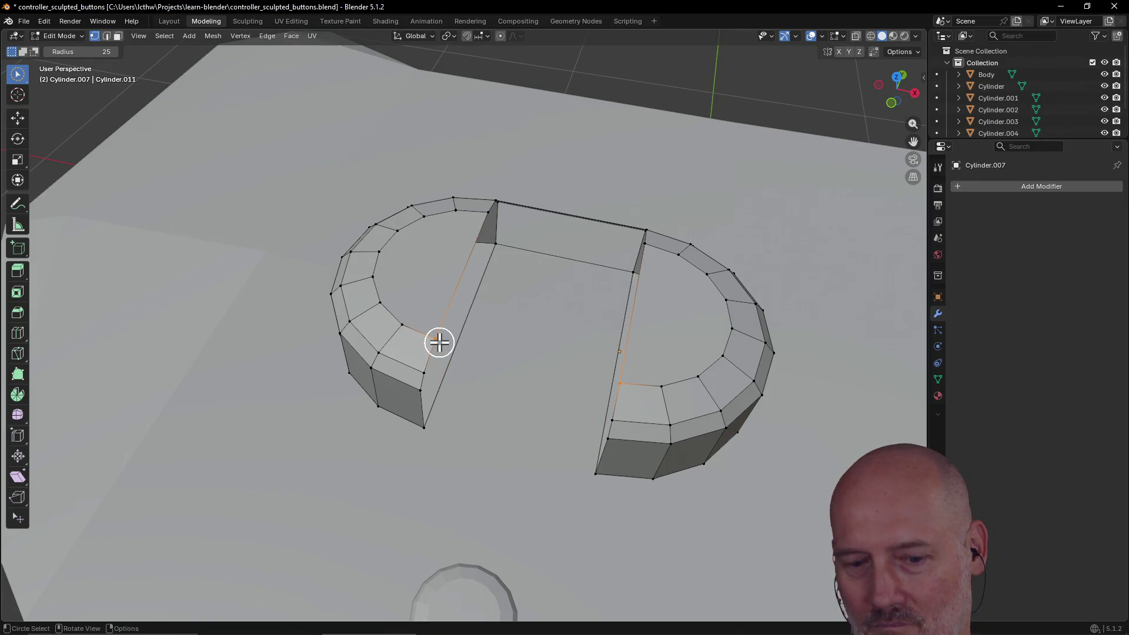
pyautogui.press('f')
pyautogui.click(616, 411)
pyautogui.keyDown('shift'); pyautogui.click(435, 373); pyautogui.keyUp('shift')
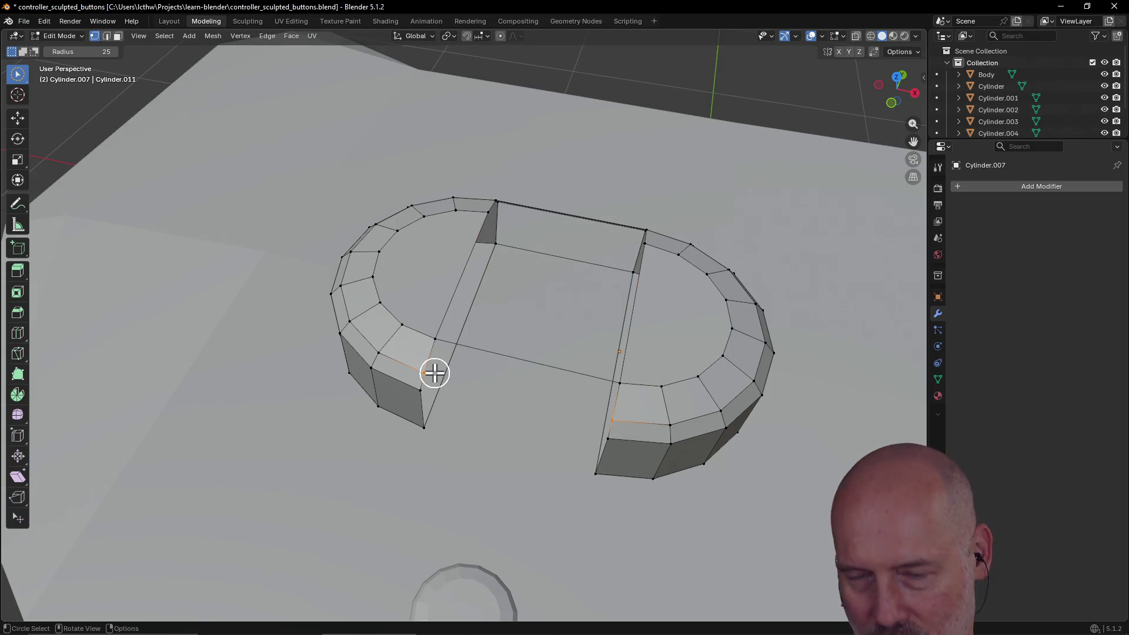
pyautogui.press('f')
# Select the lower corner vertices and the edges around the gap, then clear the selection.
pyautogui.click(599, 435)
pyautogui.keyDown('shift'); pyautogui.click(425, 399); pyautogui.keyUp('shift')
pyautogui.click(594, 474)
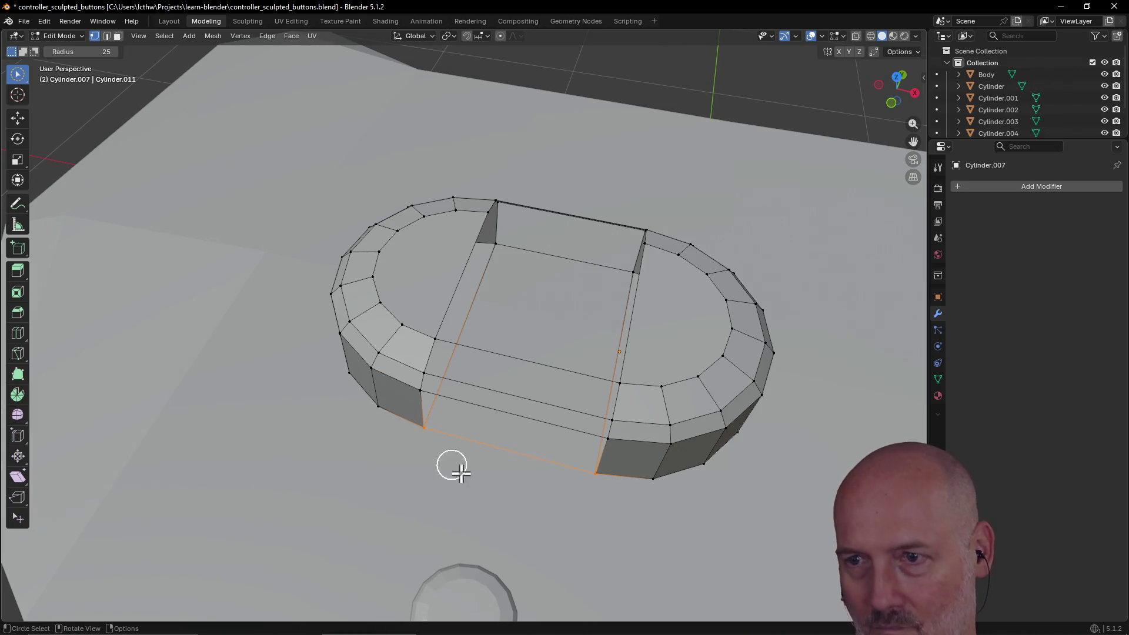
pyautogui.moveTo(468, 489)
pyautogui.mouseDown(button='middle')
pyautogui.moveTo(484, 365)
pyautogui.moveTo(452, 333)
pyautogui.moveTo(454, 448)
pyautogui.moveTo(504, 390)
pyautogui.moveTo(501, 408)
pyautogui.moveTo(448, 390)
pyautogui.mouseUp(button='middle')
pyautogui.moveTo(410, 327)
pyautogui.mouseDown(button='middle')
pyautogui.moveTo(547, 316)
pyautogui.moveTo(458, 315)
pyautogui.moveTo(425, 300)
pyautogui.mouseUp(button='middle')
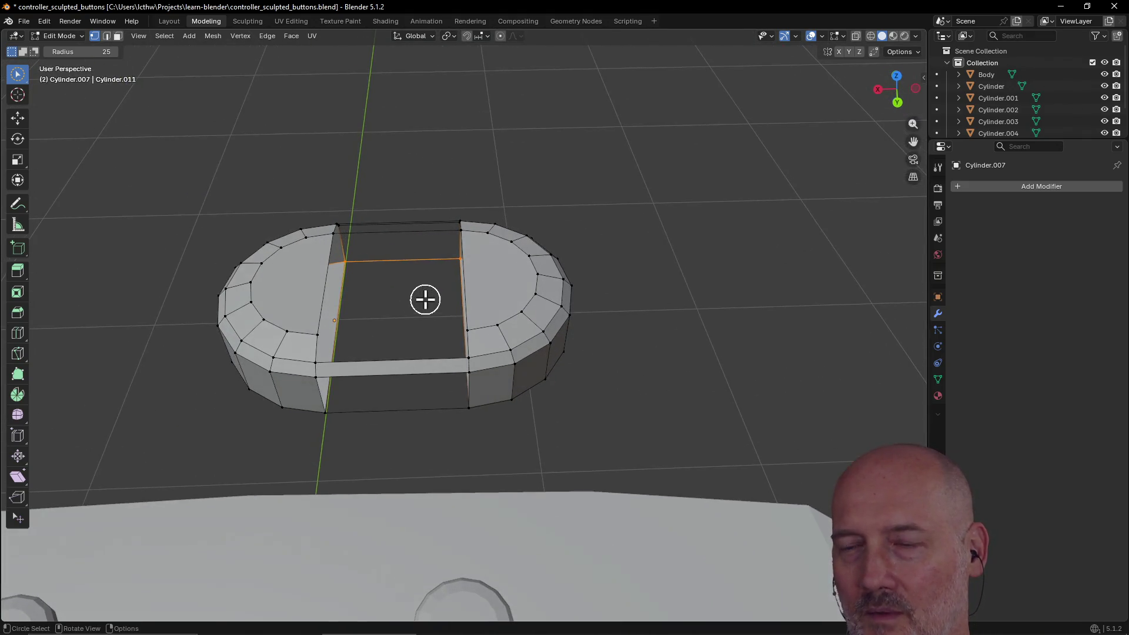
pyautogui.moveTo(456, 220)
pyautogui.mouseDown()
pyautogui.moveTo(464, 383)
pyautogui.moveTo(426, 411)
pyautogui.moveTo(335, 410)
pyautogui.mouseUp()
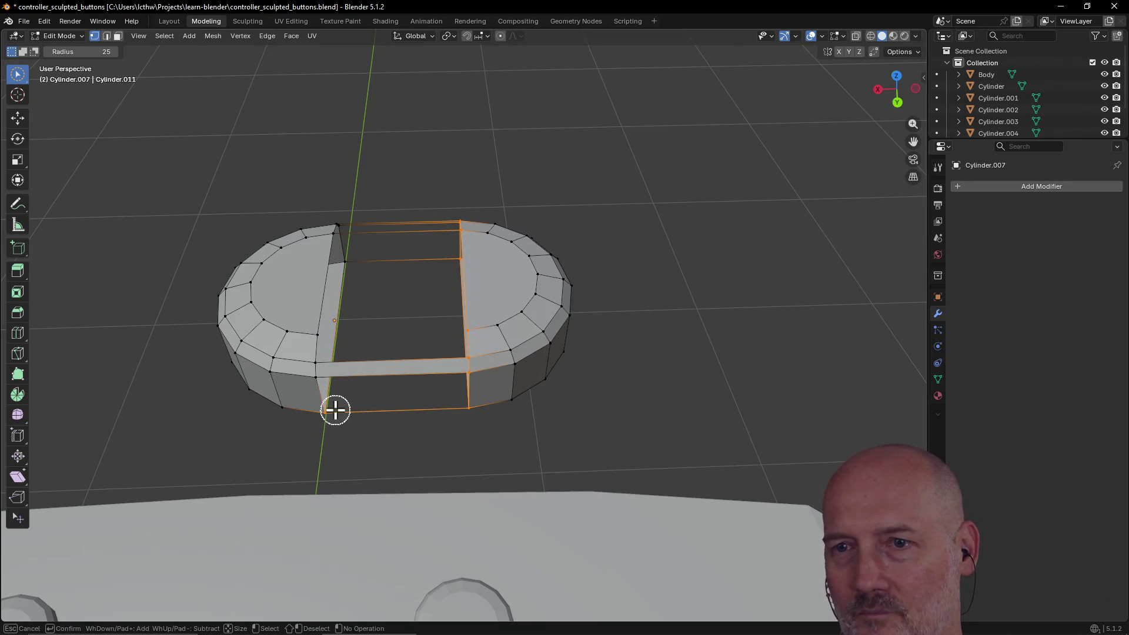
pyautogui.press('Escape')
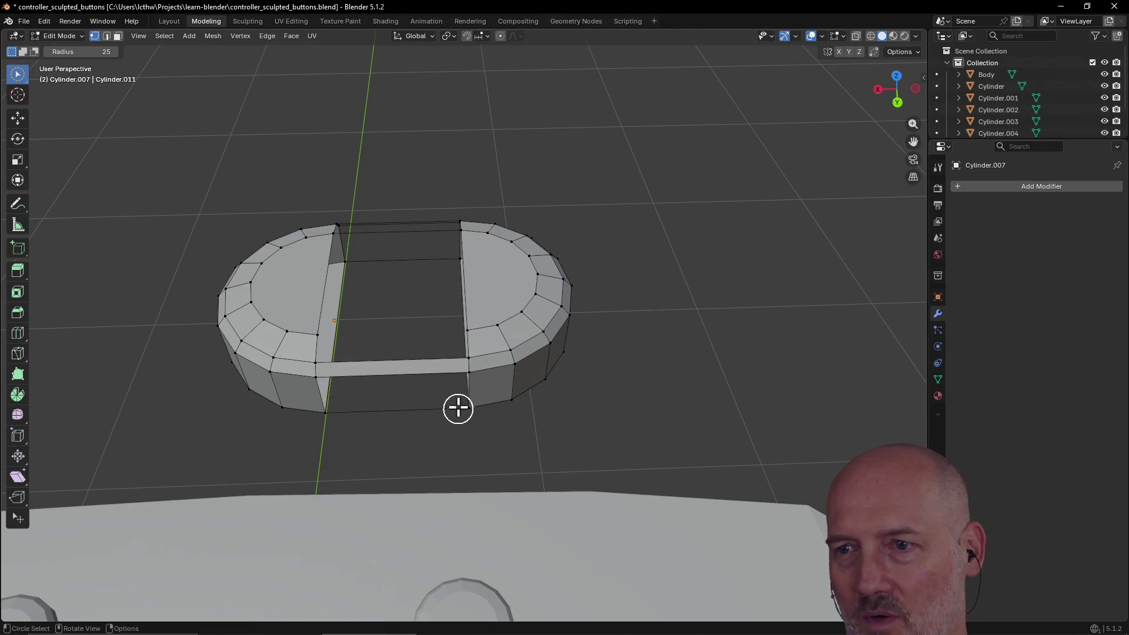
pyautogui.moveTo(458, 411); pyautogui.dragTo(466, 345, button='middle')
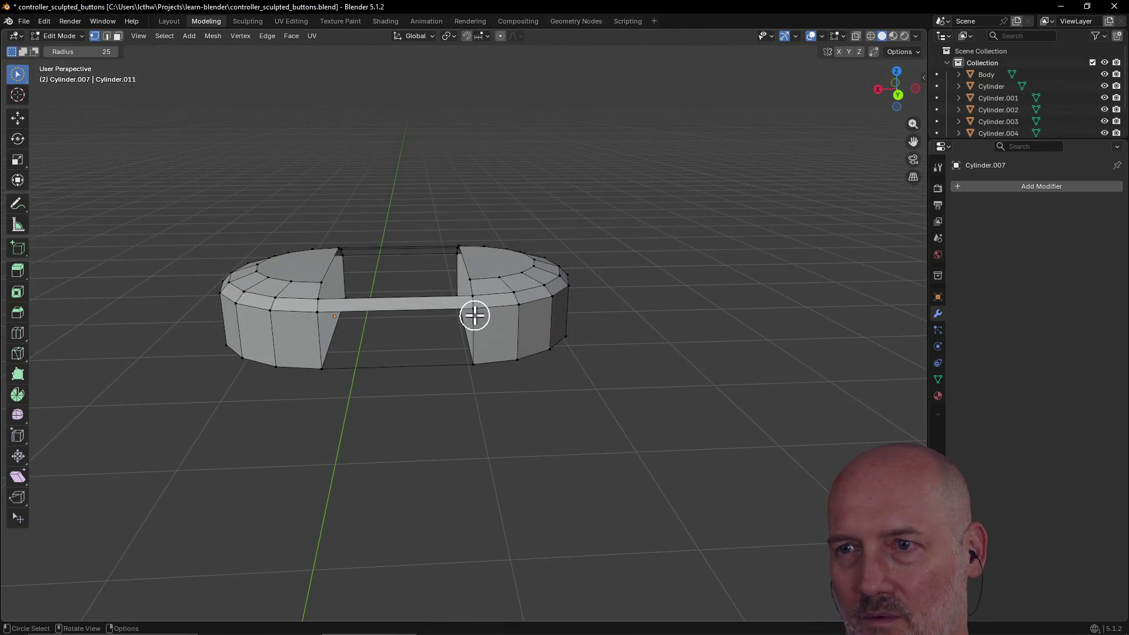
# Select the front opening's boundary edges and fill it with a face.
pyautogui.moveTo(474, 318)
pyautogui.mouseDown()
pyautogui.moveTo(320, 323)
pyautogui.moveTo(320, 355)
pyautogui.moveTo(391, 376)
pyautogui.moveTo(461, 371)
pyautogui.moveTo(449, 386)
pyautogui.mouseUp()
pyautogui.moveTo(423, 413)
pyautogui.mouseDown(button='middle')
pyautogui.moveTo(412, 320)
pyautogui.moveTo(422, 261)
pyautogui.mouseUp(button='middle')
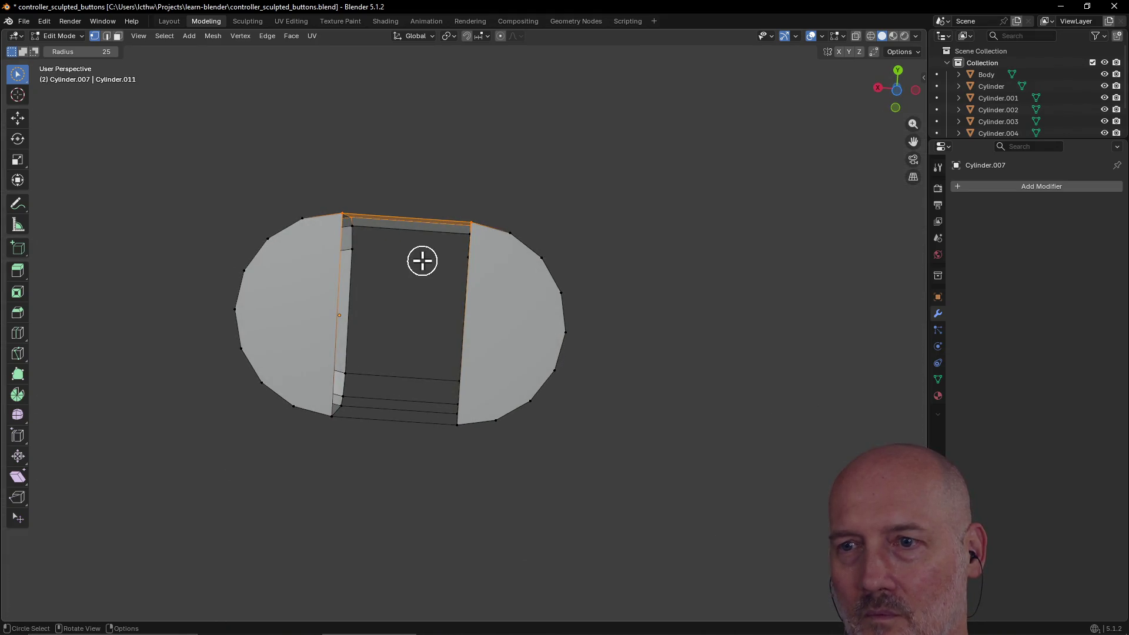
pyautogui.keyDown('shift'); pyautogui.click(453, 435); pyautogui.keyUp('shift')
pyautogui.keyDown('shift'); pyautogui.click(334, 423); pyautogui.keyUp('shift')
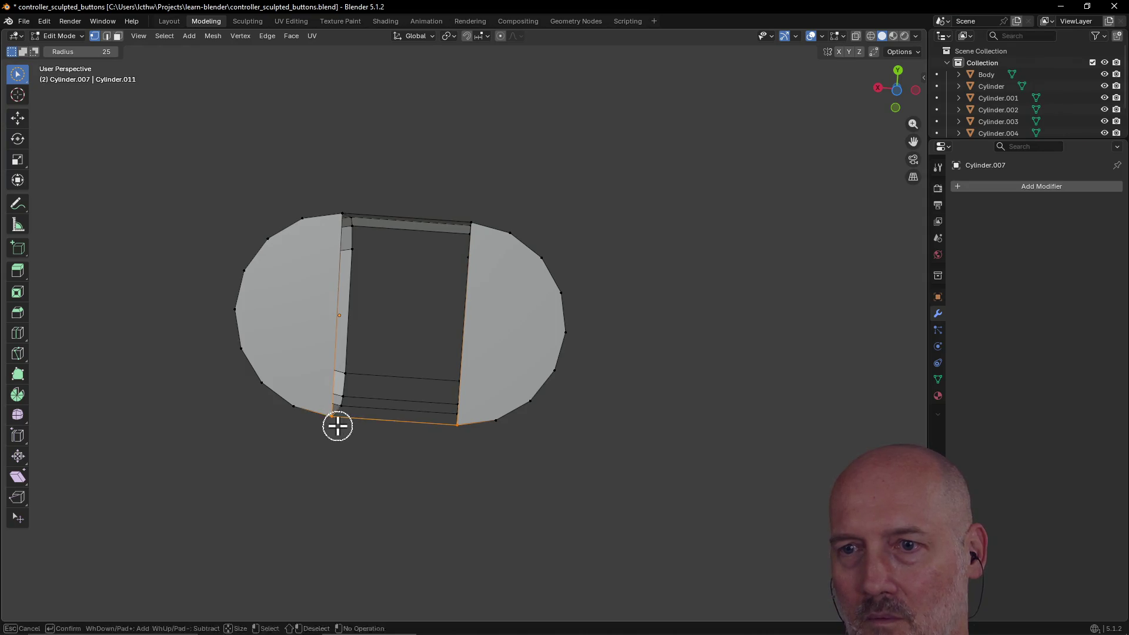
pyautogui.keyDown('shift'); pyautogui.moveTo(342, 224); pyautogui.dragTo(469, 235); pyautogui.keyUp('shift')
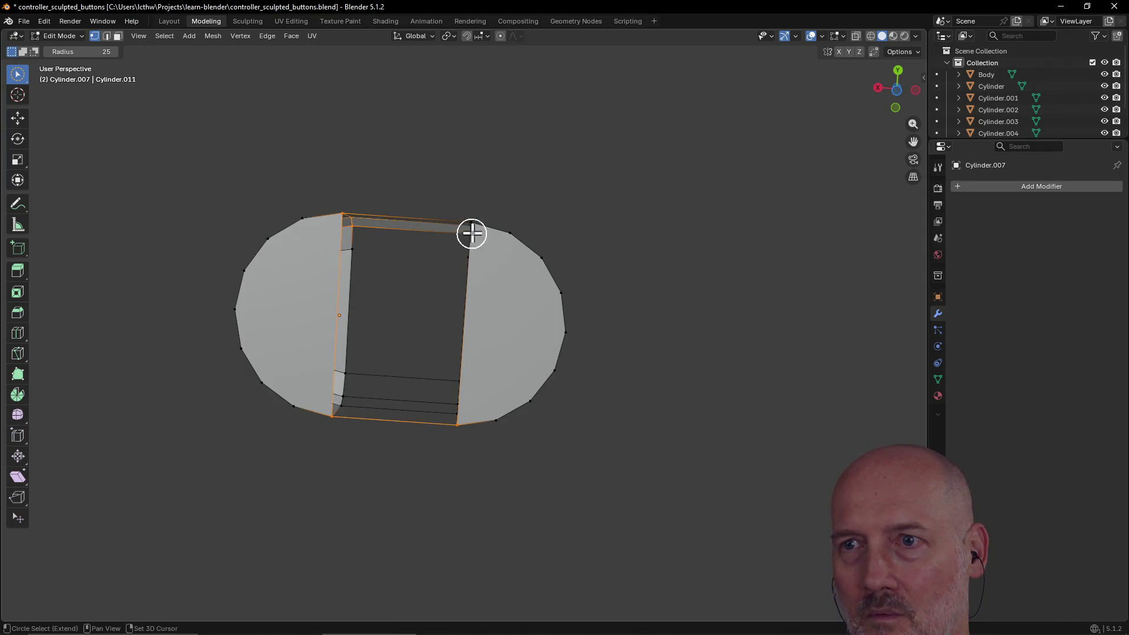
pyautogui.moveTo(481, 222)
pyautogui.mouseDown(button='middle')
pyautogui.moveTo(483, 341)
pyautogui.moveTo(466, 368)
pyautogui.mouseUp(button='middle')
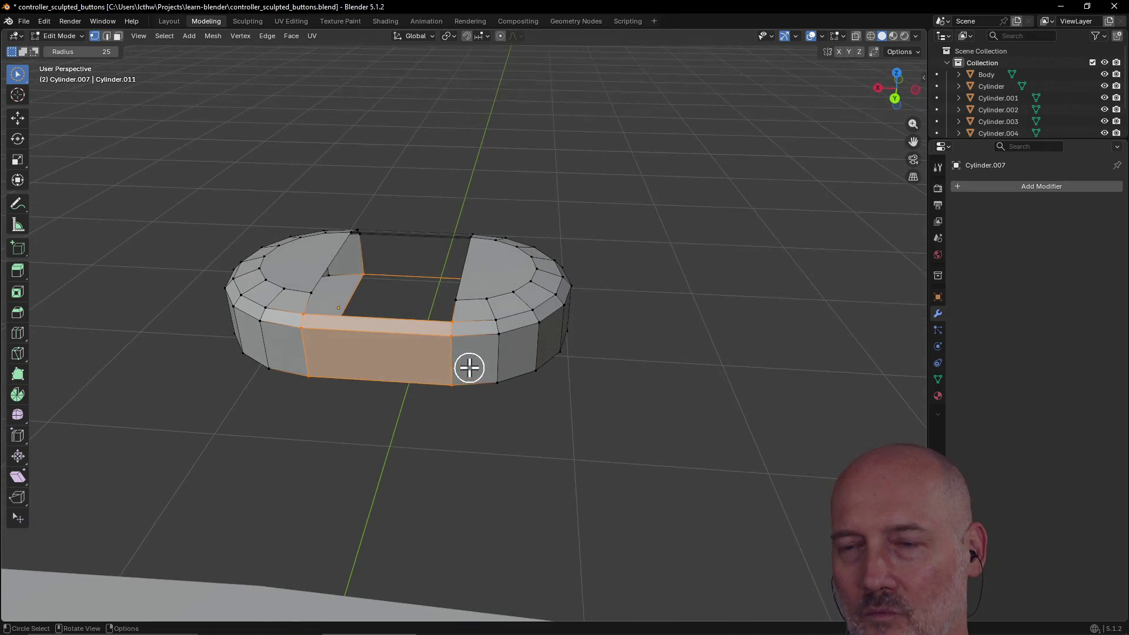
pyautogui.keyDown('ctrl'); pyautogui.click(451, 321); pyautogui.keyUp('ctrl')
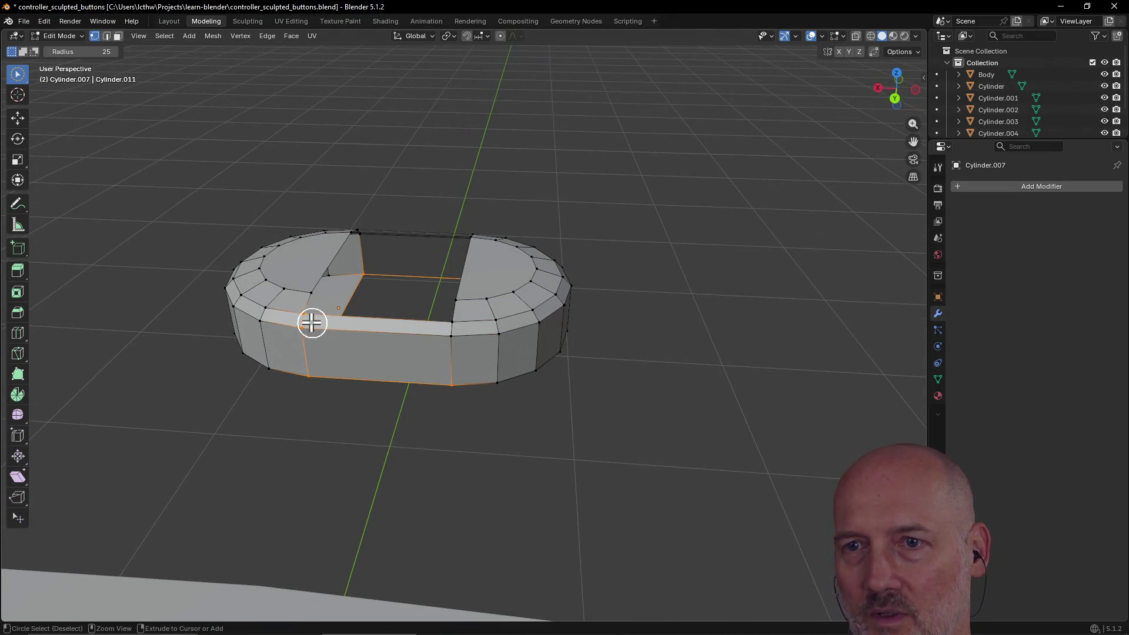
pyautogui.moveTo(312, 345)
pyautogui.mouseDown(button='middle')
pyautogui.moveTo(348, 449)
pyautogui.moveTo(358, 303)
pyautogui.moveTo(413, 290)
pyautogui.moveTo(338, 309)
pyautogui.moveTo(328, 433)
pyautogui.mouseUp(button='middle')
pyautogui.press('f')
pyautogui.moveTo(587, 358)
pyautogui.mouseDown(button='middle')
pyautogui.moveTo(421, 337)
pyautogui.moveTo(396, 352)
pyautogui.mouseUp(button='middle')
# Select side vertices and the edges along the side band, then deselect them.
pyautogui.click(445, 350)
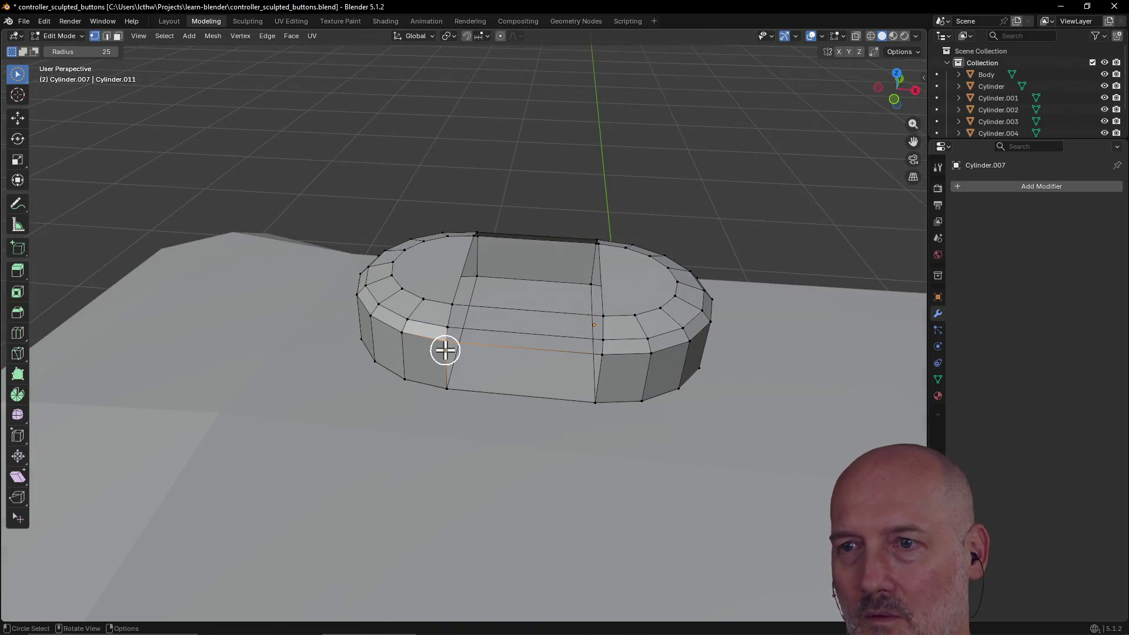
pyautogui.keyDown('shift'); pyautogui.click(605, 359); pyautogui.keyUp('shift')
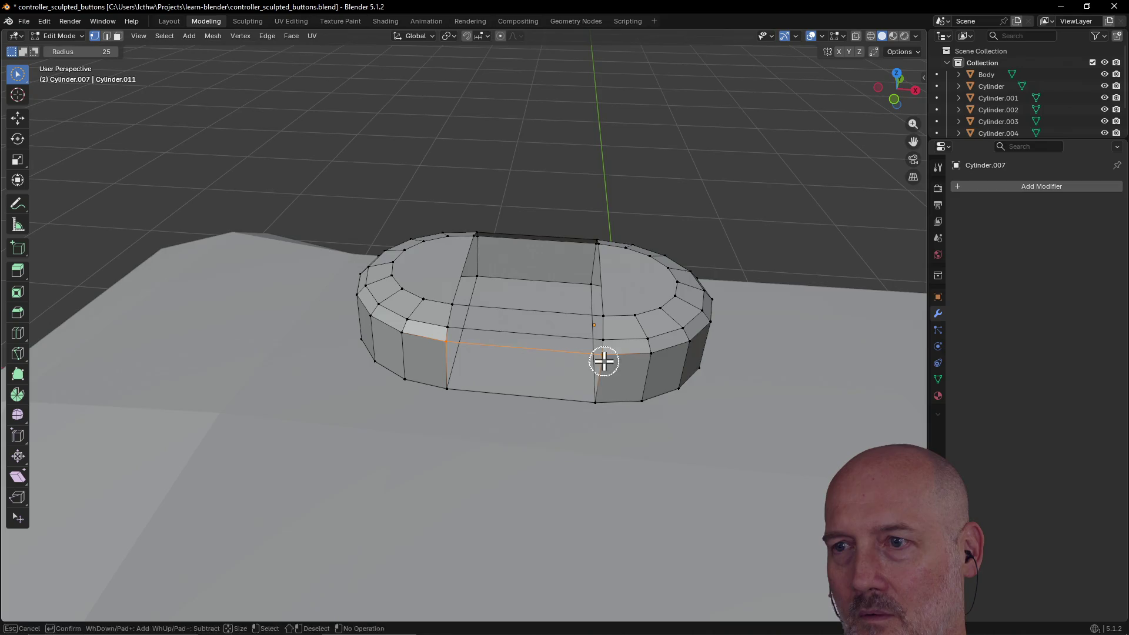
pyautogui.keyDown('shift'); pyautogui.click(595, 413); pyautogui.keyUp('shift')
pyautogui.keyDown('shift'); pyautogui.click(439, 396); pyautogui.keyUp('shift')
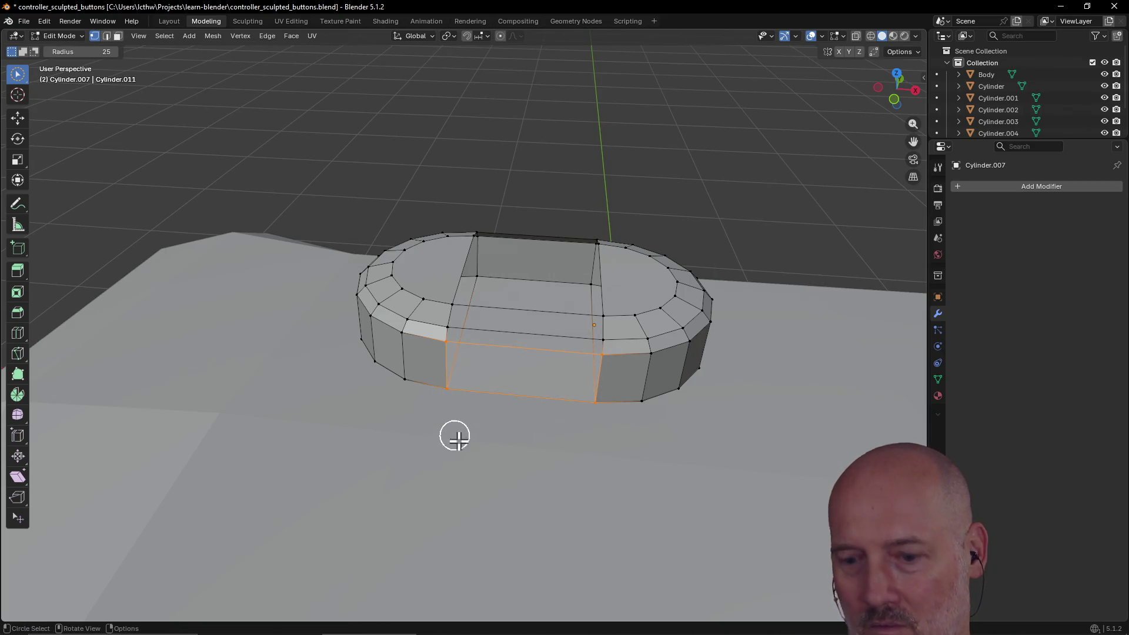
pyautogui.click(456, 342)
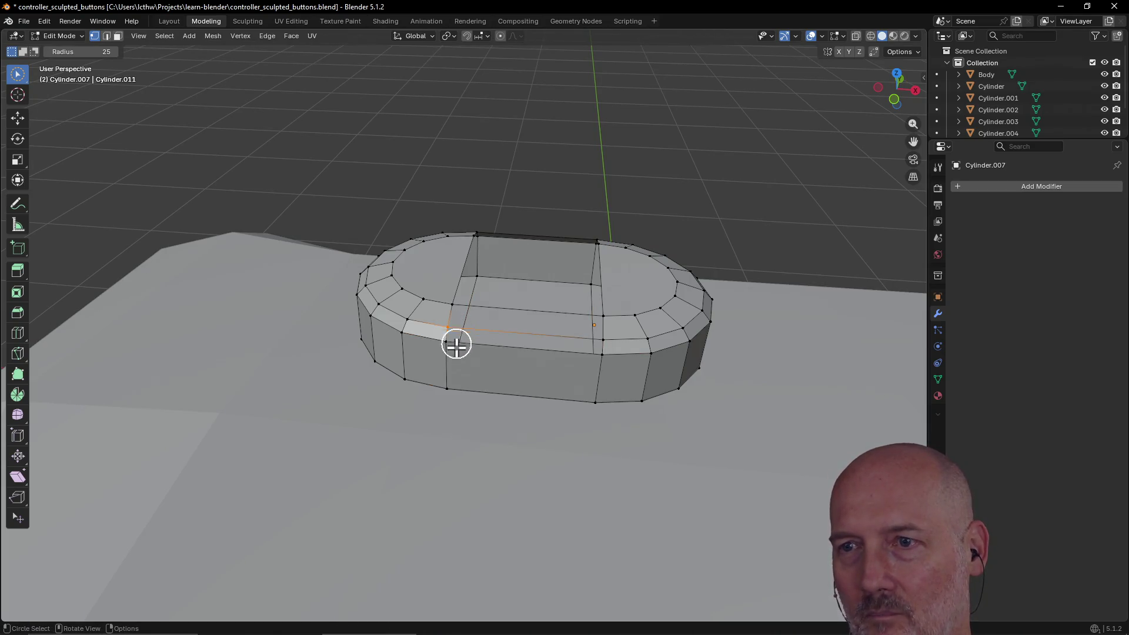
pyautogui.scroll(2, 460, 350)
pyautogui.moveTo(694, 356)
pyautogui.keyDown('shift'); pyautogui.mouseDown()
pyautogui.moveTo(688, 371)
pyautogui.moveTo(572, 355)
pyautogui.moveTo(436, 365)
pyautogui.moveTo(451, 381)
pyautogui.mouseUp(); pyautogui.keyUp('shift')
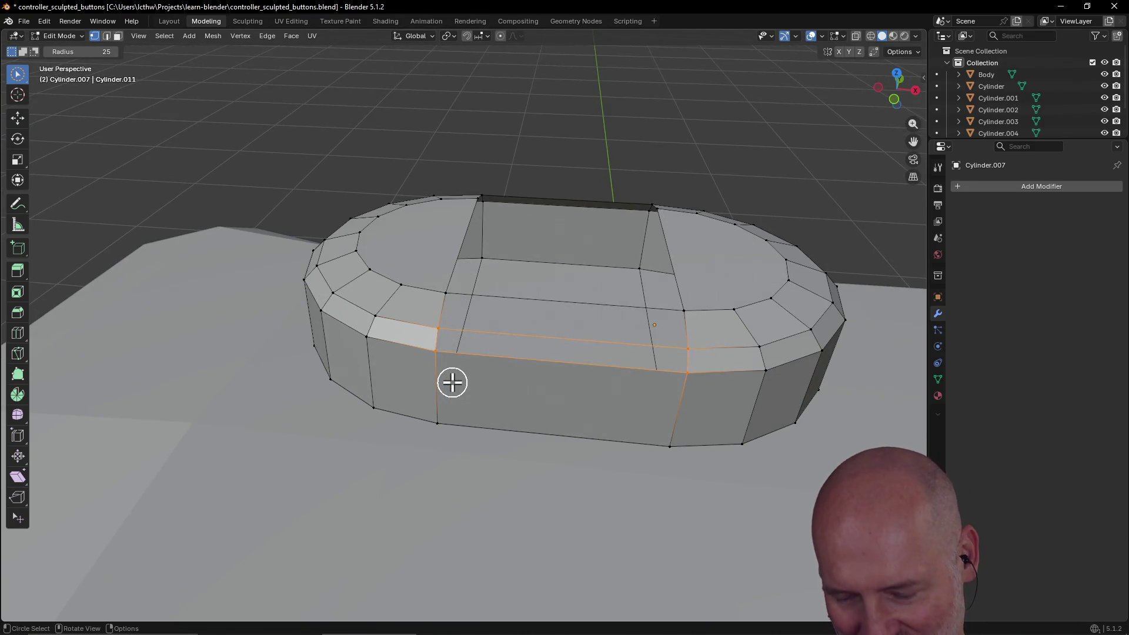
pyautogui.hotkey('alt', 'a')
# Select the upper rim edges, then clear the selection from a top-down view.
pyautogui.moveTo(479, 284)
pyautogui.keyDown('shift'); pyautogui.mouseDown()
pyautogui.moveTo(449, 298)
pyautogui.moveTo(443, 330)
pyautogui.moveTo(686, 348)
pyautogui.moveTo(682, 320)
pyautogui.mouseUp(); pyautogui.keyUp('shift')
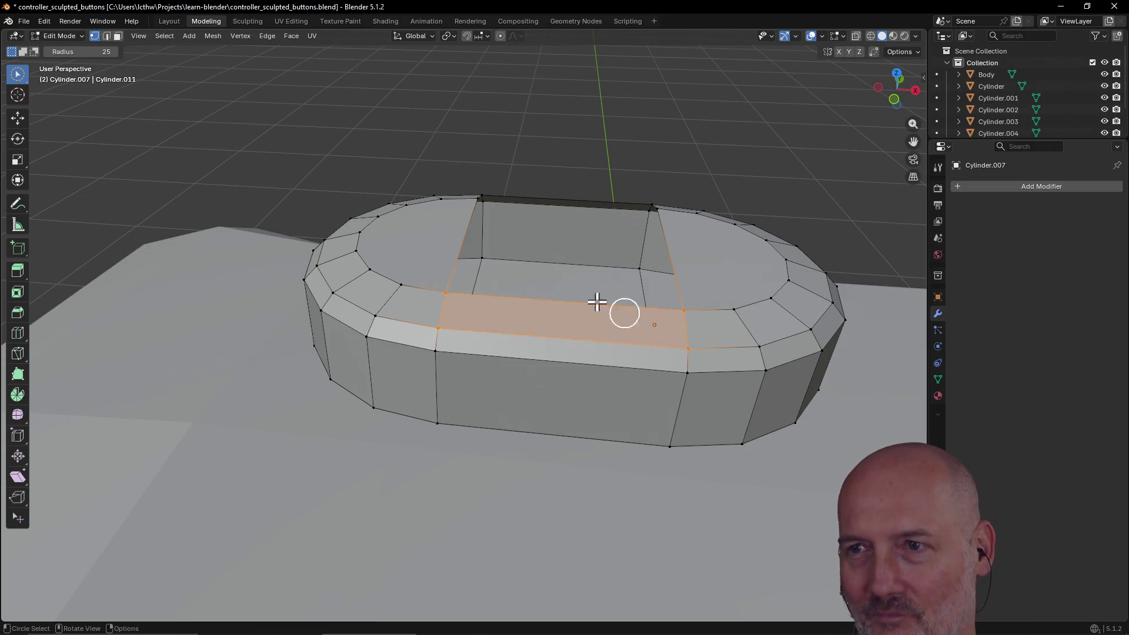
pyautogui.moveTo(534, 259); pyautogui.dragTo(525, 320, button='middle')
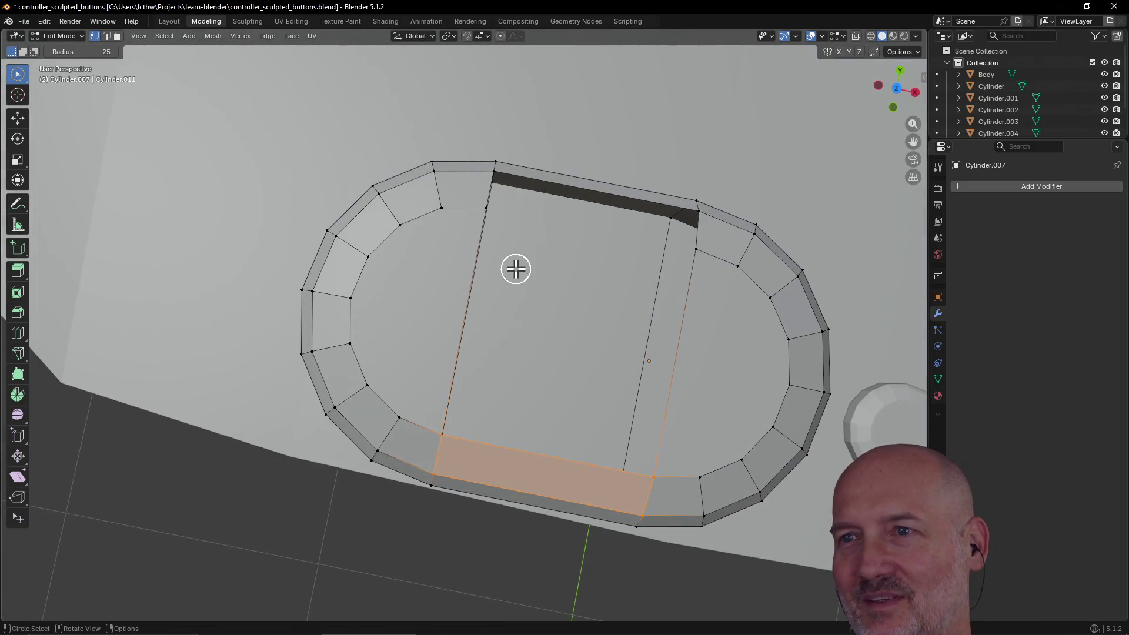
pyautogui.moveTo(485, 214); pyautogui.dragTo(487, 184)
pyautogui.click(523, 237)
pyautogui.moveTo(520, 242)
pyautogui.mouseDown(button='middle')
pyautogui.moveTo(605, 181)
pyautogui.moveTo(633, 184)
pyautogui.moveTo(506, 207)
pyautogui.moveTo(575, 192)
pyautogui.mouseUp(button='middle')
# Select the front rim vertices and a side vertex, then fill the remaining hole.
pyautogui.click(484, 305)
pyautogui.moveTo(484, 344)
pyautogui.keyDown('shift'); pyautogui.mouseDown()
pyautogui.moveTo(302, 341)
pyautogui.moveTo(244, 355)
pyautogui.moveTo(244, 317)
pyautogui.mouseUp(); pyautogui.keyUp('shift')
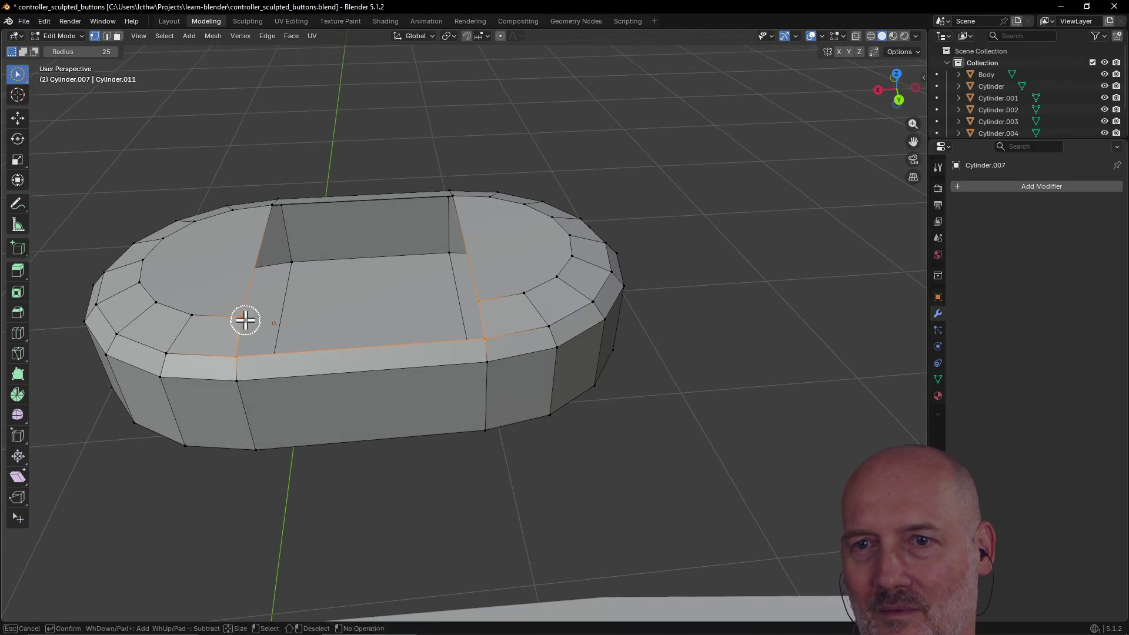
pyautogui.moveTo(391, 298)
pyautogui.mouseDown(button='middle')
pyautogui.moveTo(373, 346)
pyautogui.moveTo(447, 247)
pyautogui.mouseUp(button='middle')
pyautogui.moveTo(475, 191)
pyautogui.mouseDown(button='middle')
pyautogui.moveTo(461, 201)
pyautogui.moveTo(328, 184)
pyautogui.moveTo(463, 255)
pyautogui.mouseUp(button='middle')
pyautogui.click(568, 300)
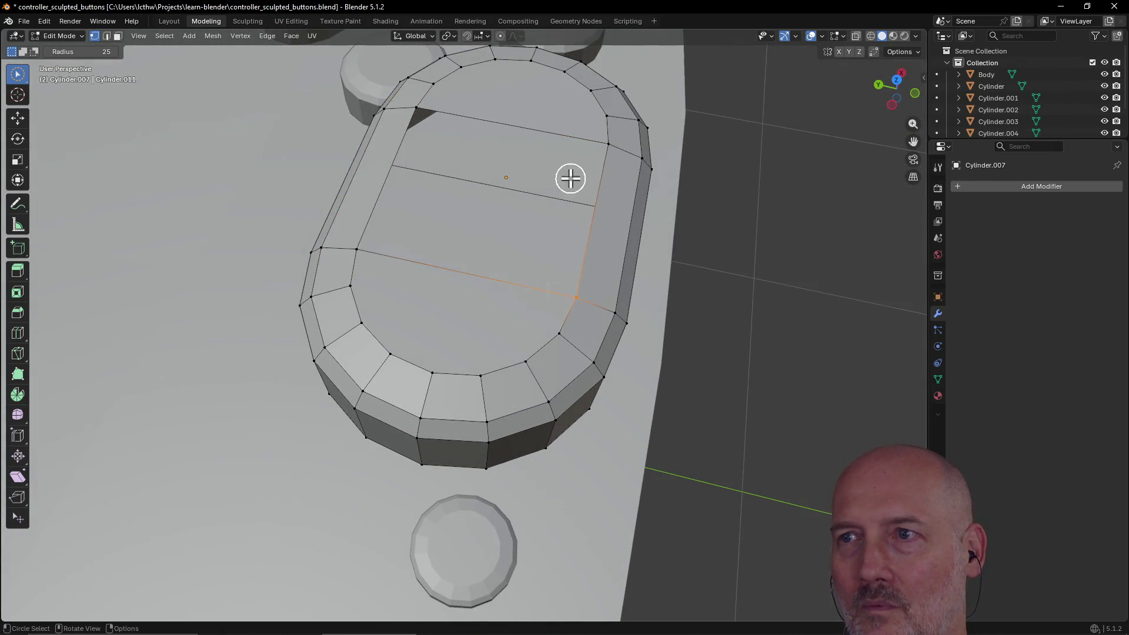
pyautogui.moveTo(607, 144)
pyautogui.mouseDown(button='middle')
pyautogui.moveTo(440, 212)
pyautogui.moveTo(513, 202)
pyautogui.moveTo(431, 302)
pyautogui.mouseUp(button='middle')
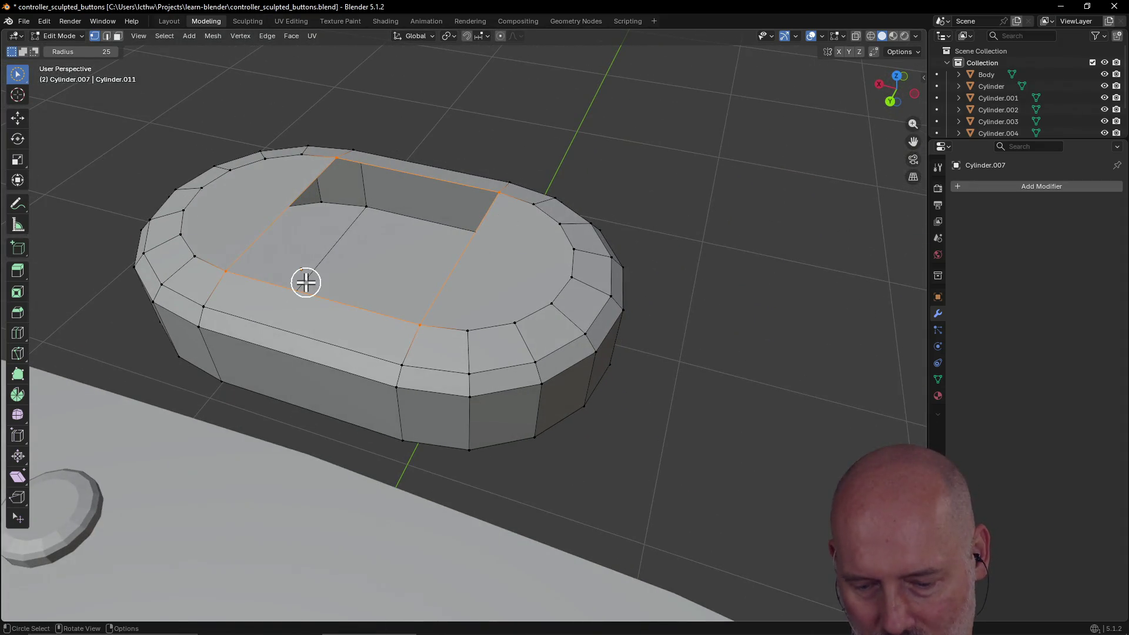
pyautogui.press('f')
# Deselect the filled face and zoom out to see the whole controller.
pyautogui.hotkey('alt', 'a')
pyautogui.scroll(-4, 555, 134)
pyautogui.moveTo(555, 134)
pyautogui.mouseDown(button='middle')
pyautogui.moveTo(305, 121)
pyautogui.moveTo(428, 131)
pyautogui.moveTo(630, 197)
pyautogui.moveTo(562, 177)
pyautogui.moveTo(575, 133)
pyautogui.mouseUp(button='middle')
pyautogui.scroll(-5, 429, 131)
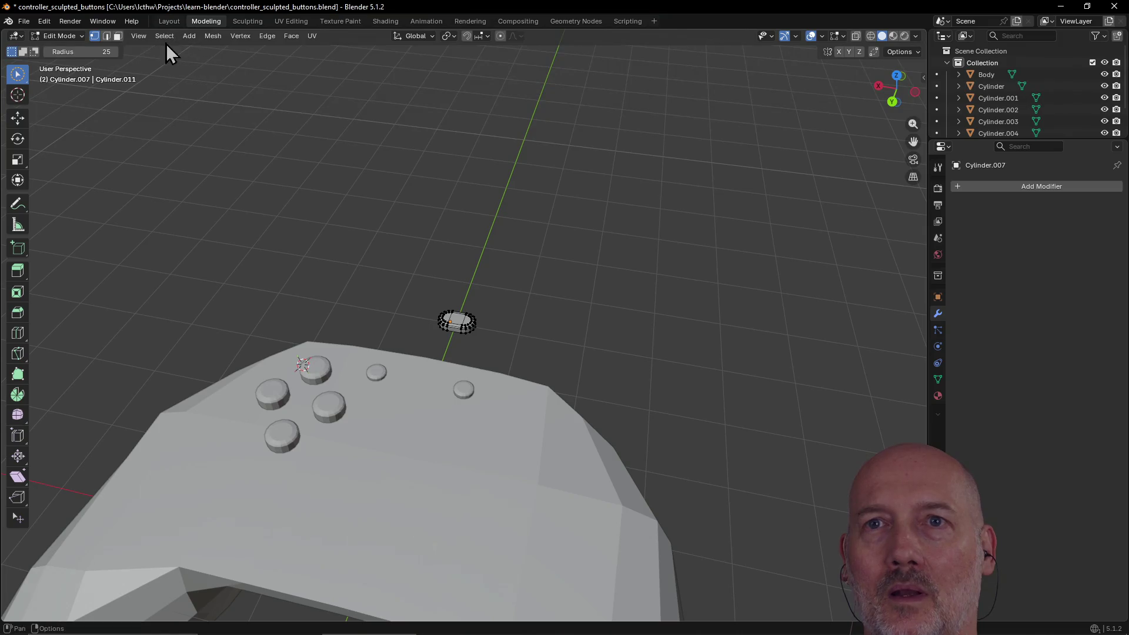
pyautogui.click(168, 23)
# Zoom and pan the Top view to show the whole controller in the lower left.
pyautogui.scroll(-2, 297, 216)
pyautogui.scroll(2, 311, 217)
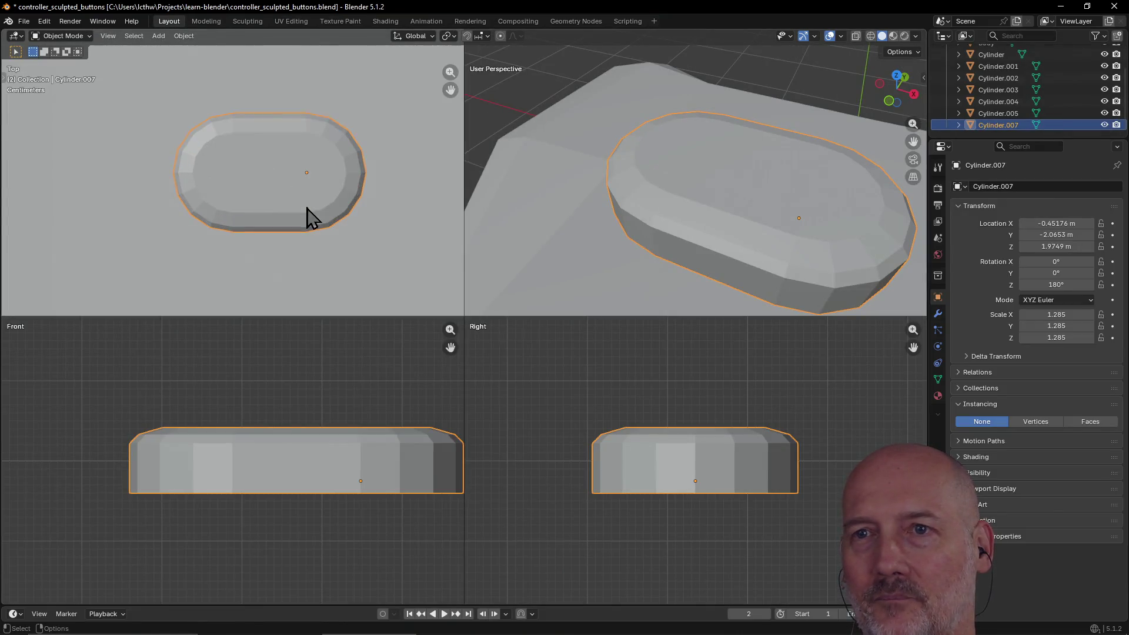
pyautogui.scroll(-3, 311, 217)
pyautogui.scroll(-10, 373, 404)
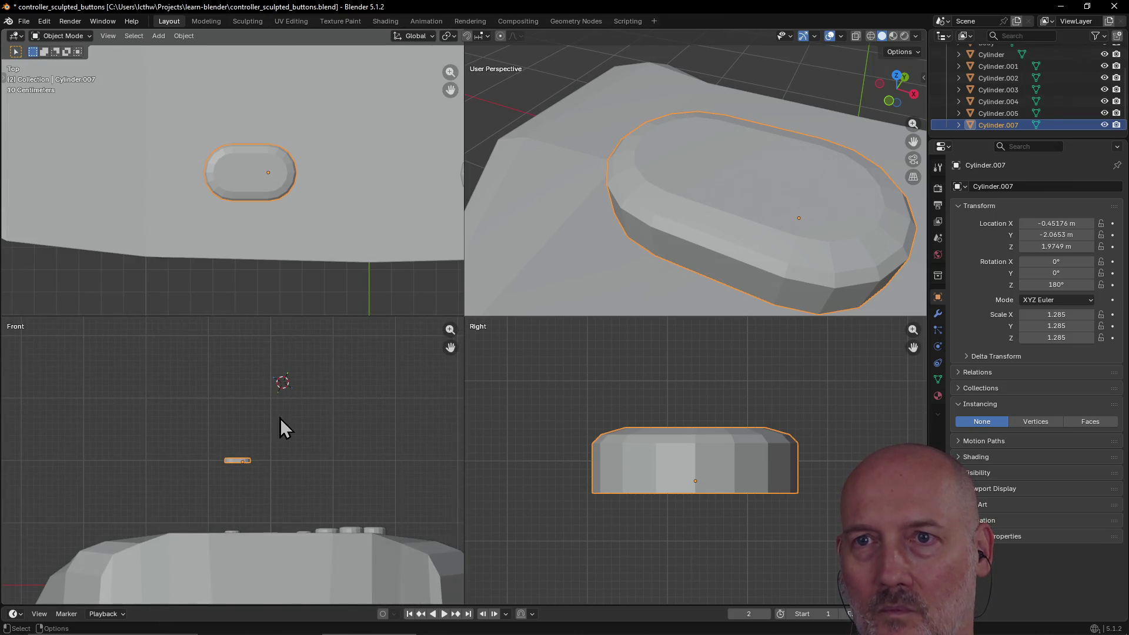
pyautogui.scroll(-3, 280, 418)
pyautogui.scroll(-5, 315, 201)
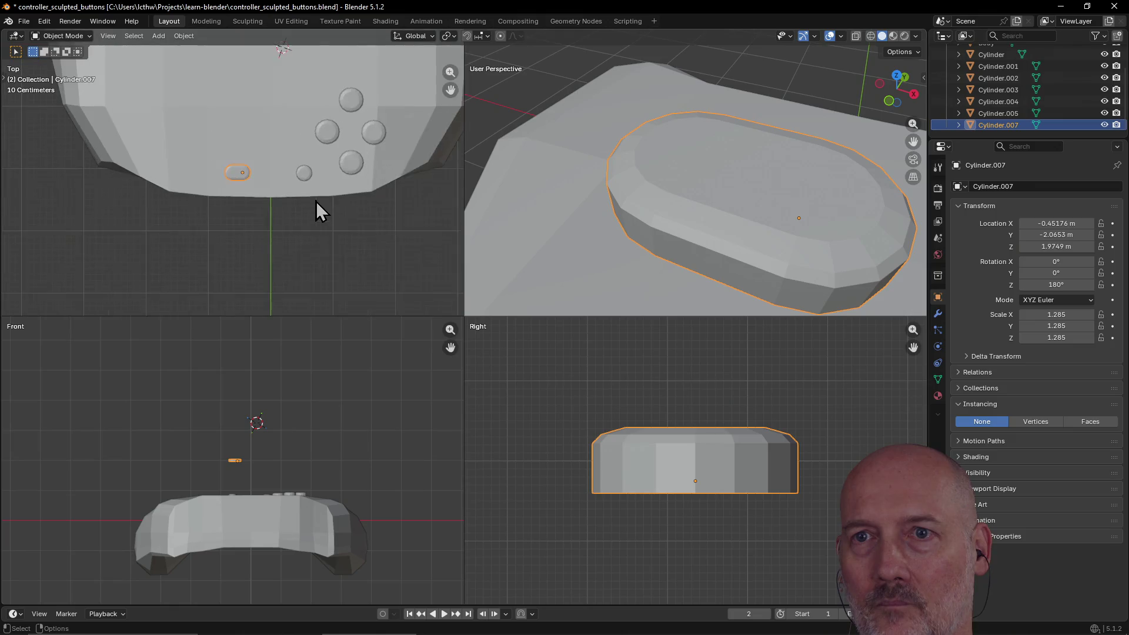
pyautogui.moveTo(450, 89); pyautogui.dragTo(450, 235)
pyautogui.scroll(-2, 448, 90)
pyautogui.moveTo(447, 90); pyautogui.dragTo(433, 116)
# Pan and zoom the Front view to bring the controller and button up.
pyautogui.scroll(1, 450, 90)
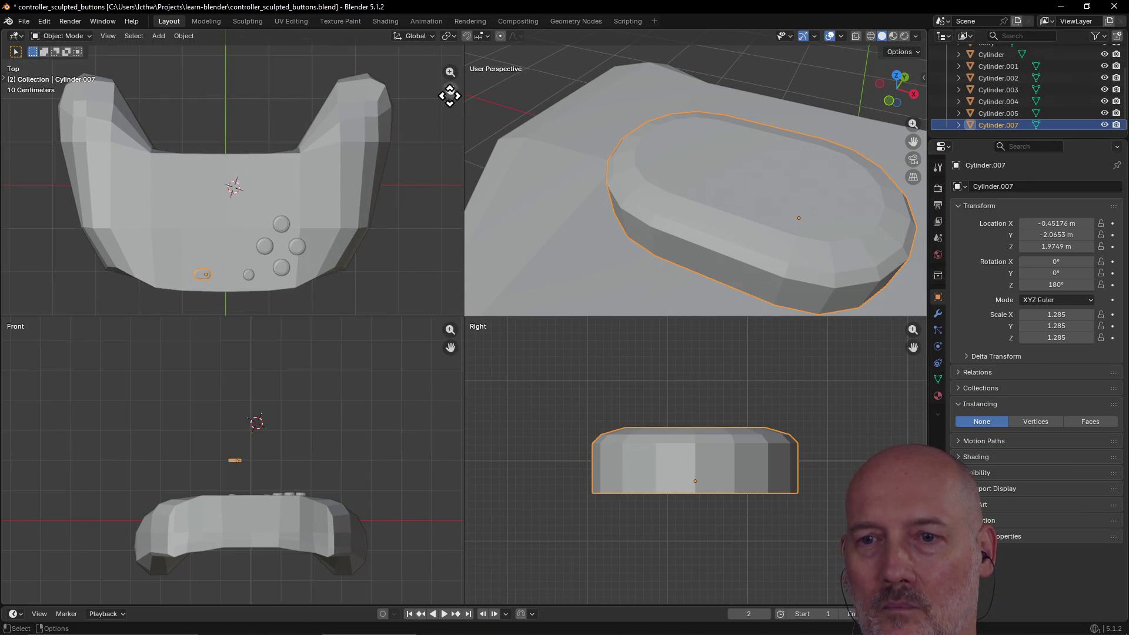
pyautogui.moveTo(450, 352)
pyautogui.mouseDown()
pyautogui.moveTo(446, 321)
pyautogui.moveTo(446, 374)
pyautogui.moveTo(443, 338)
pyautogui.mouseUp()
pyautogui.scroll(3, 395, 413)
pyautogui.press('g')
pyautogui.press('z')
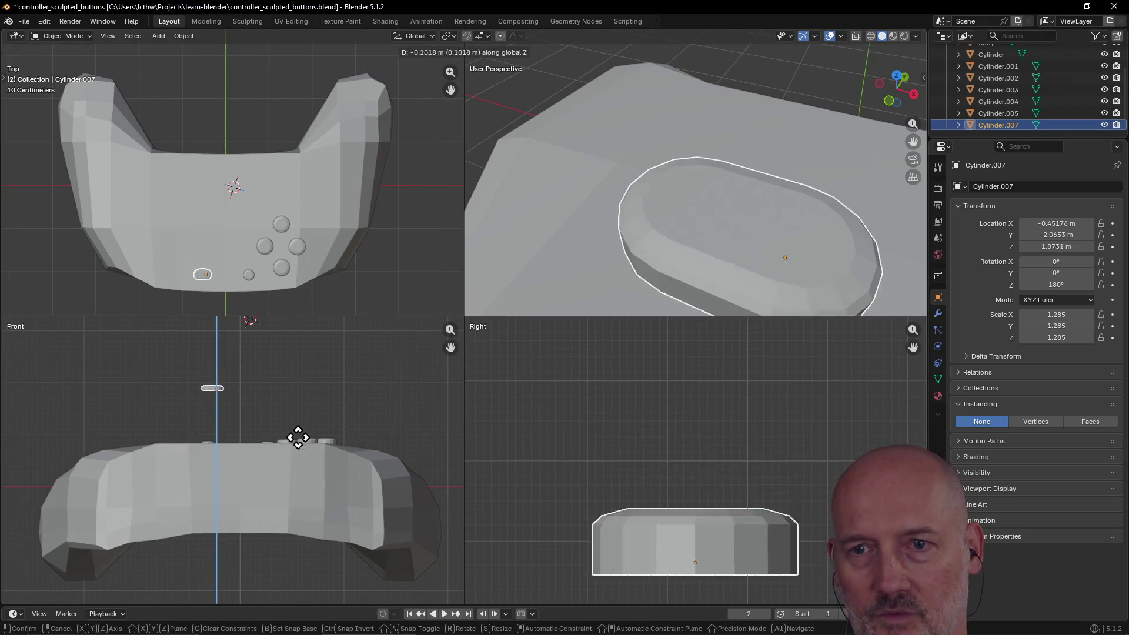
# Confirm the button's drop to Z 0.84362 m and select the controller body.
pyautogui.click(296, 490)
pyautogui.click(627, 232)
pyautogui.scroll(-10, 627, 232)
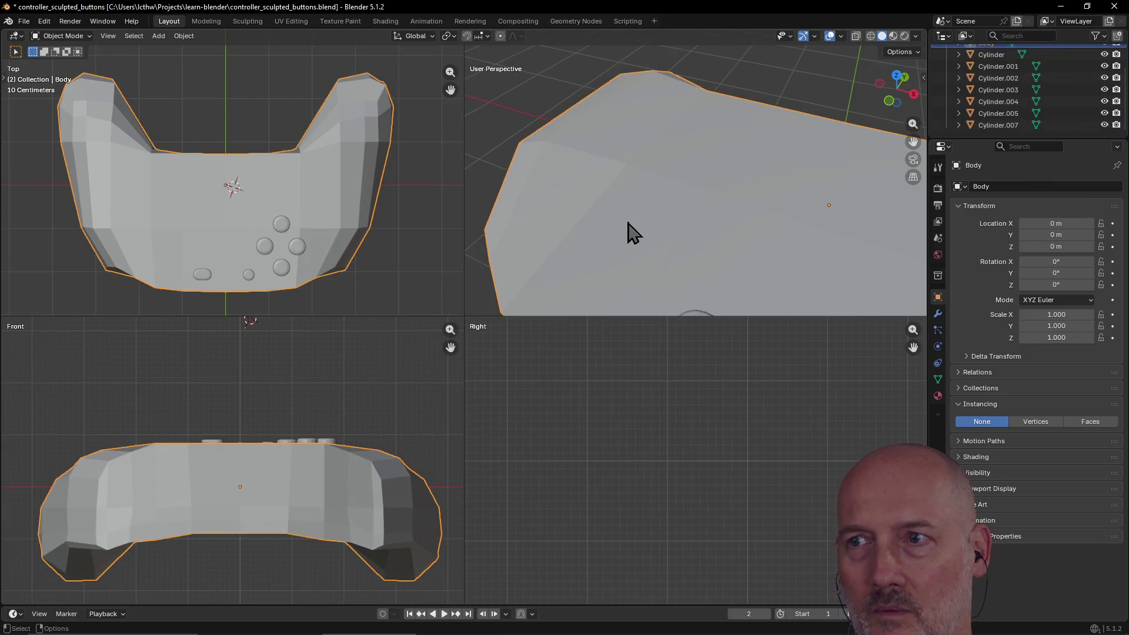
pyautogui.scroll(2, 627, 232)
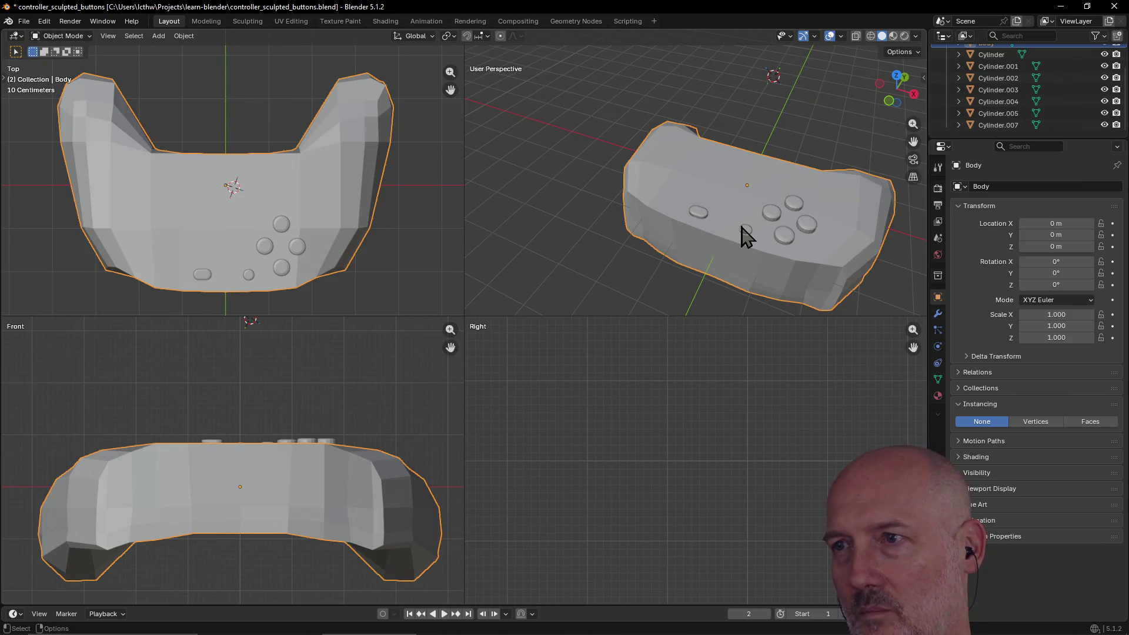
# Orbit and frame the selected controller body, then reselect the pill-shaped button.
pyautogui.moveTo(742, 234)
pyautogui.mouseDown(button='middle')
pyautogui.moveTo(680, 239)
pyautogui.moveTo(771, 235)
pyautogui.moveTo(726, 259)
pyautogui.mouseUp(button='middle')
pyautogui.press('`')
pyautogui.click(799, 299)
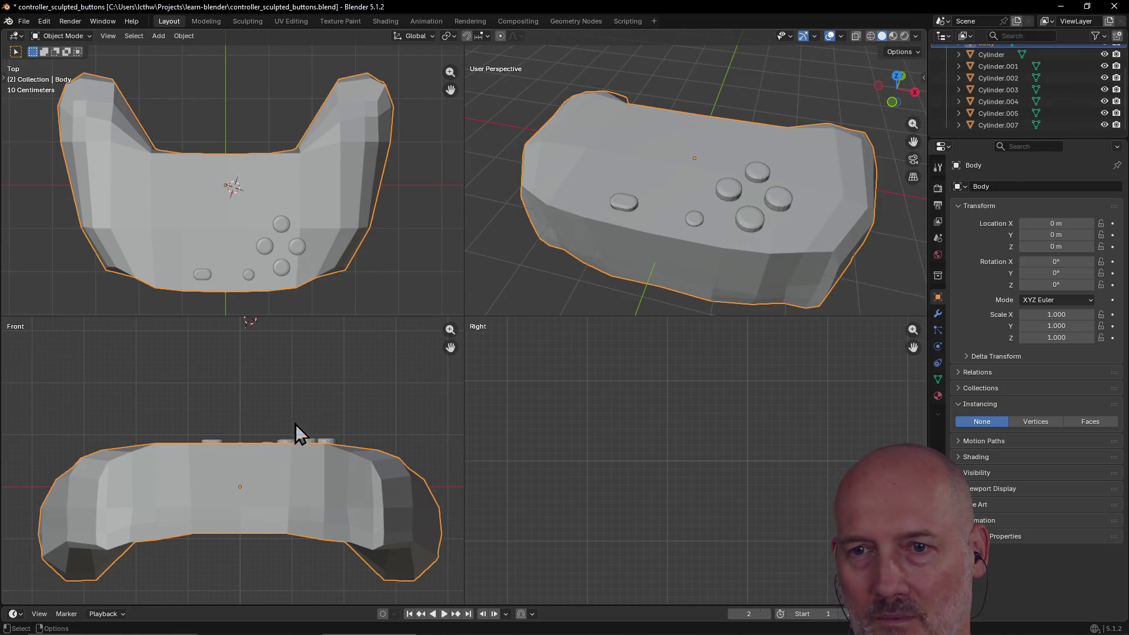
pyautogui.click(203, 274)
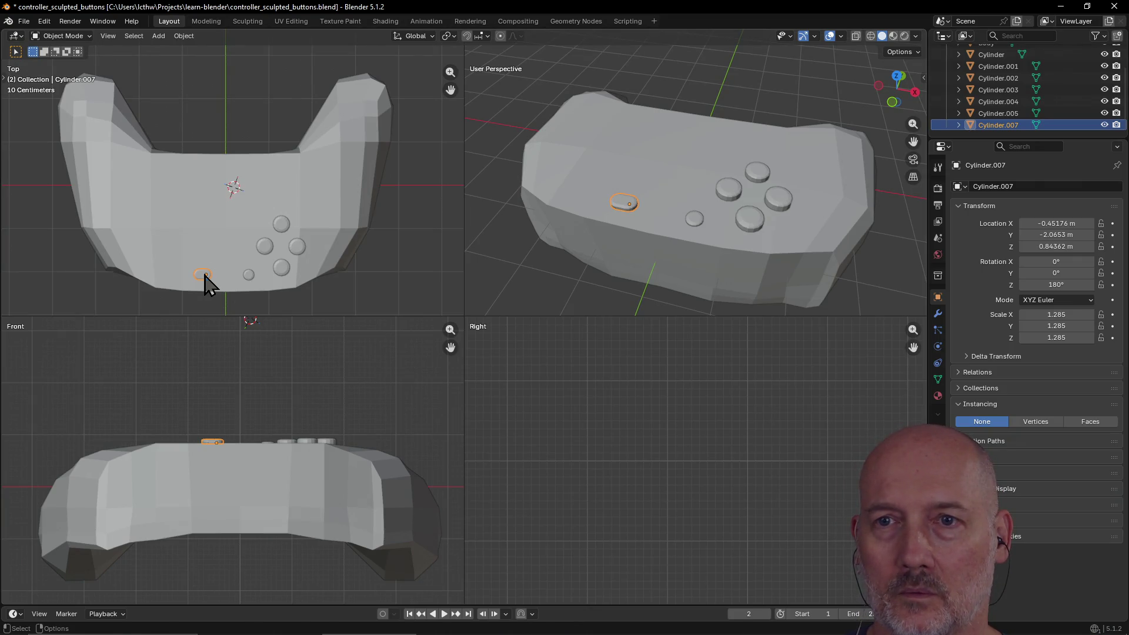
# Move the pill button to X 0.0918, Y -1.3043 beside the round buttons, then copy it.
pyautogui.press('g')
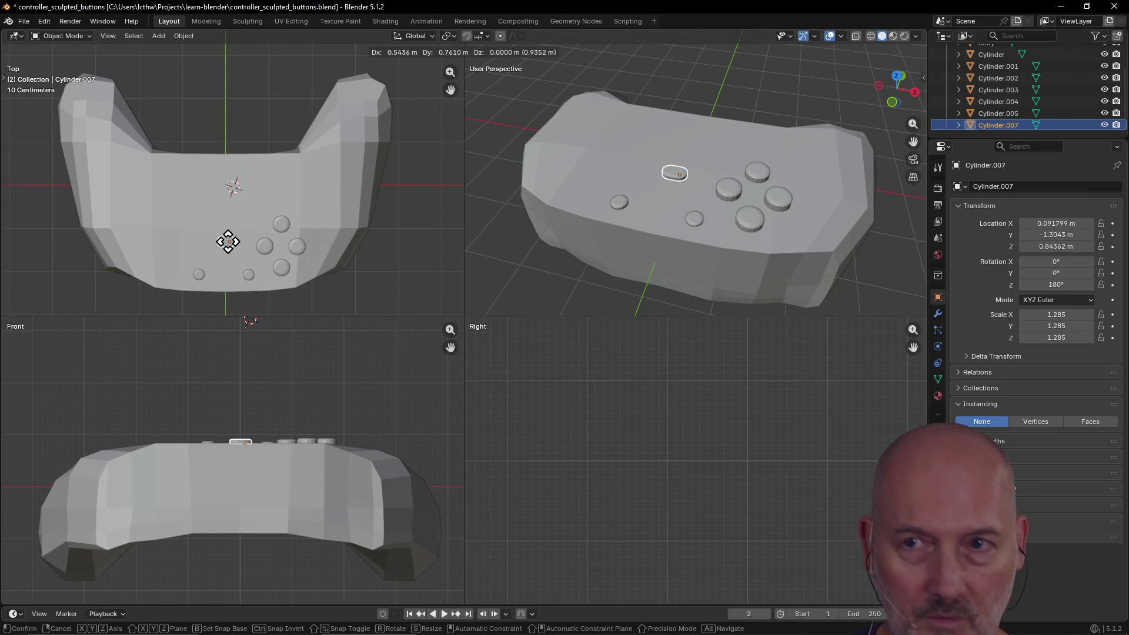
pyautogui.click(229, 242)
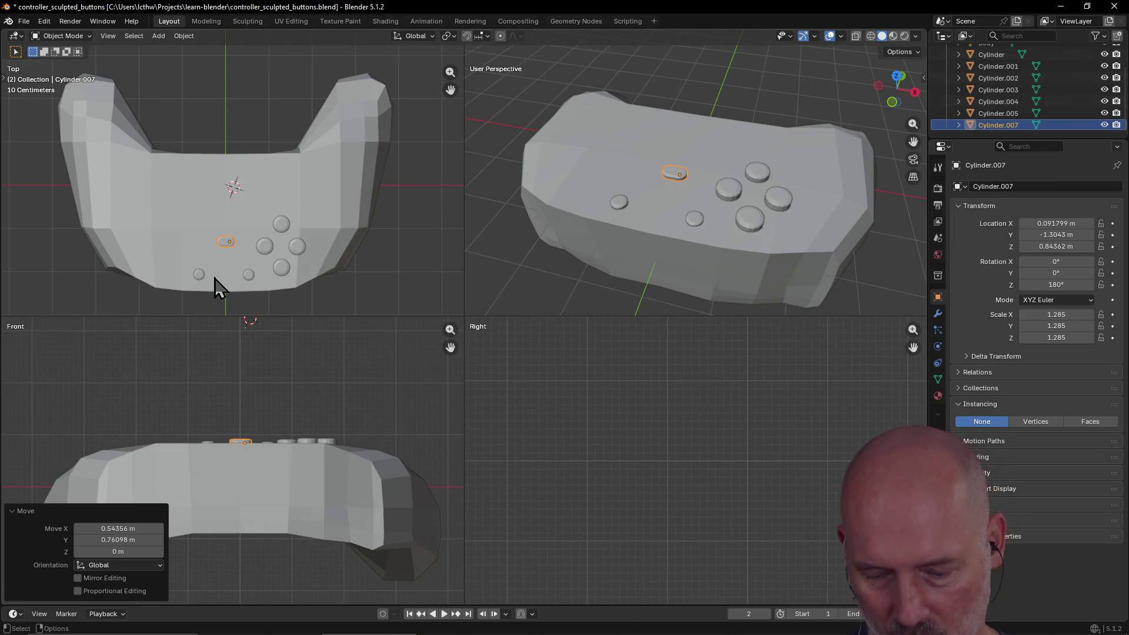
pyautogui.hotkey('ctrl', 'c')
# Paste a copy of the pill button and move it to the controller's top edge near the centre.
pyautogui.hotkey('ctrl', 'v')
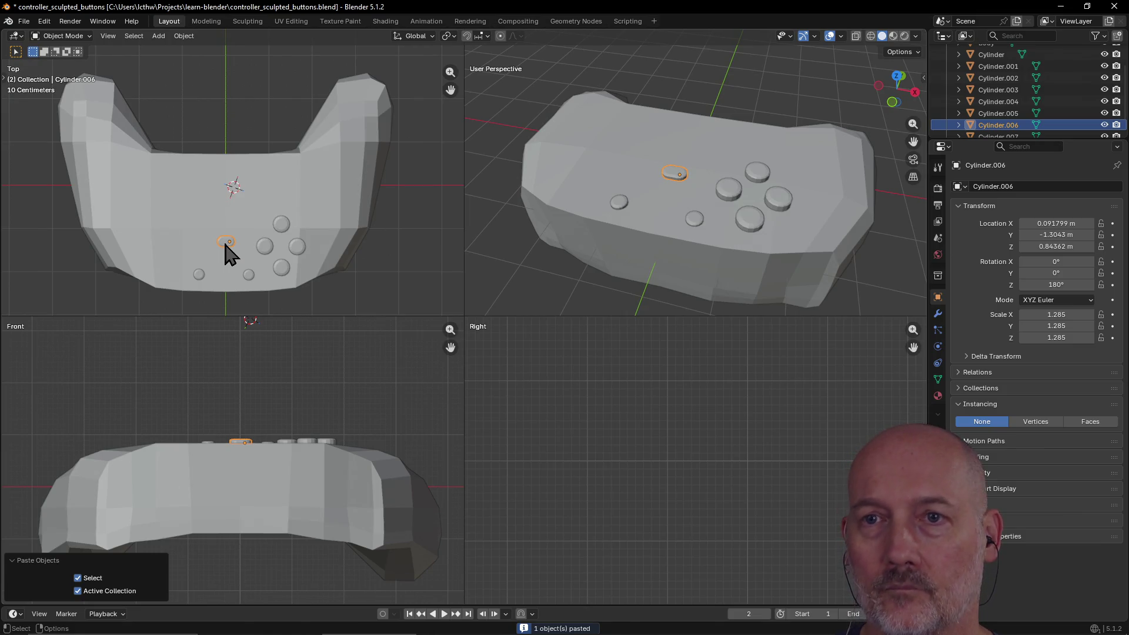
pyautogui.press('g')
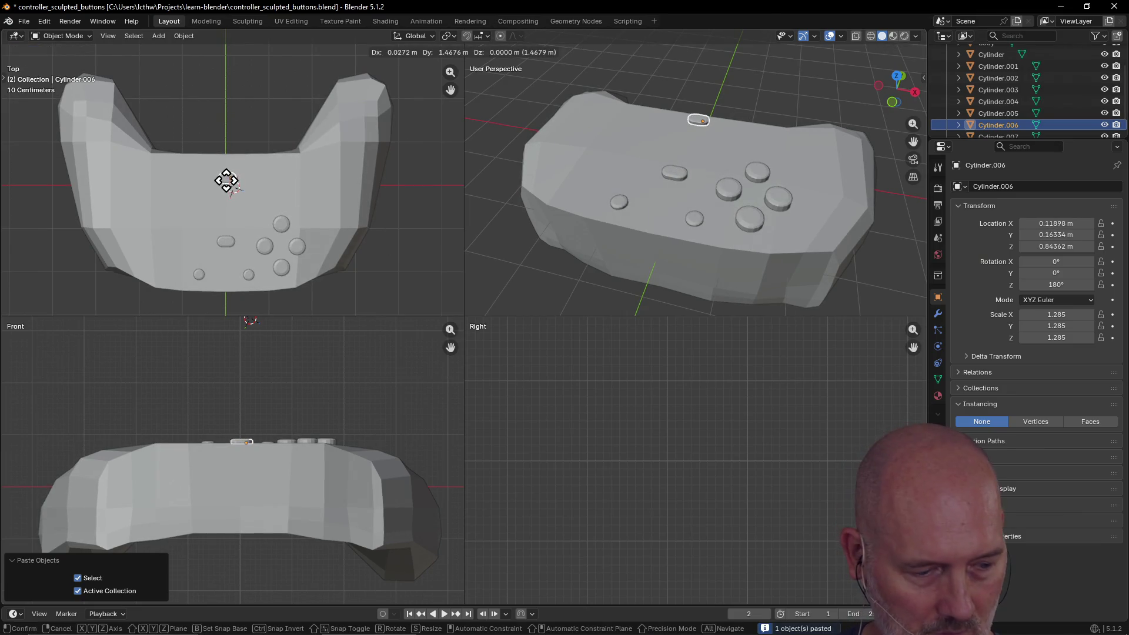
pyautogui.click(226, 180)
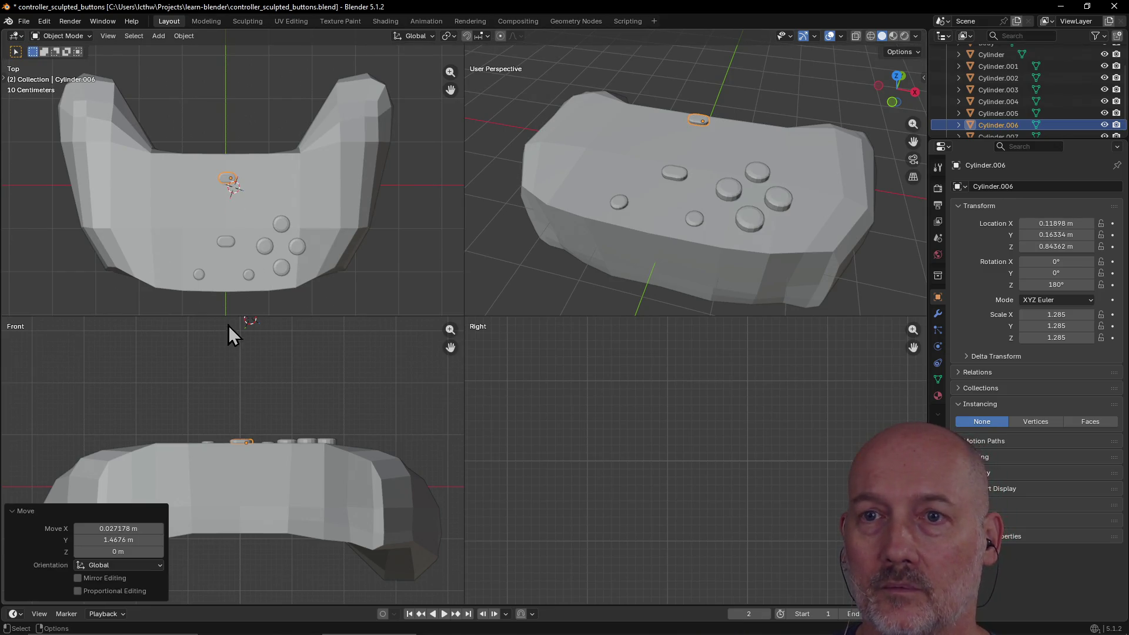
pyautogui.click(220, 291)
pyautogui.click(264, 332)
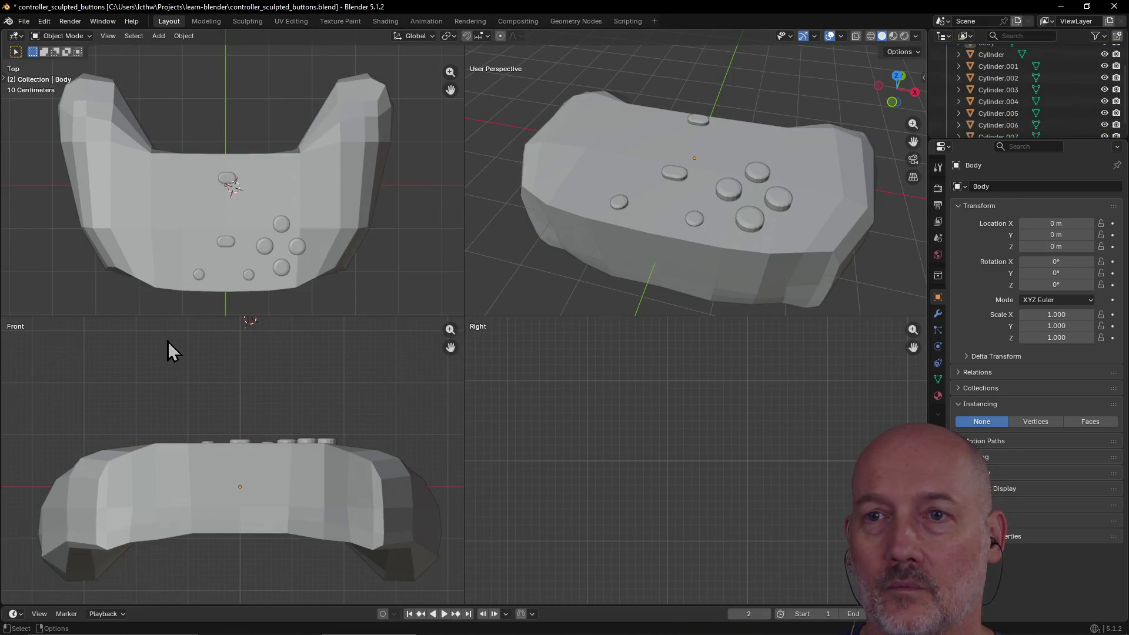
# Orbit the perspective view to the front, then frame the selected Body in the Right view.
pyautogui.moveTo(507, 249)
pyautogui.mouseDown(button='middle')
pyautogui.moveTo(728, 213)
pyautogui.moveTo(650, 262)
pyautogui.moveTo(485, 228)
pyautogui.moveTo(777, 176)
pyautogui.mouseUp(button='middle')
pyautogui.scroll(8, 781, 186)
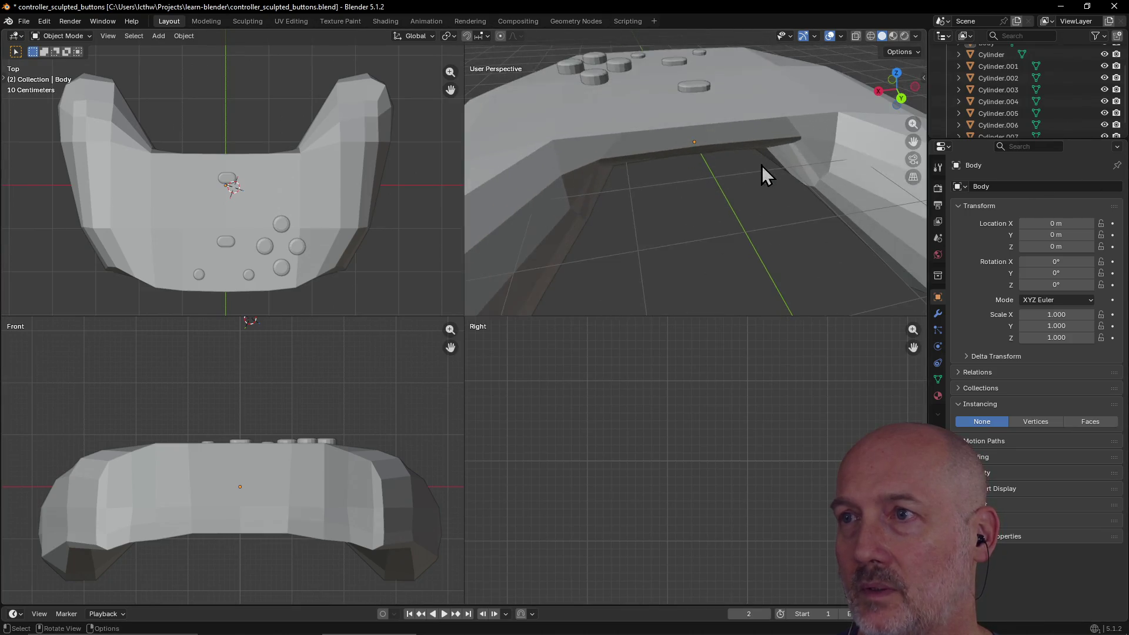
pyautogui.moveTo(719, 129); pyautogui.dragTo(728, 114, button='middle')
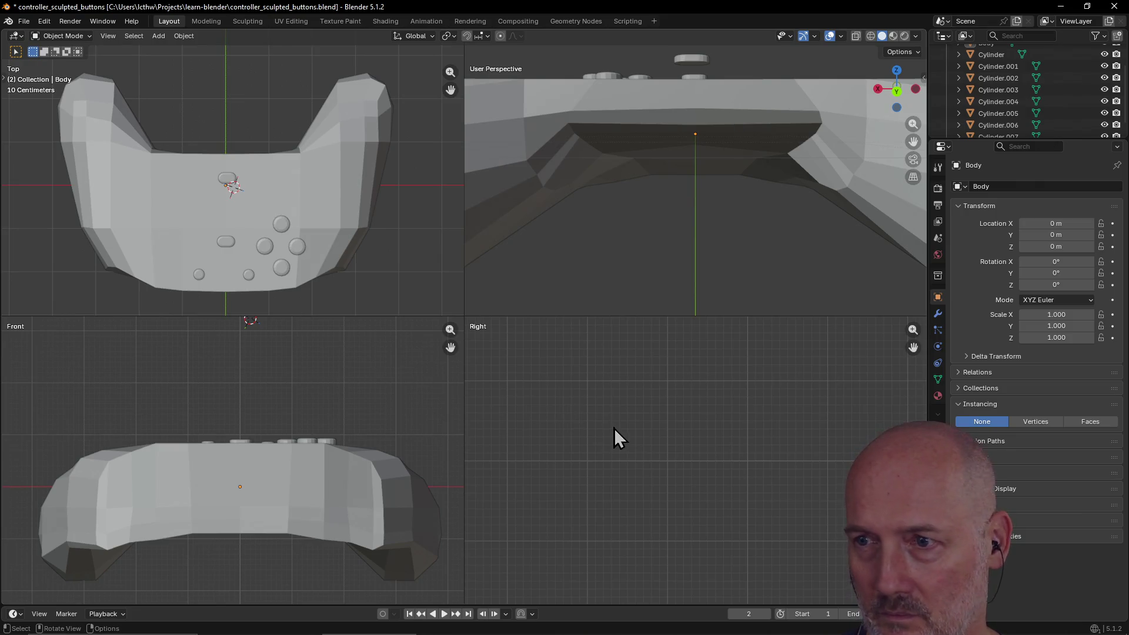
pyautogui.press('Home')
pyautogui.click(757, 523)
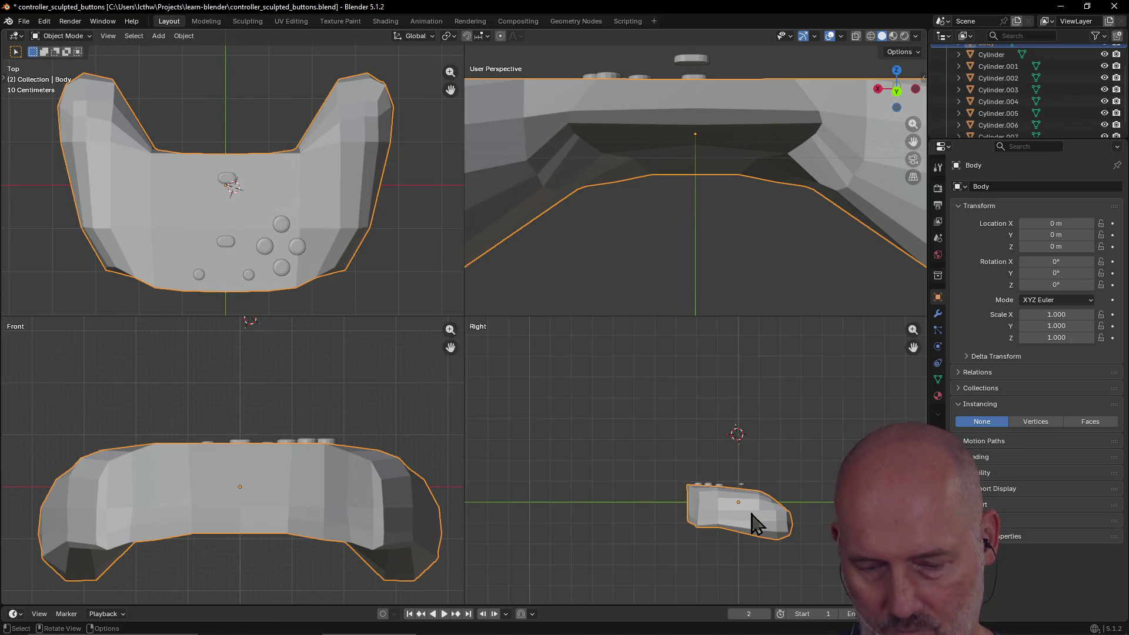
pyautogui.press('`')
pyautogui.click(821, 559)
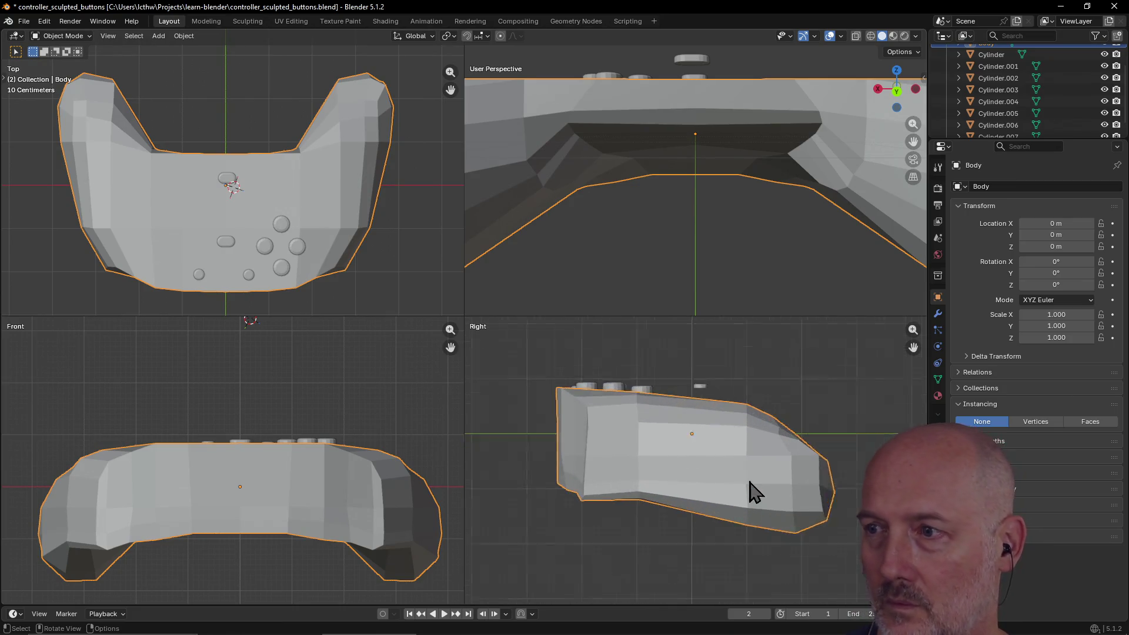
pyautogui.press('n')
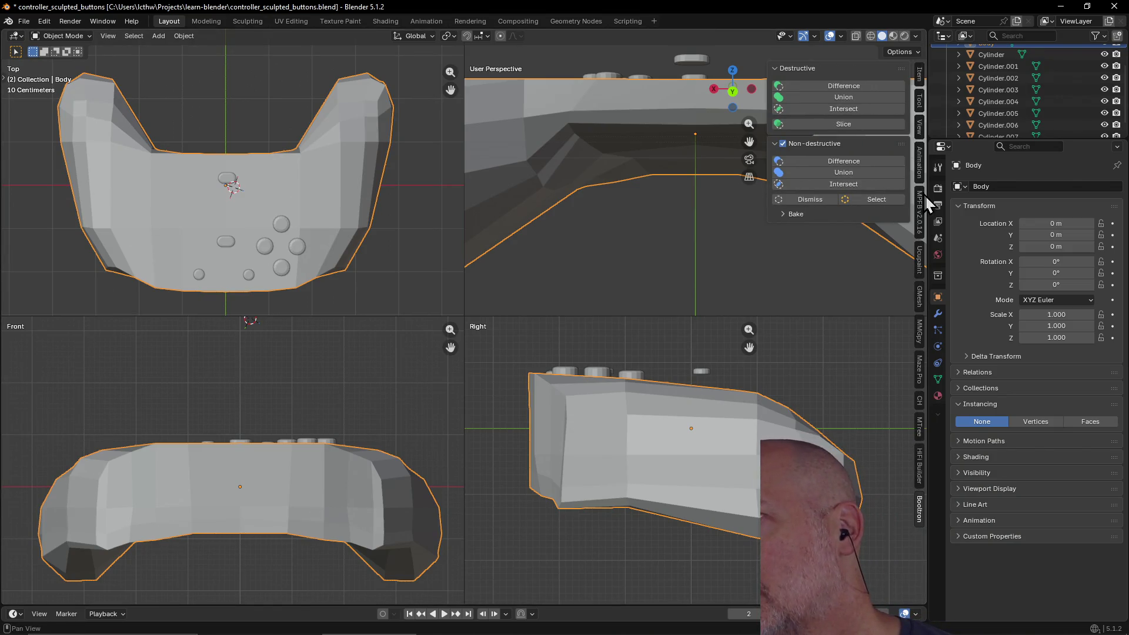
# Enable Sync Zoom/Pan under Quad View in the sidebar's View settings, then hide the sidebar.
pyautogui.click(919, 126)
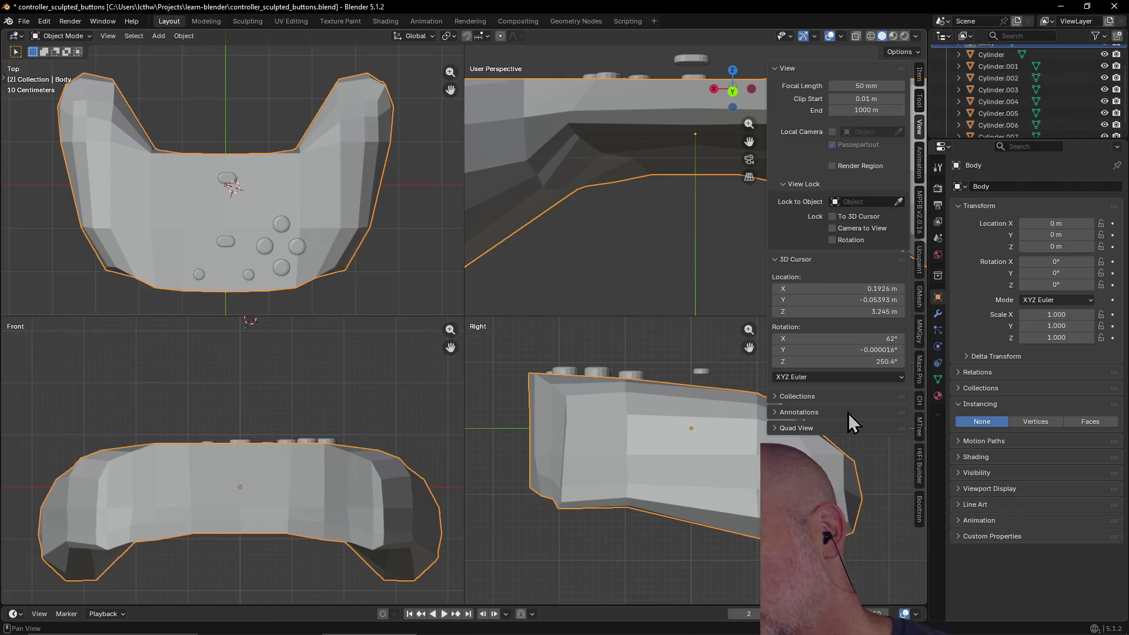
pyautogui.click(776, 428)
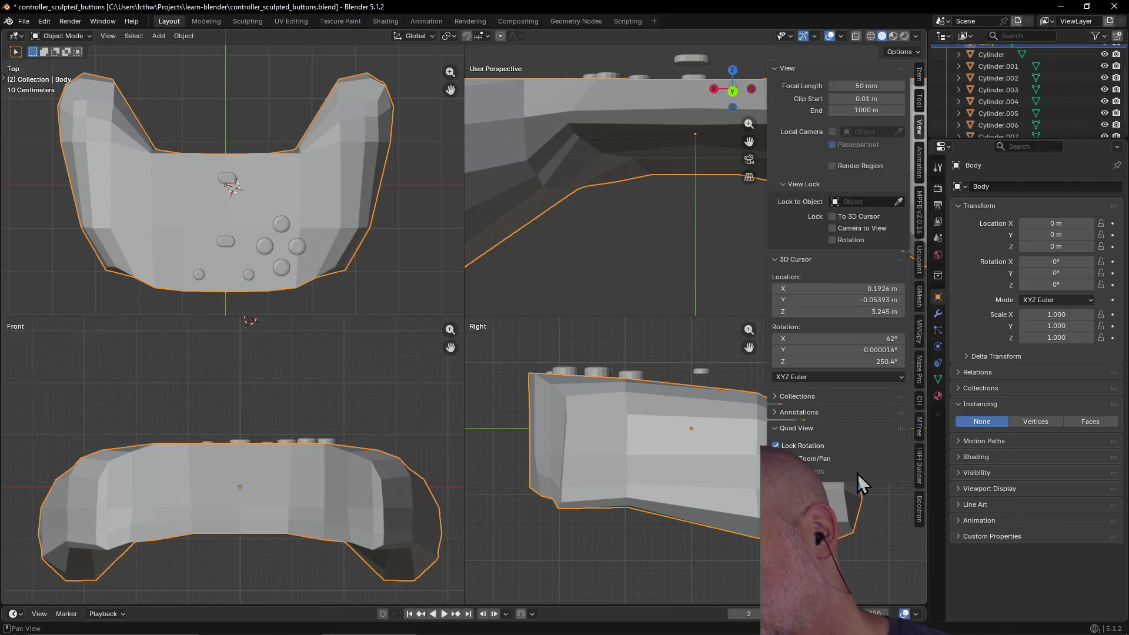
pyautogui.click(775, 458)
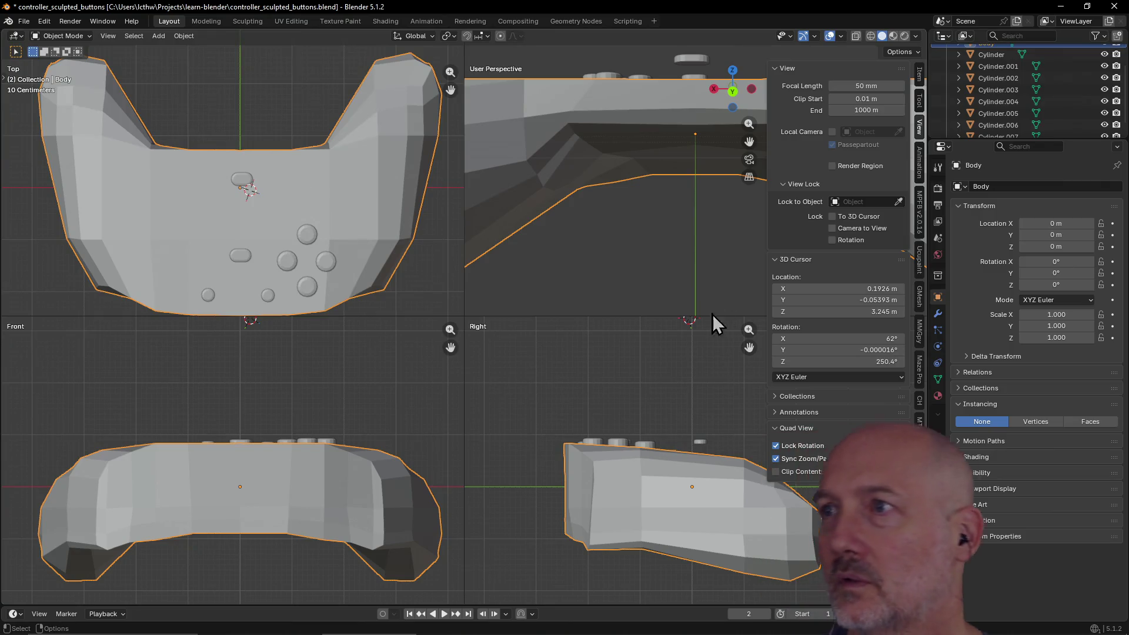
pyautogui.press('n')
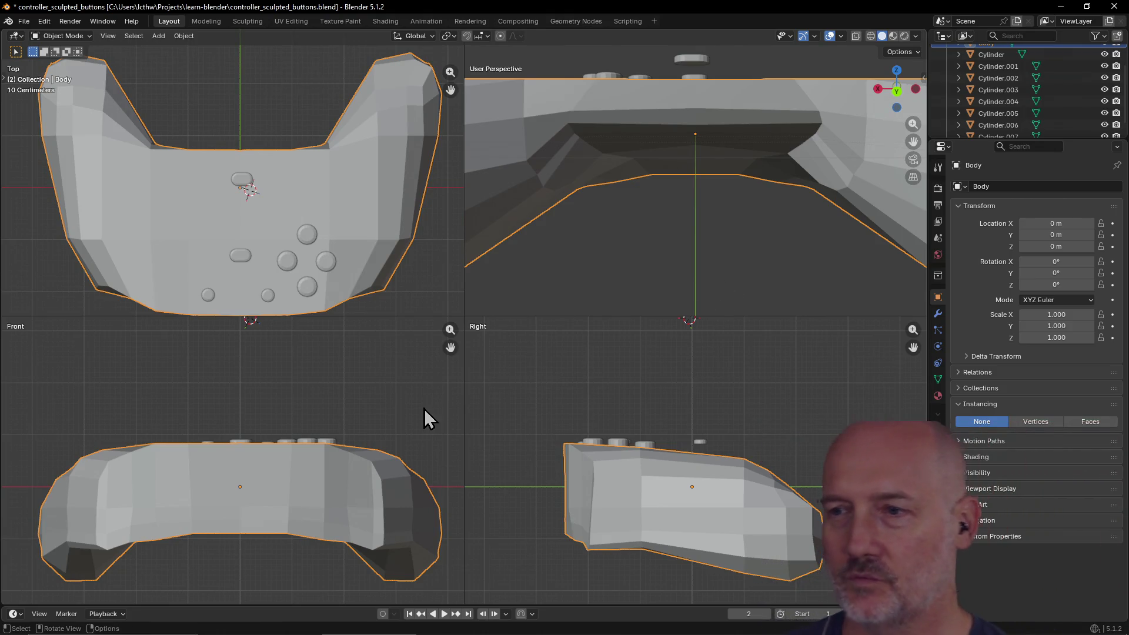
# Deselect the Body, zoom the views, and select pill button Cylinder.006 in the Top view.
pyautogui.click(399, 425)
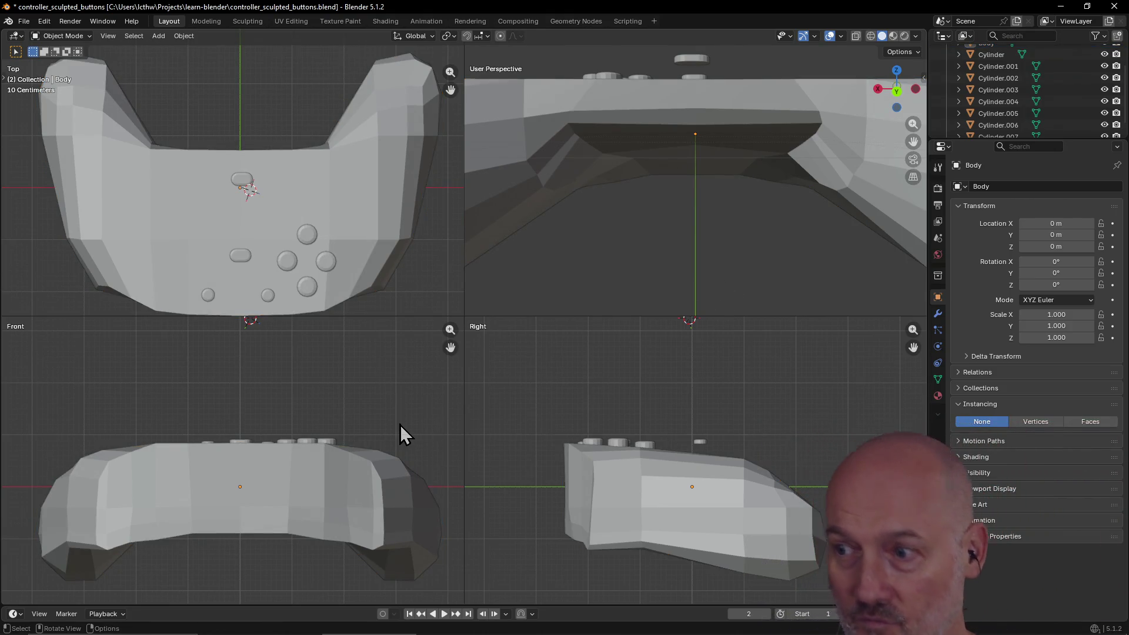
pyautogui.scroll(-3, 408, 409)
pyautogui.scroll(-3, 598, 230)
pyautogui.scroll(1, 599, 231)
pyautogui.scroll(-1, 599, 231)
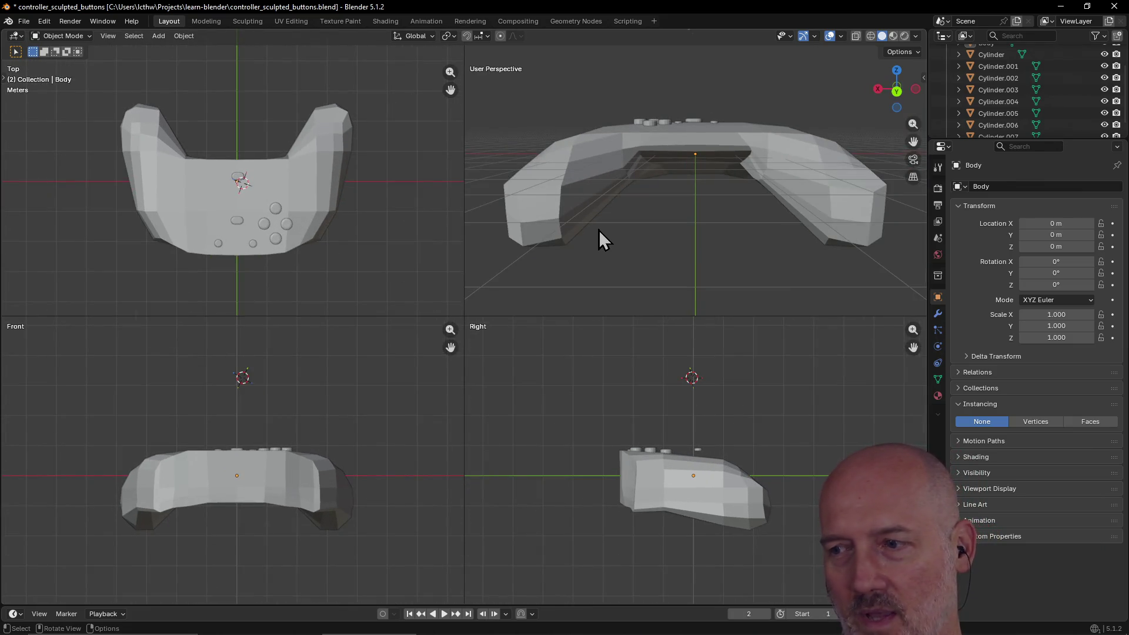
pyautogui.scroll(1, 599, 230)
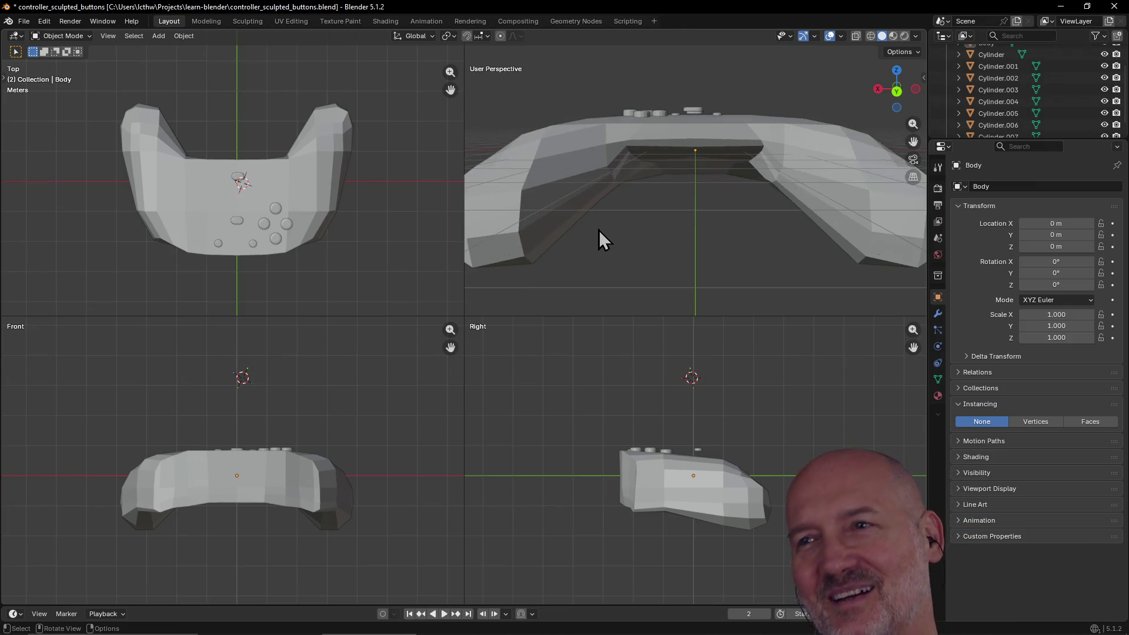
pyautogui.scroll(-1, 599, 230)
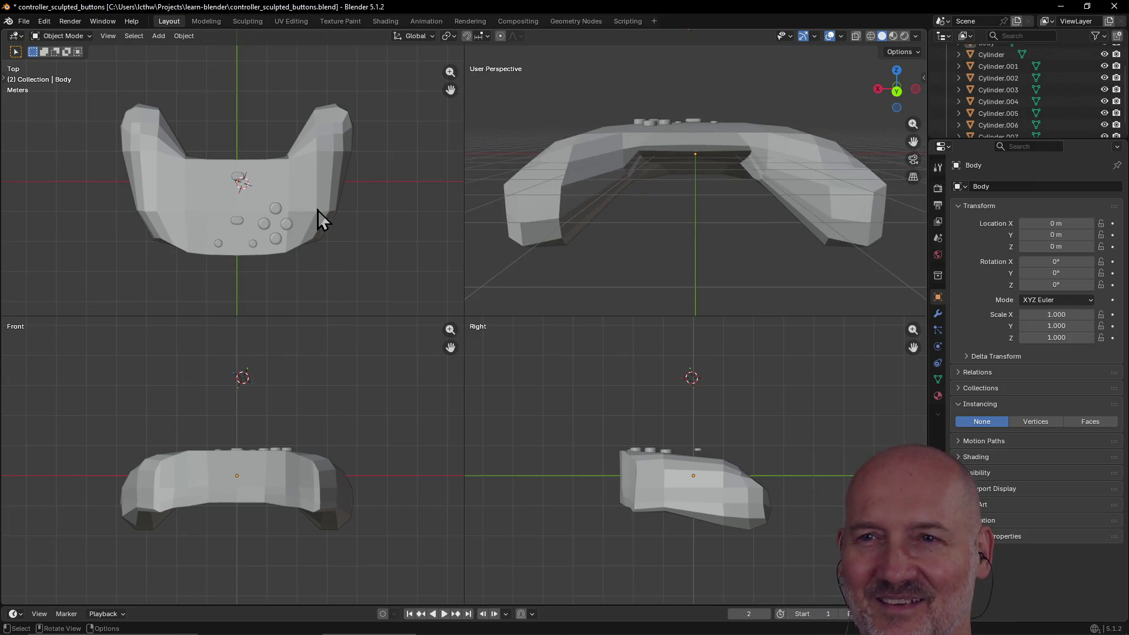
pyautogui.scroll(3, 318, 210)
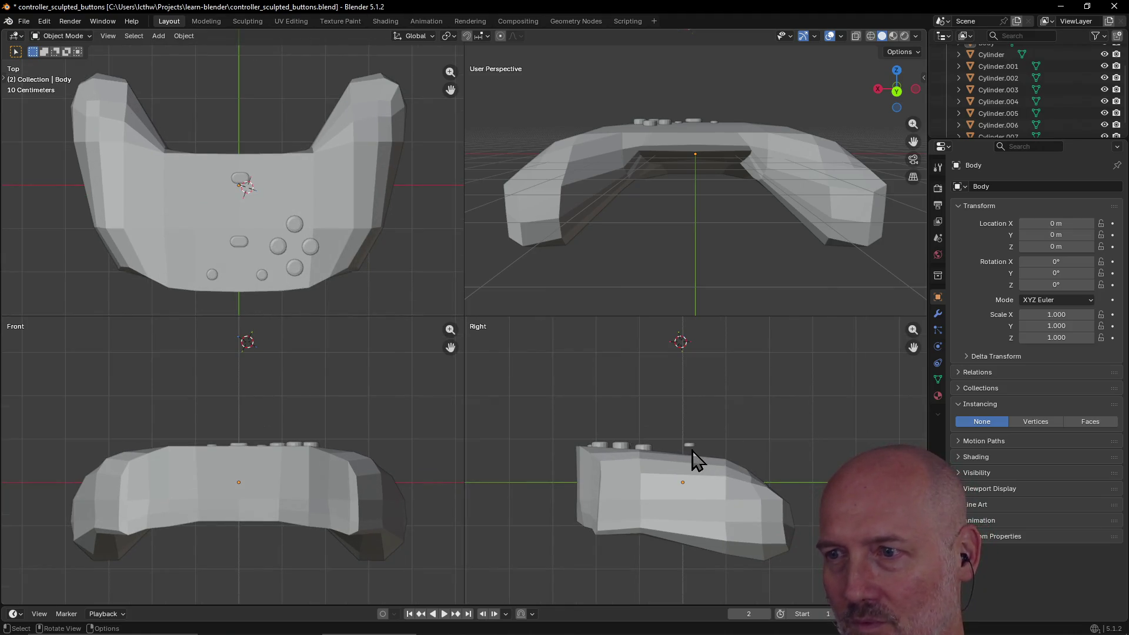
pyautogui.click(235, 181)
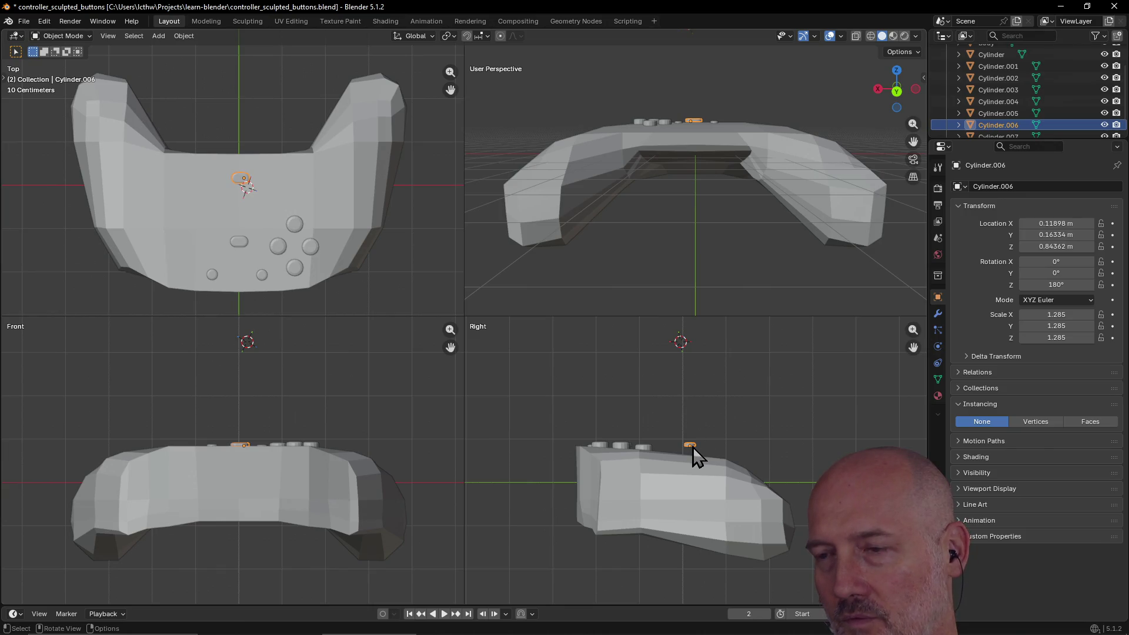
# Lower Cylinder.006 along Z to about Z 0.59927 m, nearly flush with the body.
pyautogui.press('g')
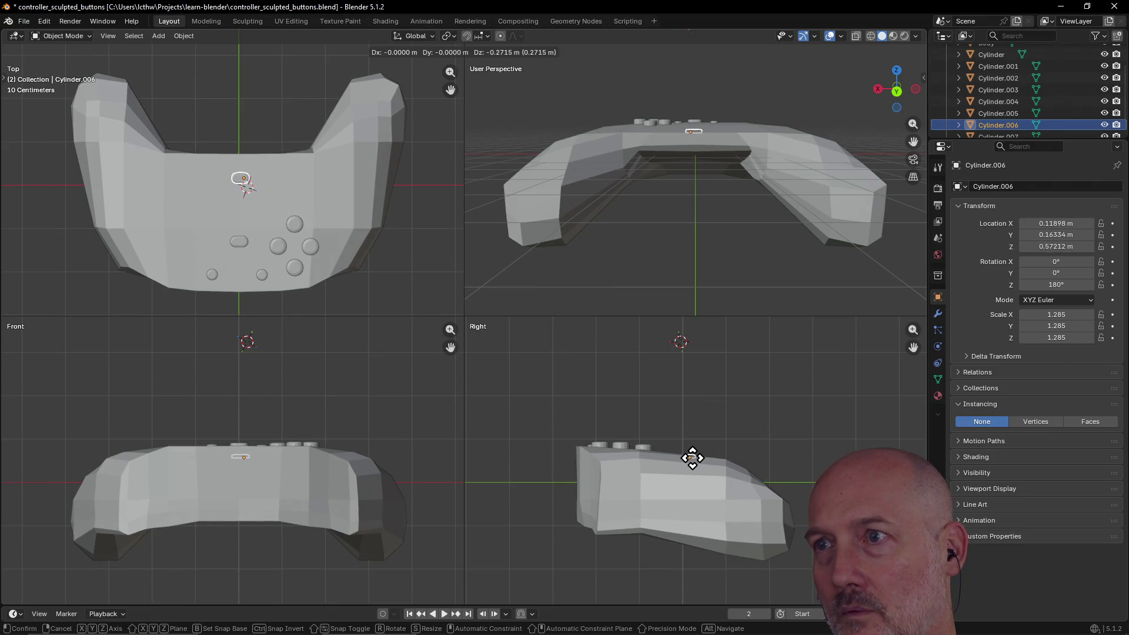
pyautogui.click(692, 458)
pyautogui.scroll(5, 688, 120)
pyautogui.press('`')
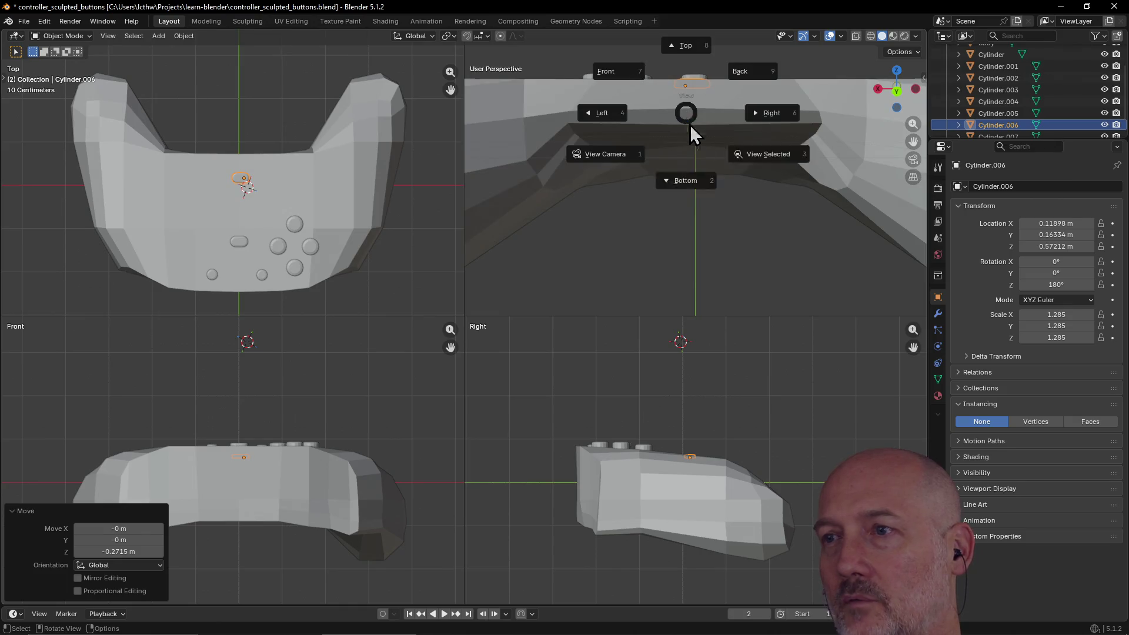
pyautogui.click(762, 154)
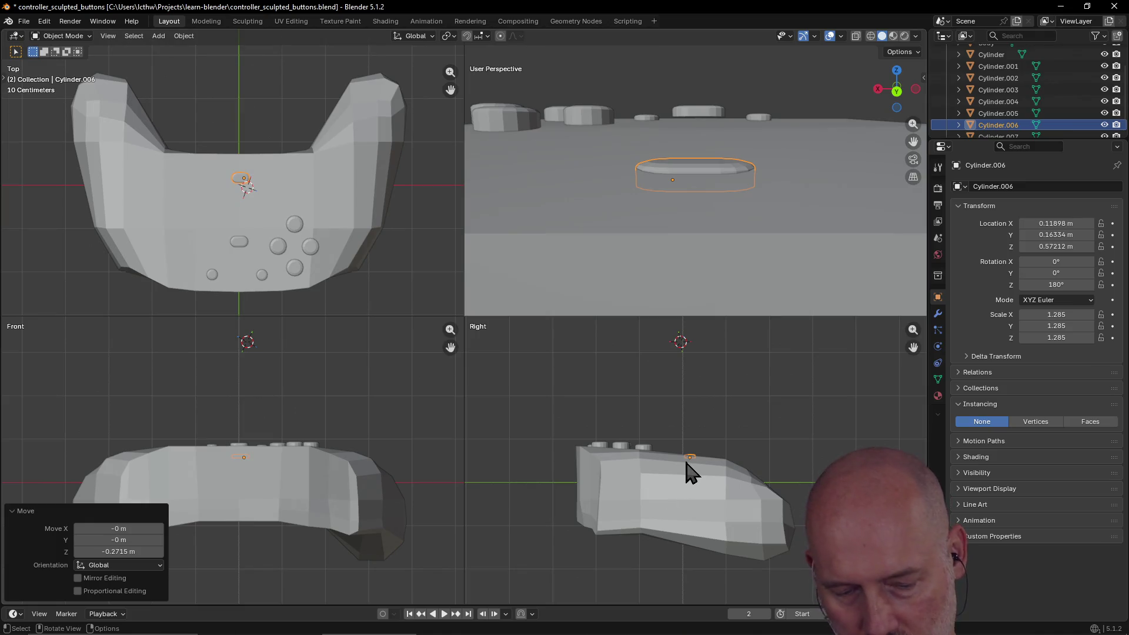
pyautogui.press('g')
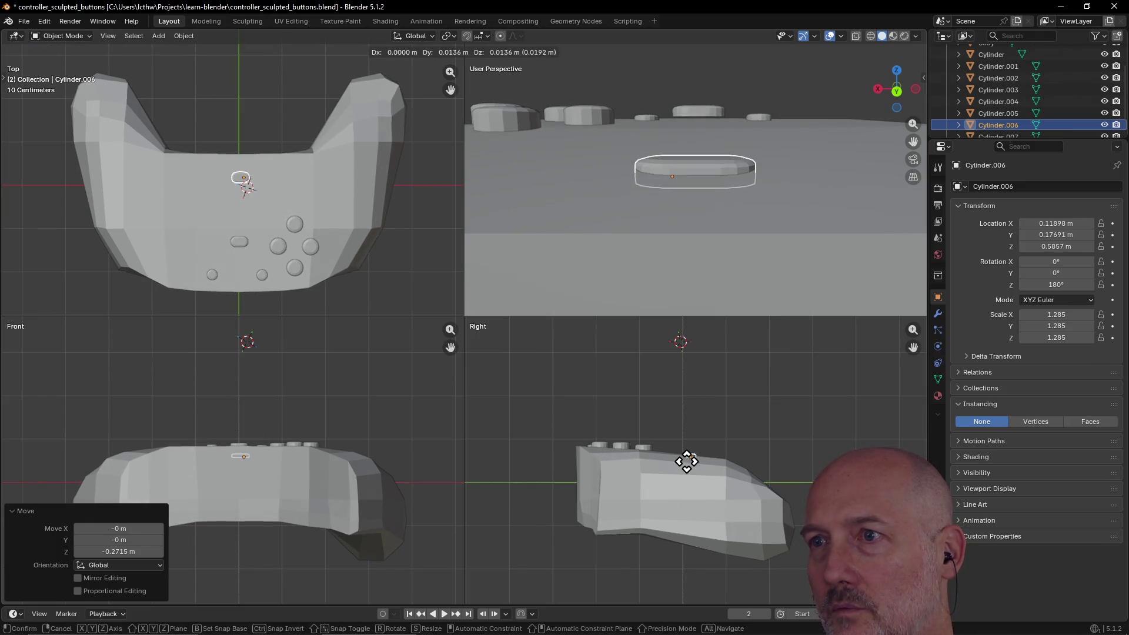
pyautogui.click(686, 460)
pyautogui.moveTo(705, 258)
pyautogui.mouseDown(button='middle')
pyautogui.moveTo(711, 235)
pyautogui.moveTo(646, 266)
pyautogui.moveTo(660, 282)
pyautogui.moveTo(667, 275)
pyautogui.mouseUp(button='middle')
pyautogui.moveTo(718, 165); pyautogui.dragTo(734, 122, button='middle')
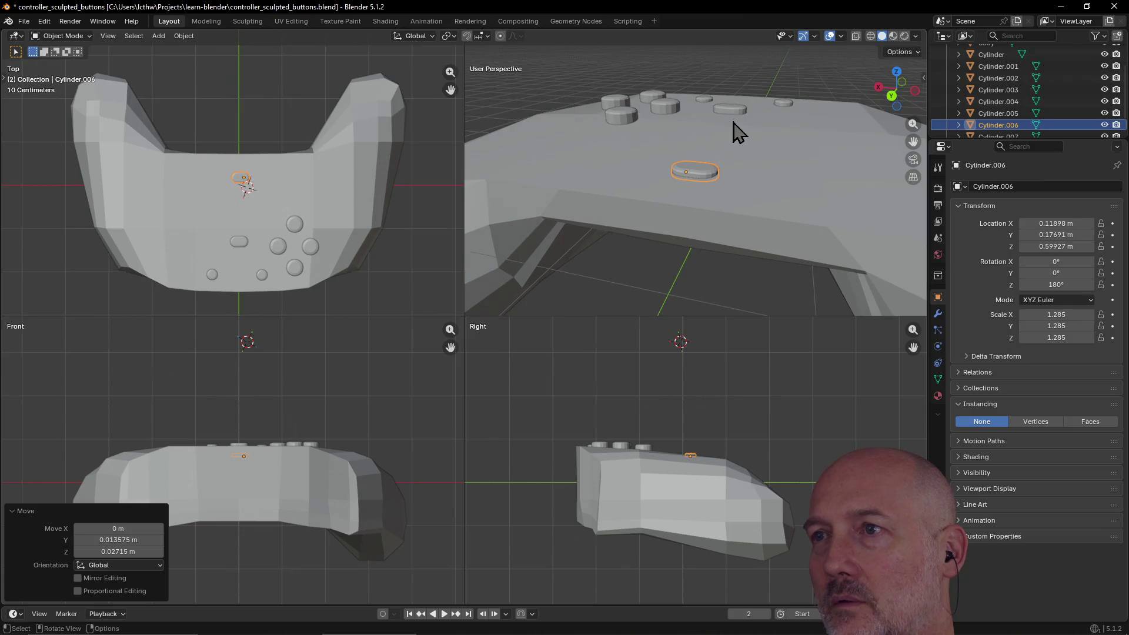
# Select Cylinder.007 and lower it 0.095 m along Z to Z 0.7486 m.
pyautogui.click(734, 114)
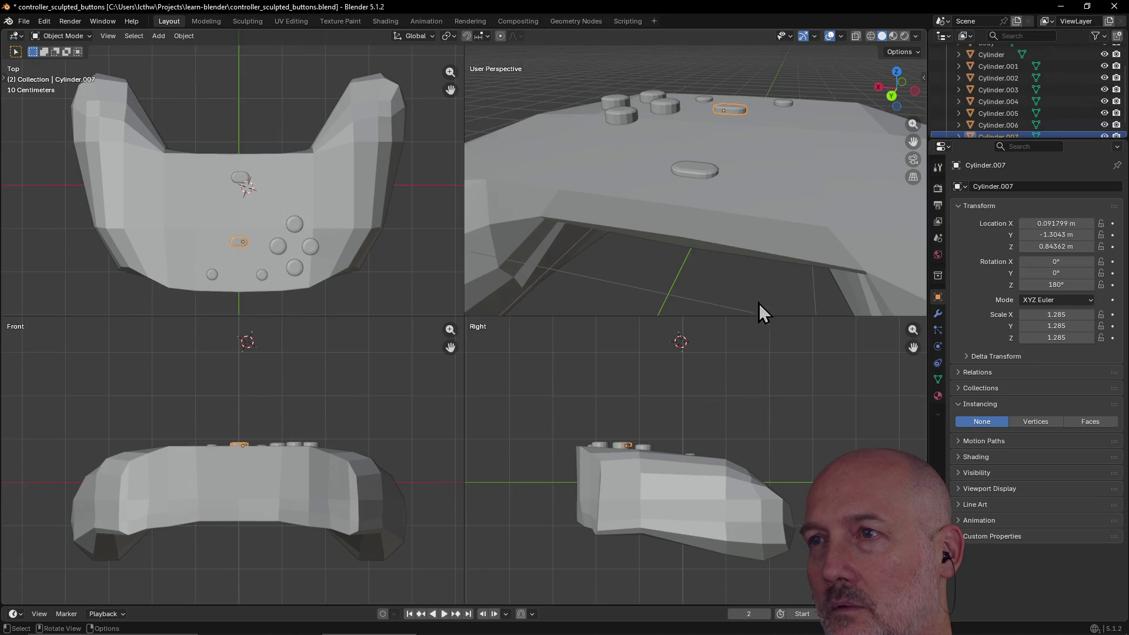
pyautogui.press('`')
pyautogui.click(826, 330)
pyautogui.scroll(-2, 768, 261)
pyautogui.press('g')
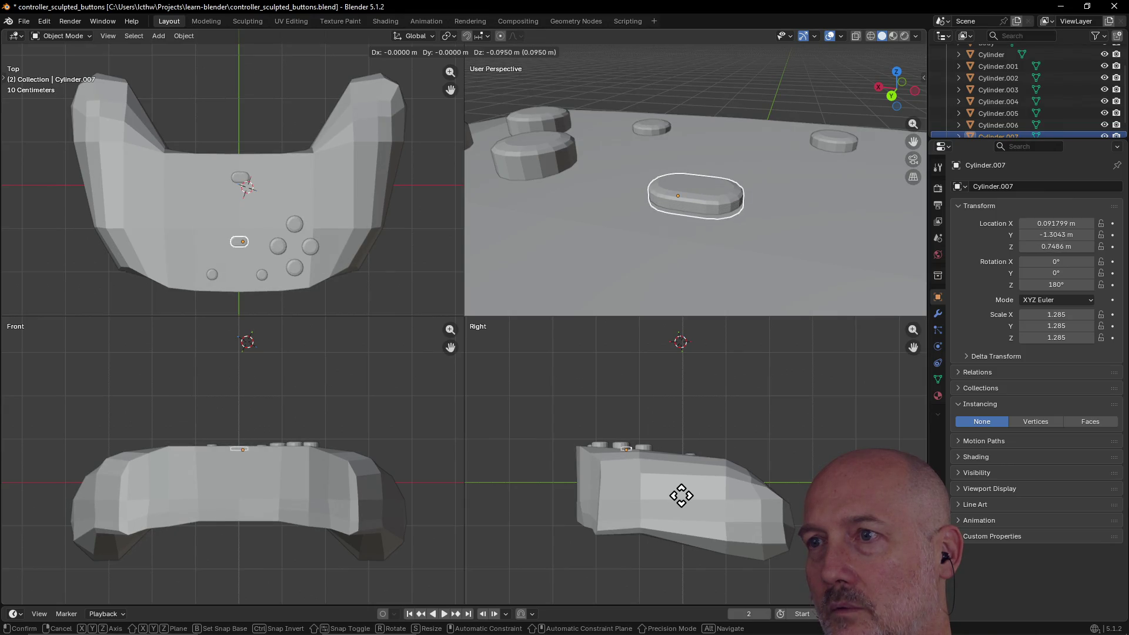
pyautogui.click(682, 495)
pyautogui.click(574, 358)
pyautogui.scroll(-4, 580, 338)
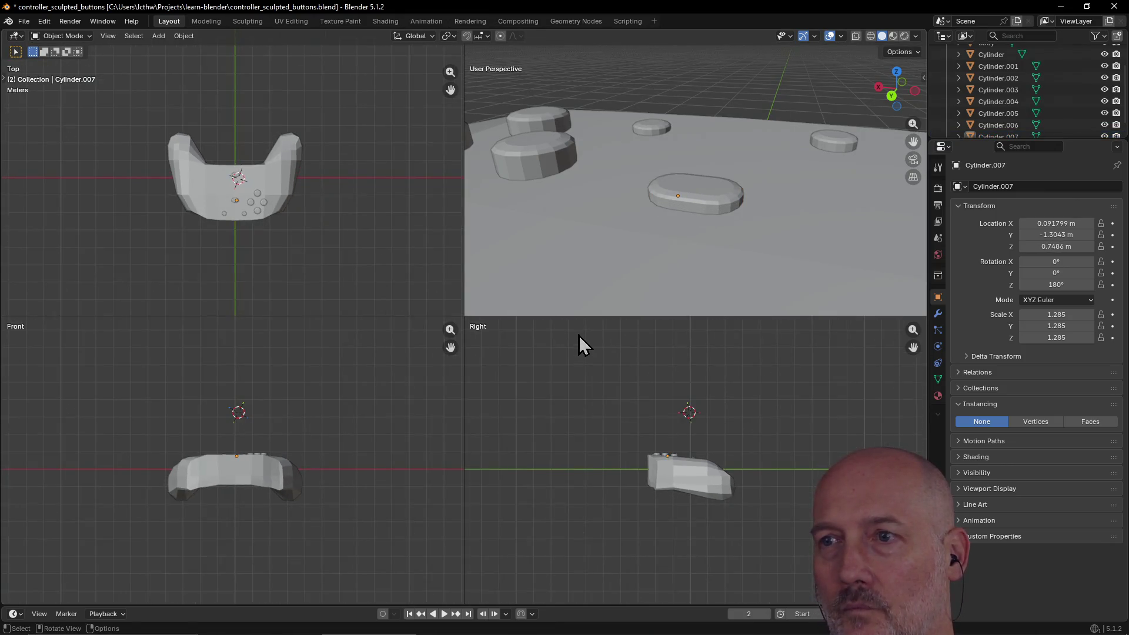
# Maximise the User Perspective viewport and orbit around the controller's buttons.
pyautogui.scroll(2, 611, 285)
pyautogui.scroll(-3, 612, 285)
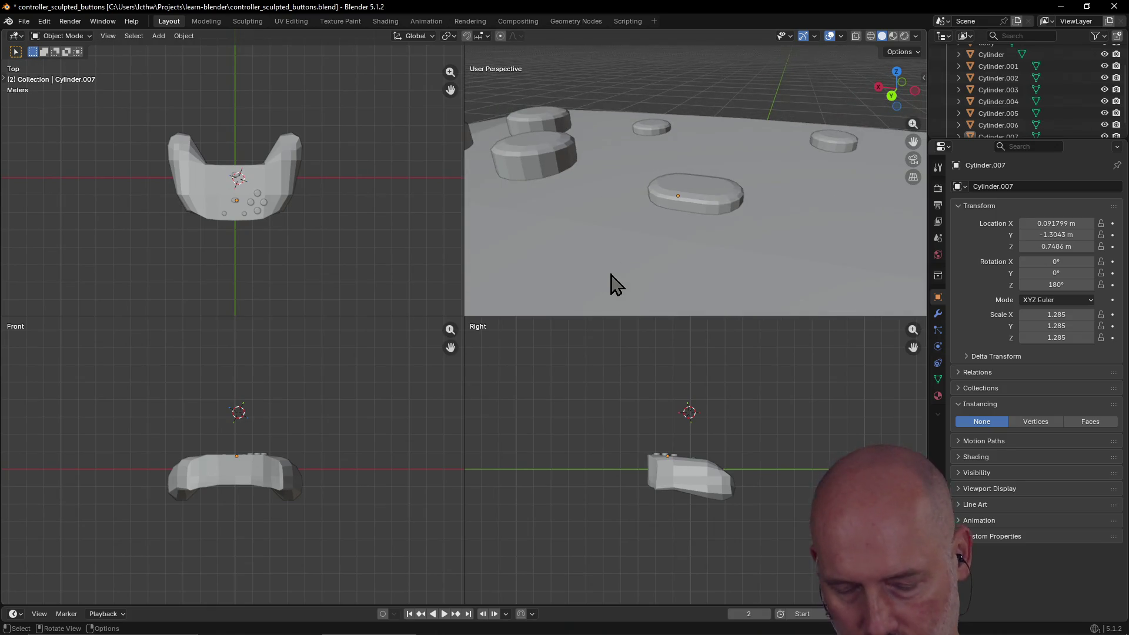
pyautogui.hotkey('ctrl', 'alt', 'q')
pyautogui.scroll(-6, 611, 285)
pyautogui.moveTo(645, 292)
pyautogui.mouseDown(button='middle')
pyautogui.moveTo(524, 322)
pyautogui.moveTo(633, 249)
pyautogui.moveTo(675, 266)
pyautogui.mouseUp(button='middle')
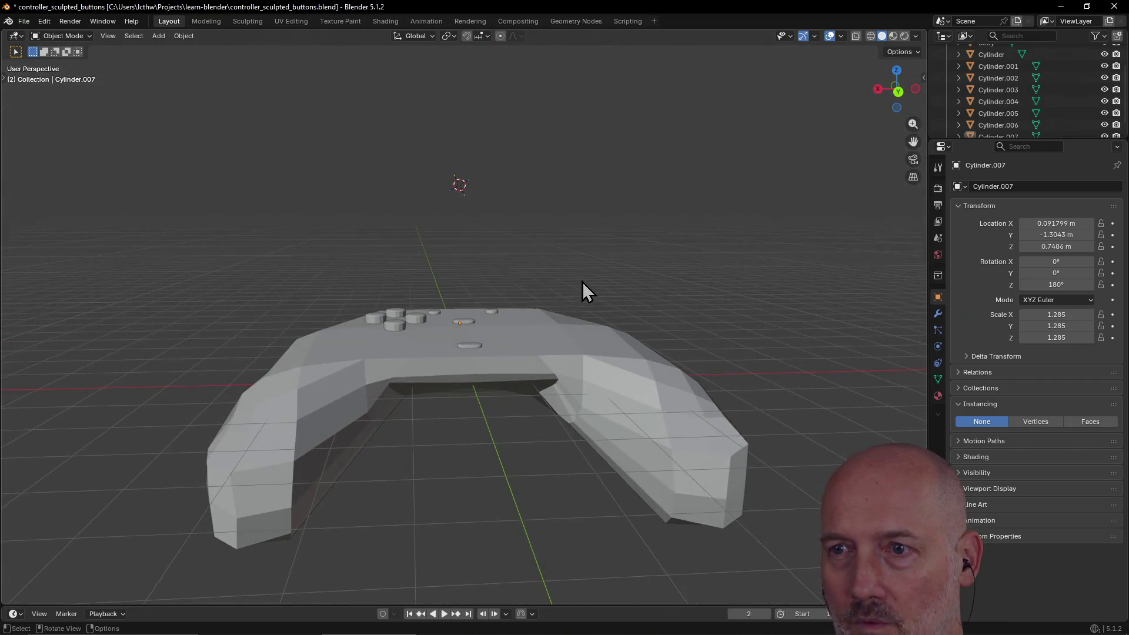
pyautogui.scroll(4, 584, 282)
pyautogui.moveTo(585, 282)
pyautogui.mouseDown(button='middle')
pyautogui.moveTo(475, 302)
pyautogui.moveTo(429, 270)
pyautogui.moveTo(516, 263)
pyautogui.mouseUp(button='middle')
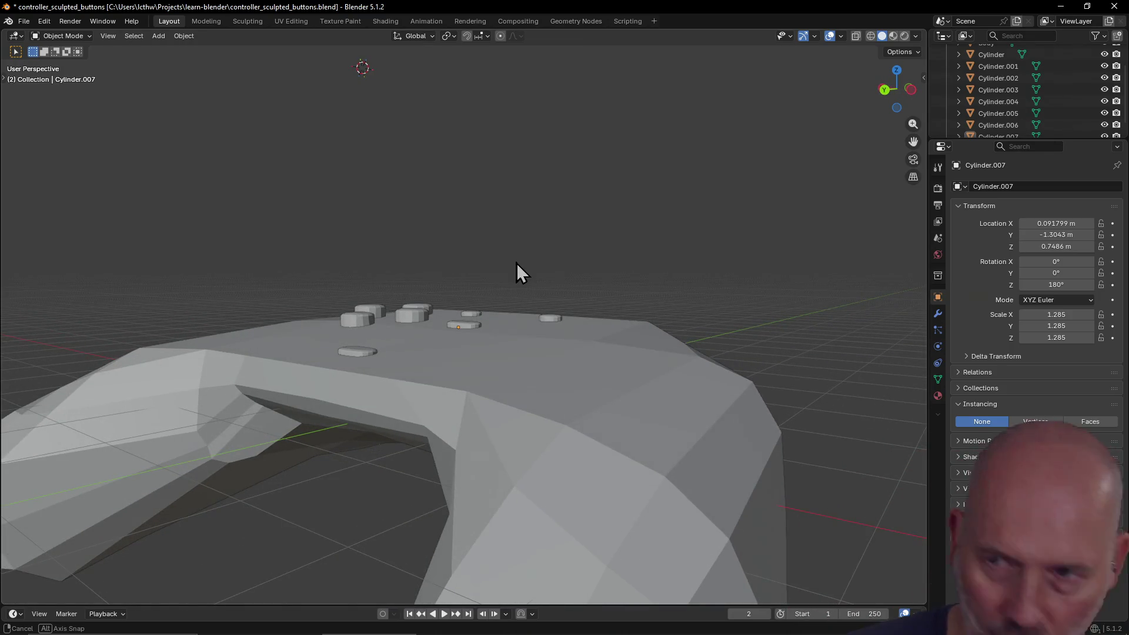
pyautogui.moveTo(516, 263)
pyautogui.mouseDown(button='middle')
pyautogui.moveTo(434, 290)
pyautogui.moveTo(448, 261)
pyautogui.mouseUp(button='middle')
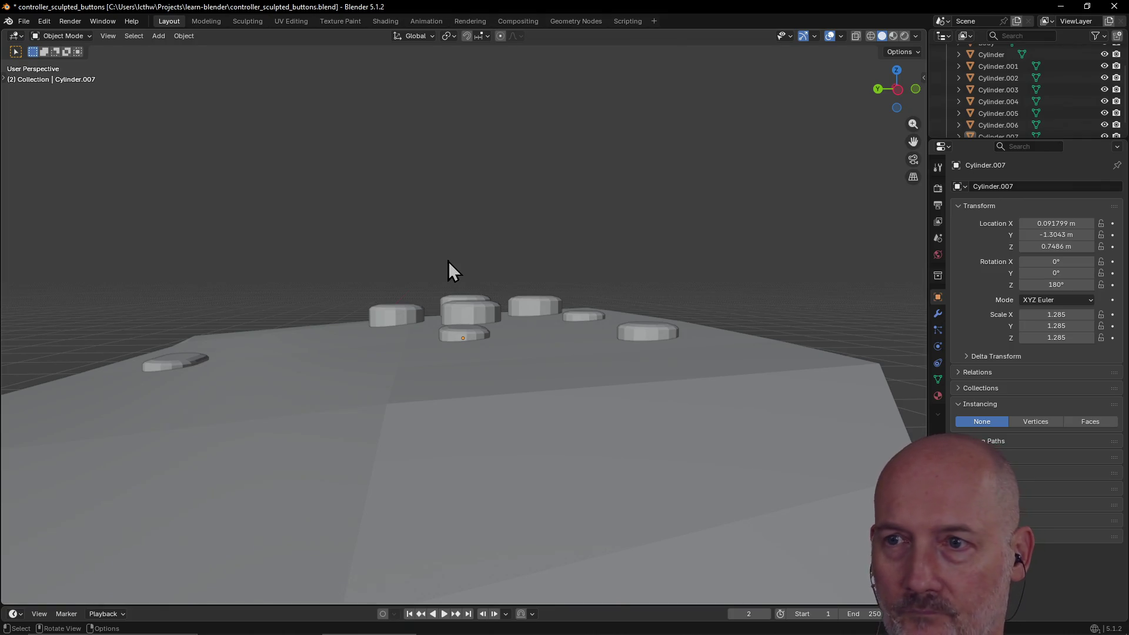
# Orbit back to a front view of the controller and select the Body.
pyautogui.scroll(-6, 448, 261)
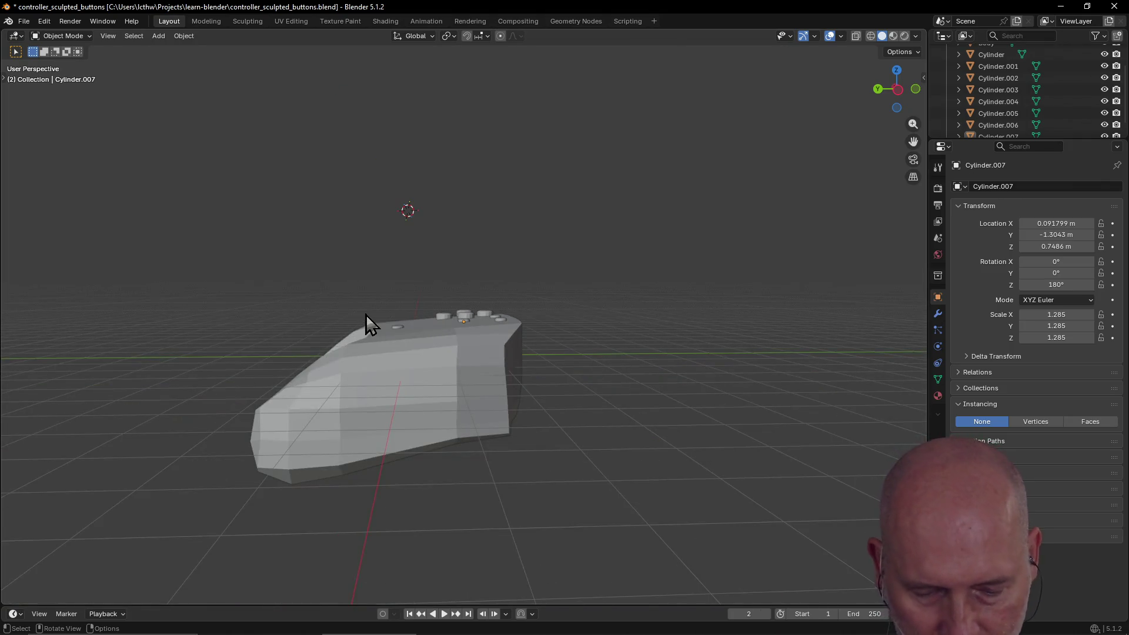
pyautogui.moveTo(365, 314)
pyautogui.mouseDown(button='middle')
pyautogui.moveTo(573, 382)
pyautogui.moveTo(492, 383)
pyautogui.moveTo(486, 423)
pyautogui.moveTo(448, 305)
pyautogui.mouseUp(button='middle')
pyautogui.scroll(3, 574, 383)
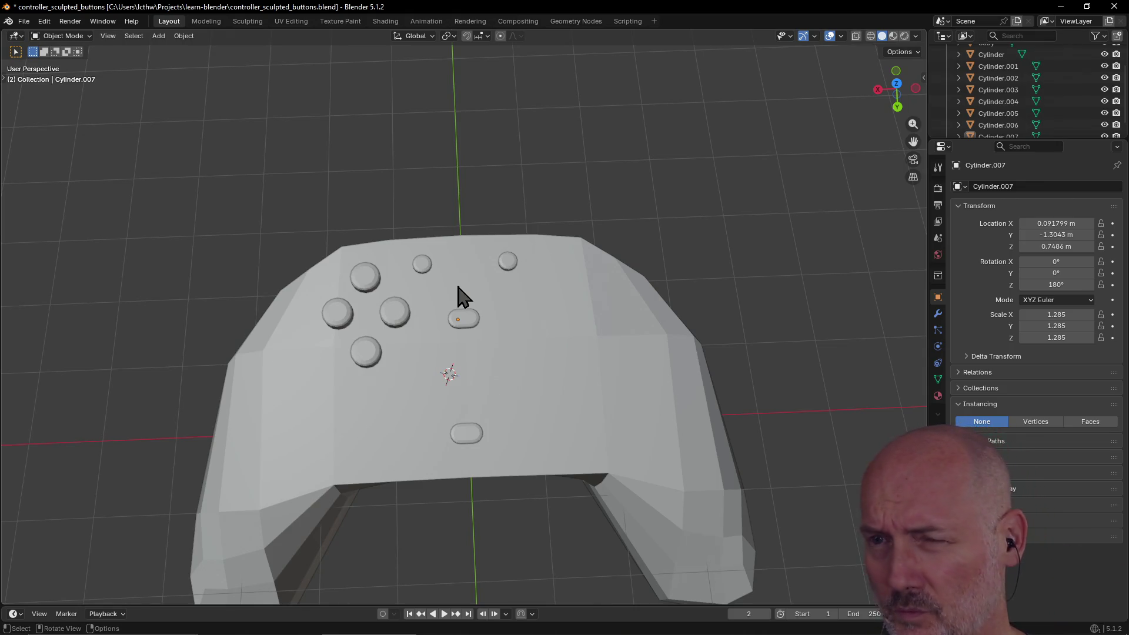
pyautogui.scroll(-2, 513, 383)
pyautogui.moveTo(512, 383)
pyautogui.mouseDown(button='middle')
pyautogui.moveTo(443, 320)
pyautogui.moveTo(496, 327)
pyautogui.moveTo(307, 313)
pyautogui.moveTo(335, 280)
pyautogui.moveTo(547, 303)
pyautogui.mouseUp(button='middle')
pyautogui.scroll(5, 502, 333)
pyautogui.scroll(-5, 501, 326)
pyautogui.scroll(3, 330, 274)
pyautogui.scroll(-3, 331, 274)
pyautogui.click(527, 340)
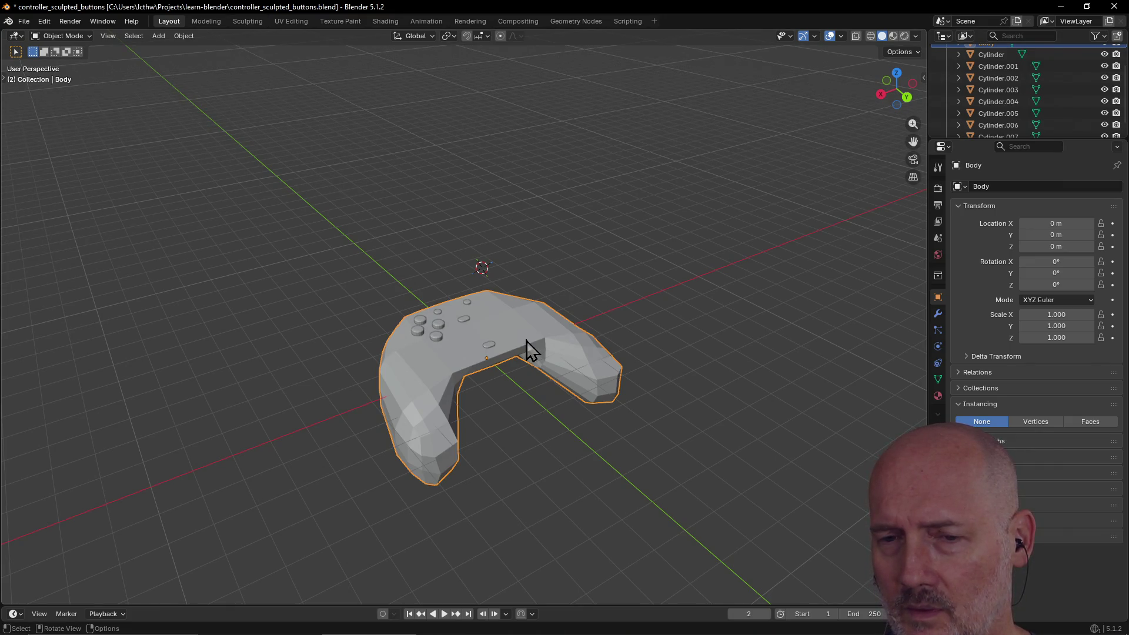
pyautogui.press('`')
pyautogui.click(612, 393)
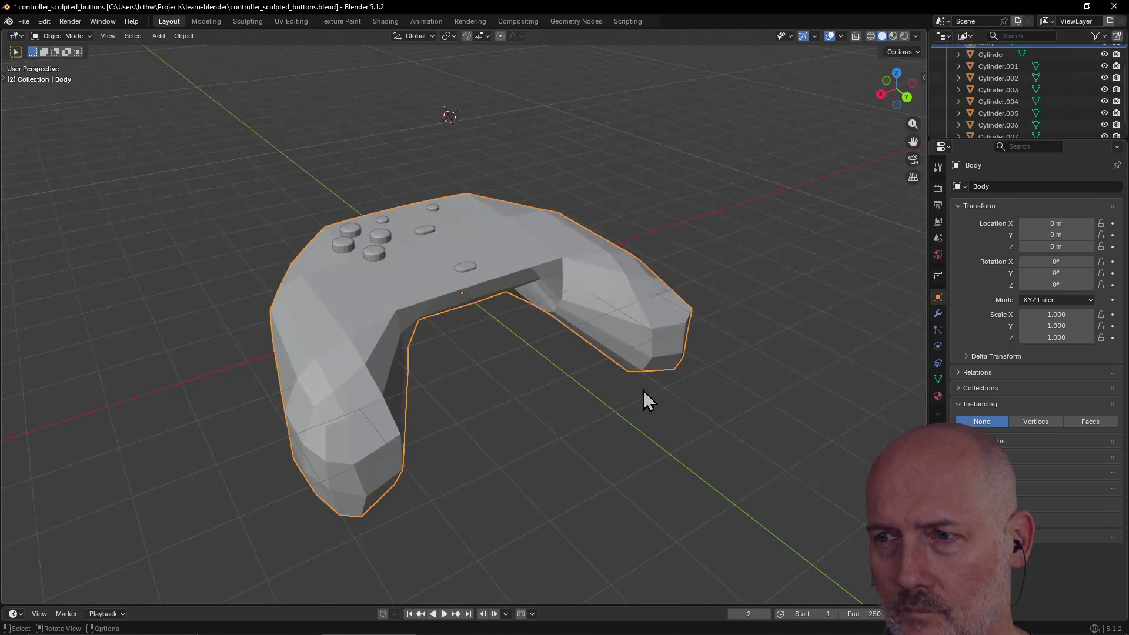
pyautogui.click(634, 411)
pyautogui.scroll(2, 633, 414)
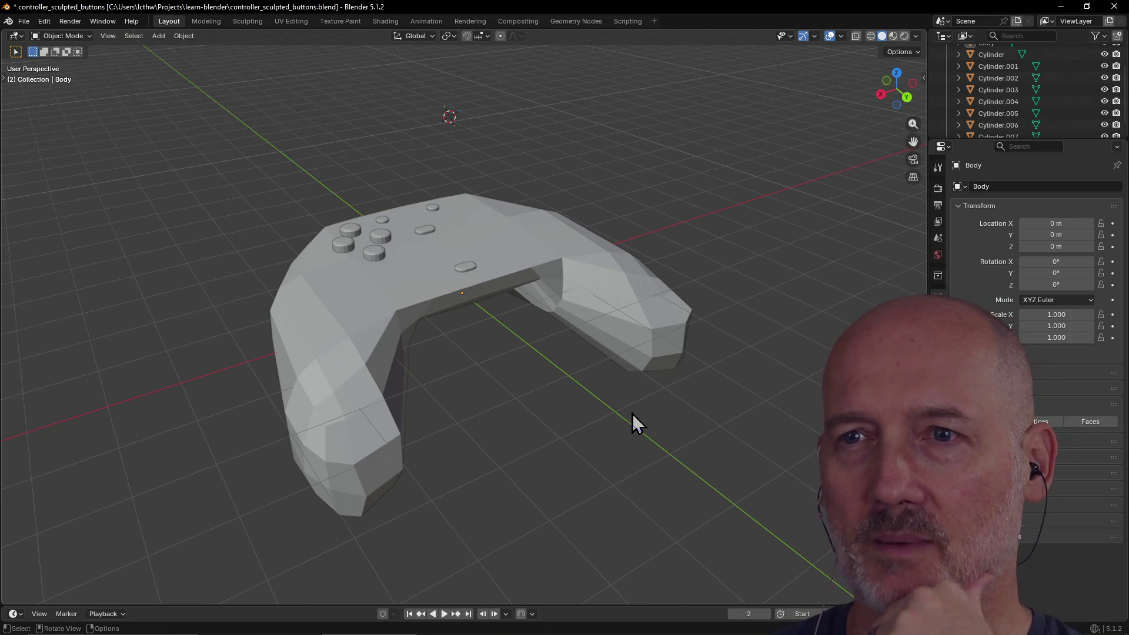
pyautogui.scroll(5, 488, 246)
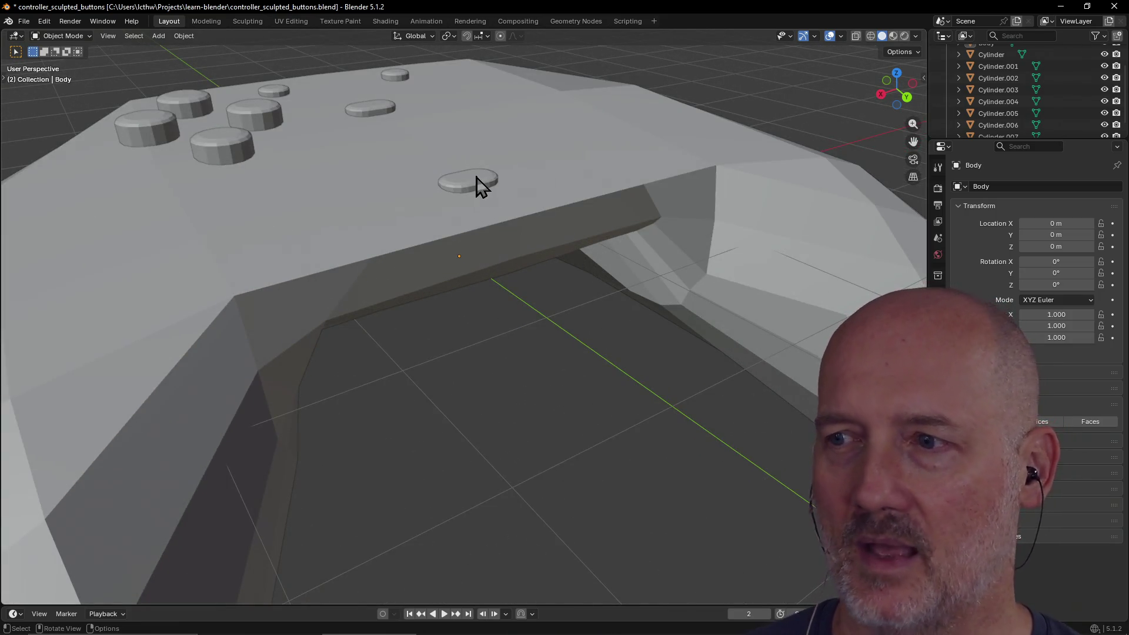
pyautogui.scroll(-4, 506, 266)
pyautogui.moveTo(506, 256)
pyautogui.mouseDown(button='middle')
pyautogui.moveTo(492, 277)
pyautogui.moveTo(408, 262)
pyautogui.moveTo(426, 284)
pyautogui.moveTo(458, 259)
pyautogui.moveTo(449, 234)
pyautogui.mouseUp(button='middle')
pyautogui.scroll(5, 449, 296)
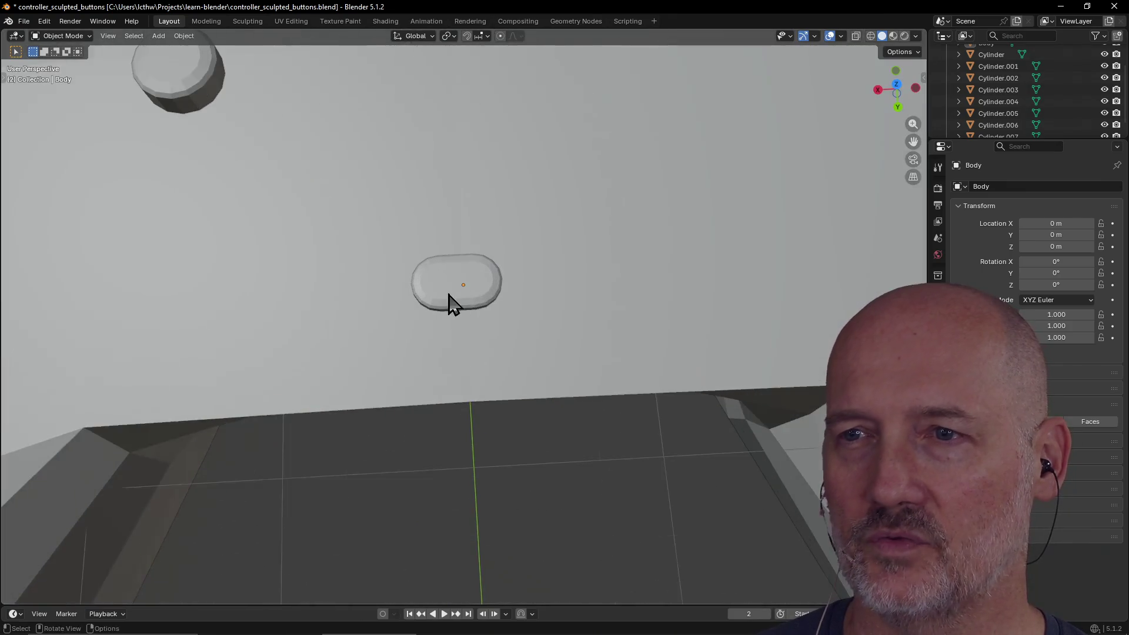
pyautogui.scroll(-3, 471, 293)
pyautogui.scroll(-1, 383, 167)
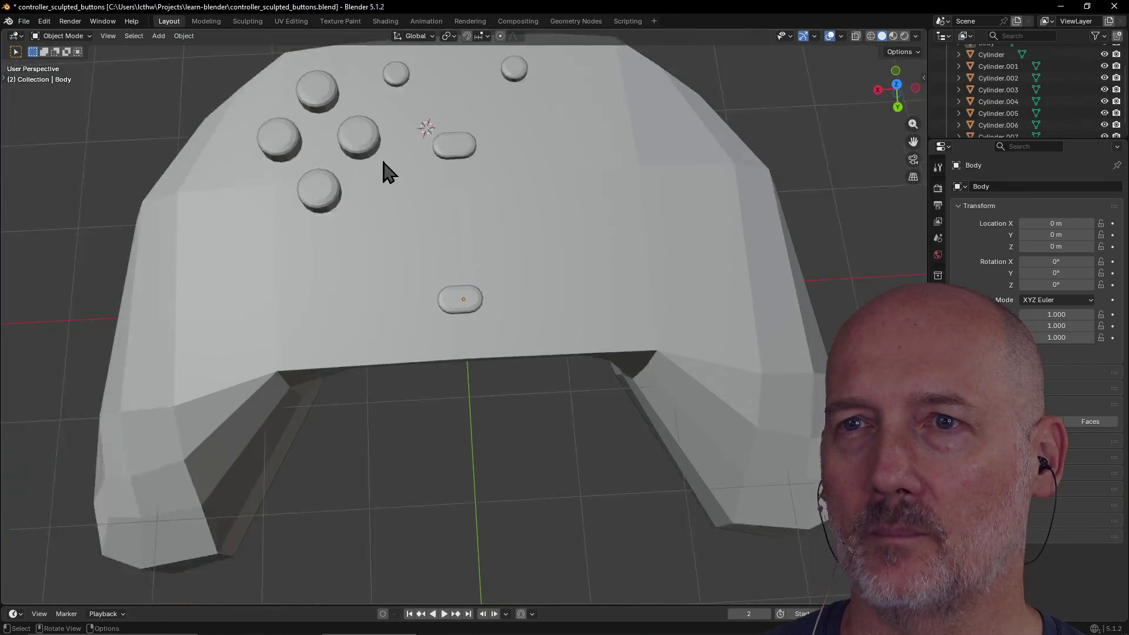
pyautogui.scroll(-1, 383, 171)
pyautogui.scroll(1, 474, 227)
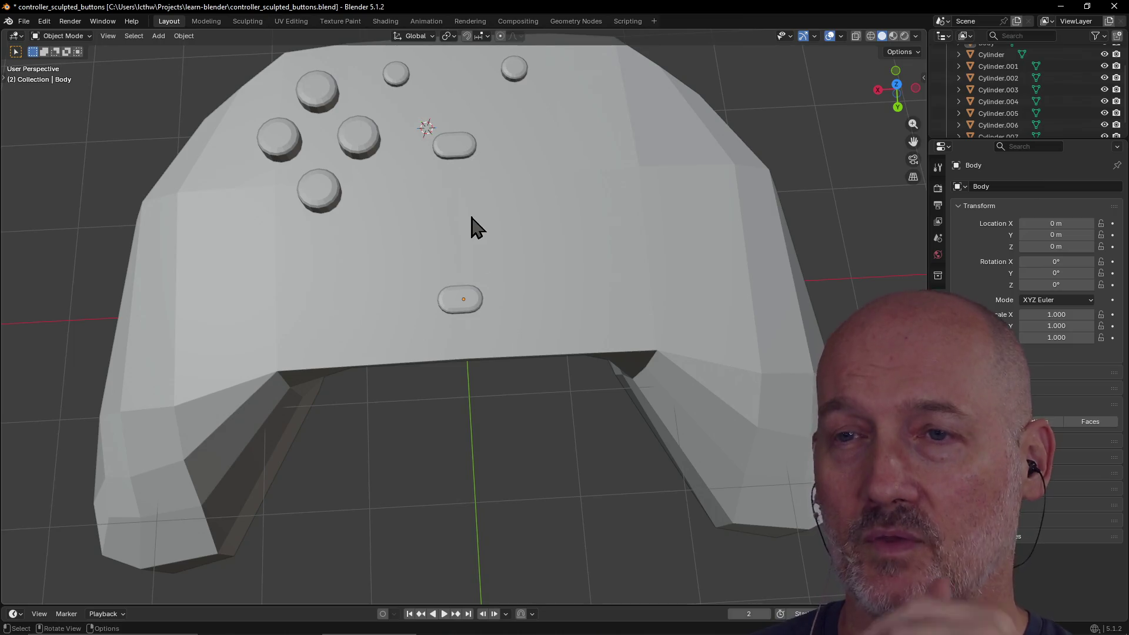
pyautogui.scroll(-3, 476, 226)
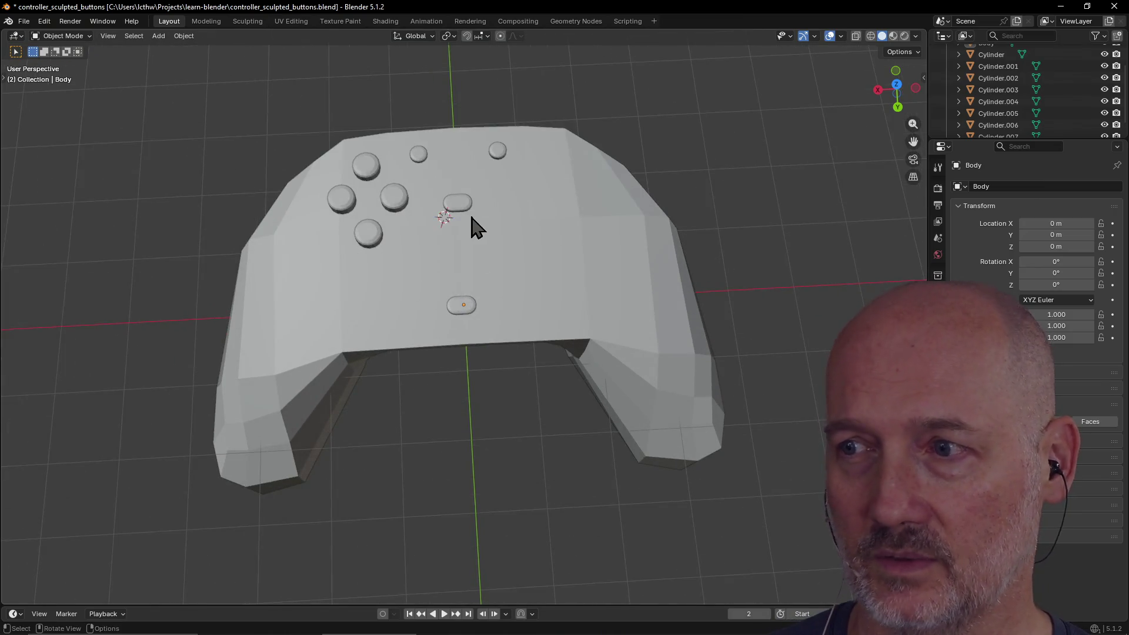
pyautogui.scroll(-2, 470, 216)
pyautogui.moveTo(470, 216)
pyautogui.mouseDown(button='middle')
pyautogui.moveTo(524, 160)
pyautogui.moveTo(524, 170)
pyautogui.moveTo(522, 160)
pyautogui.moveTo(228, 233)
pyautogui.mouseUp(button='middle')
pyautogui.hotkey('shift', 'a')
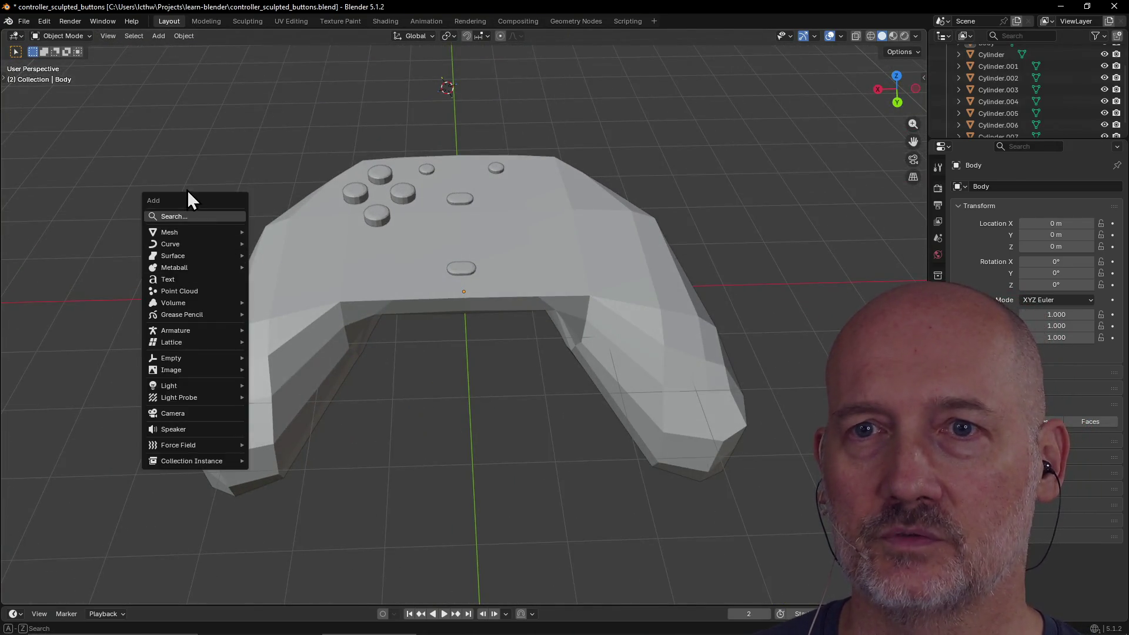
pyautogui.moveTo(213, 233)
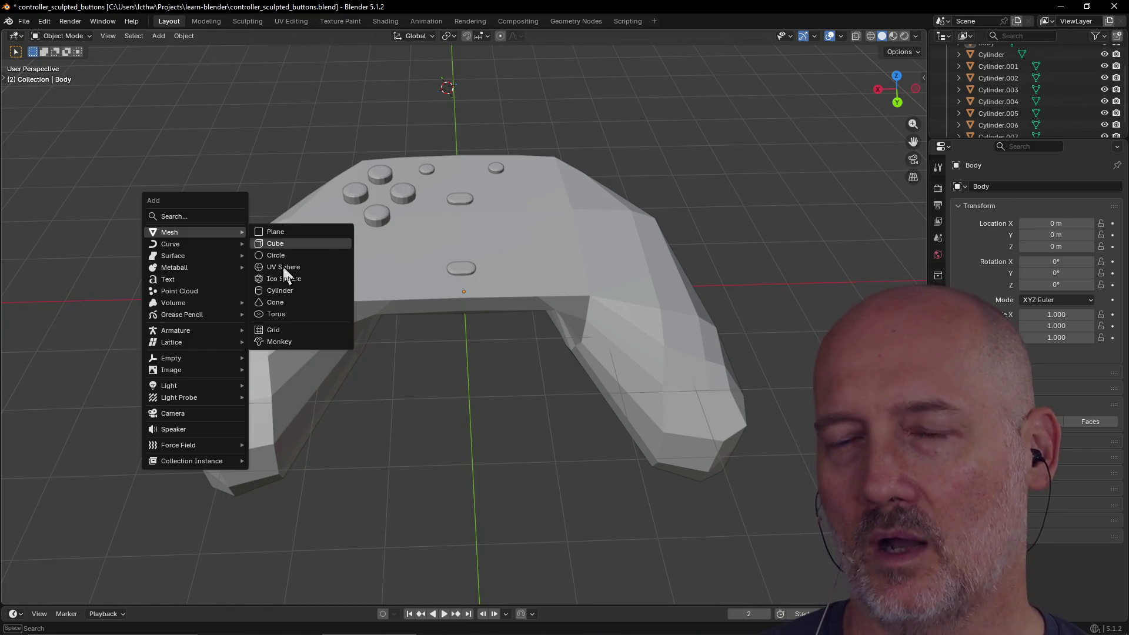
pyautogui.moveTo(383, 464)
pyautogui.mouseDown(button='middle')
pyautogui.moveTo(386, 446)
pyautogui.moveTo(479, 410)
pyautogui.moveTo(378, 433)
pyautogui.moveTo(461, 310)
pyautogui.moveTo(503, 284)
pyautogui.moveTo(493, 330)
pyautogui.moveTo(471, 299)
pyautogui.mouseUp(button='middle')
pyautogui.click(459, 291)
pyautogui.scroll(4, 503, 284)
pyautogui.scroll(-3, 503, 284)
pyautogui.scroll(4, 471, 300)
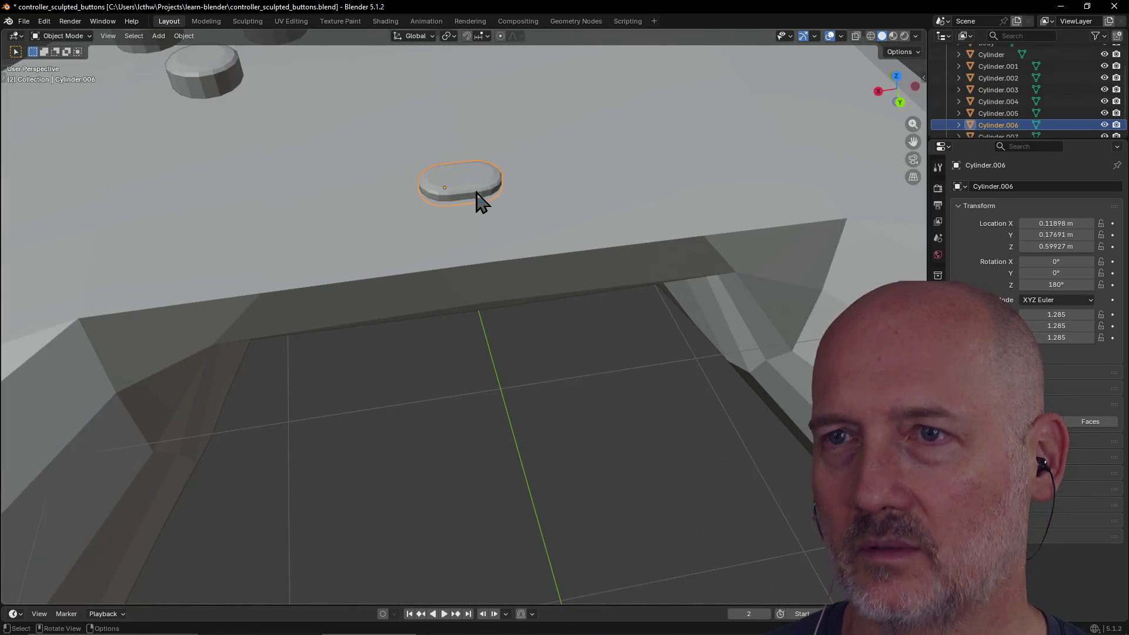
pyautogui.scroll(-6, 490, 335)
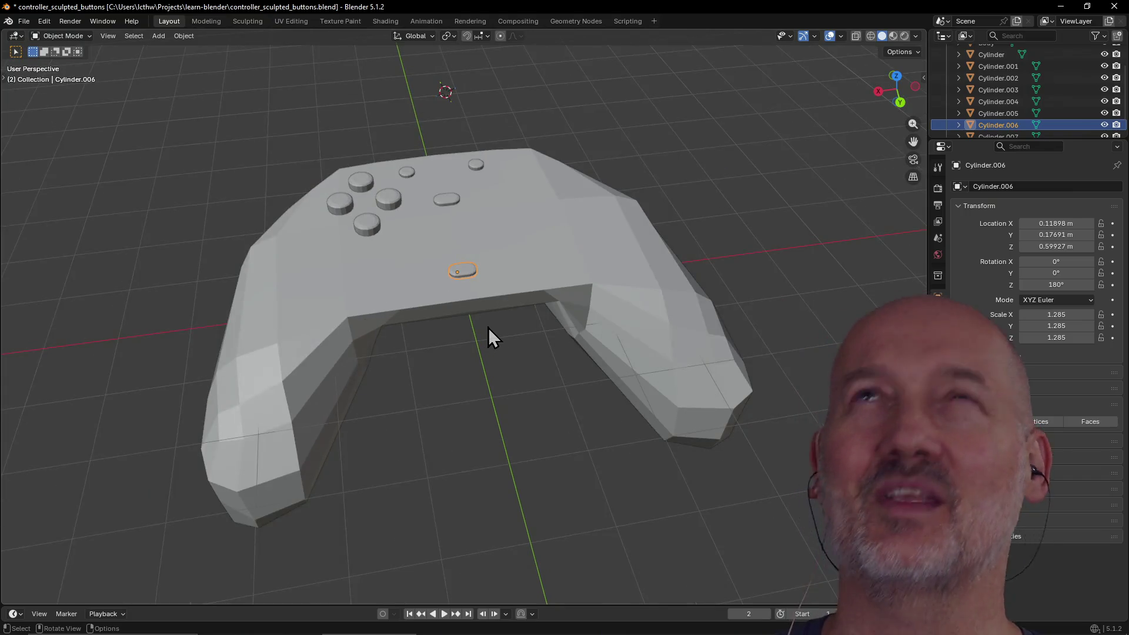
pyautogui.scroll(2, 488, 327)
pyautogui.click(487, 266)
pyautogui.moveTo(487, 265)
pyautogui.mouseDown(button='middle')
pyautogui.moveTo(575, 267)
pyautogui.moveTo(511, 286)
pyautogui.moveTo(467, 245)
pyautogui.mouseUp(button='middle')
pyautogui.click(472, 245)
pyautogui.scroll(-3, 417, 289)
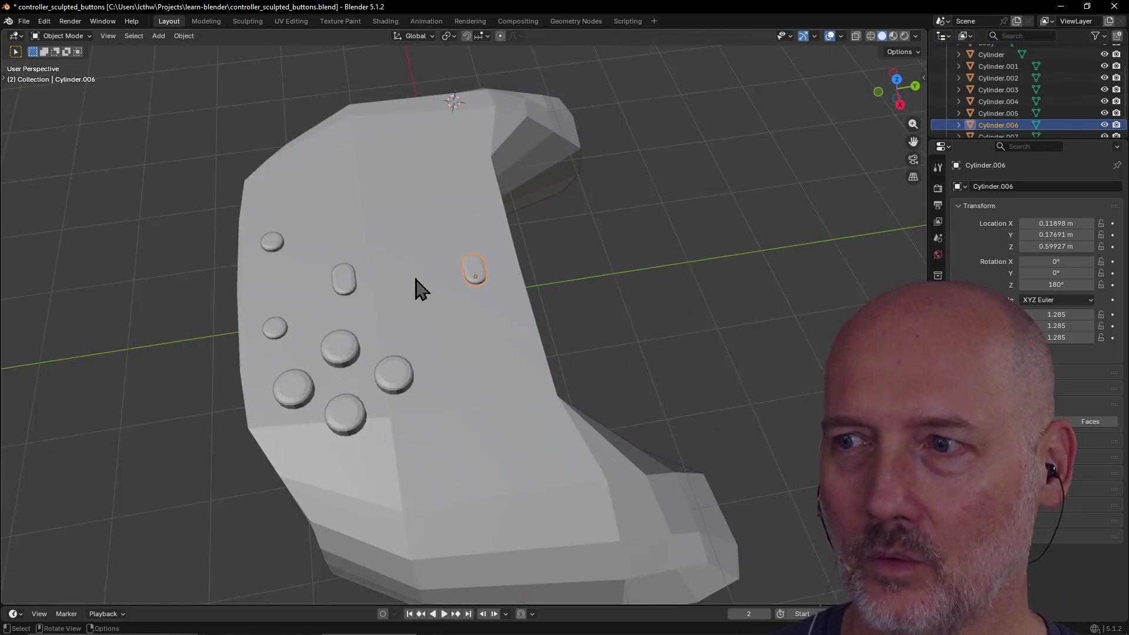
pyautogui.moveTo(417, 290); pyautogui.dragTo(382, 235, button='middle')
pyautogui.click(390, 403)
pyautogui.moveTo(390, 403)
pyautogui.mouseDown(button='middle')
pyautogui.moveTo(576, 367)
pyautogui.moveTo(549, 420)
pyautogui.moveTo(586, 431)
pyautogui.mouseUp(button='middle')
pyautogui.moveTo(675, 388)
pyautogui.mouseDown(button='middle')
pyautogui.moveTo(537, 404)
pyautogui.moveTo(445, 362)
pyautogui.moveTo(468, 355)
pyautogui.moveTo(446, 372)
pyautogui.moveTo(457, 339)
pyautogui.mouseUp(button='middle')
pyautogui.moveTo(611, 332)
pyautogui.mouseDown(button='middle')
pyautogui.moveTo(549, 367)
pyautogui.moveTo(592, 335)
pyautogui.moveTo(499, 411)
pyautogui.moveTo(485, 377)
pyautogui.mouseUp(button='middle')
pyautogui.click(461, 282)
pyautogui.moveTo(461, 282); pyautogui.dragTo(504, 341, button='middle')
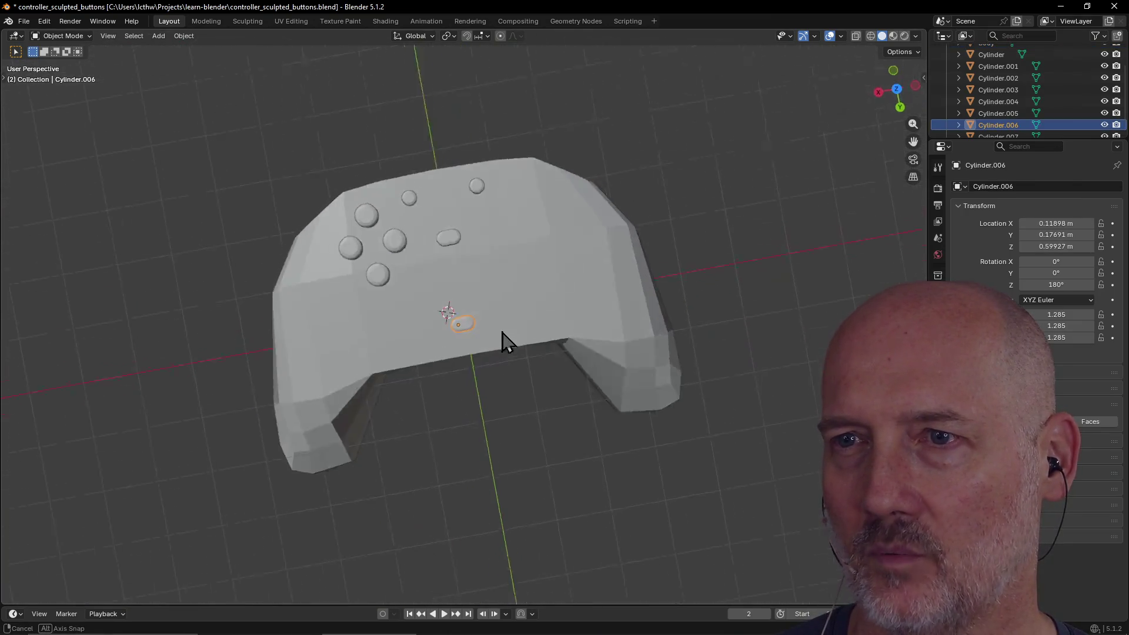
pyautogui.scroll(3, 504, 341)
pyautogui.click(448, 167)
pyautogui.moveTo(449, 167)
pyautogui.mouseDown(button='middle')
pyautogui.moveTo(435, 123)
pyautogui.moveTo(358, 169)
pyautogui.moveTo(378, 118)
pyautogui.moveTo(343, 162)
pyautogui.mouseUp(button='middle')
pyautogui.click(343, 162)
pyautogui.moveTo(463, 239)
pyautogui.mouseDown(button='middle')
pyautogui.moveTo(340, 294)
pyautogui.moveTo(406, 237)
pyautogui.mouseUp(button='middle')
pyautogui.click(705, 243)
pyautogui.moveTo(600, 370)
pyautogui.mouseDown(button='middle')
pyautogui.moveTo(682, 259)
pyautogui.moveTo(683, 312)
pyautogui.moveTo(658, 343)
pyautogui.moveTo(577, 351)
pyautogui.moveTo(574, 333)
pyautogui.mouseUp(button='middle')
pyautogui.click(683, 259)
pyautogui.scroll(-5, 682, 312)
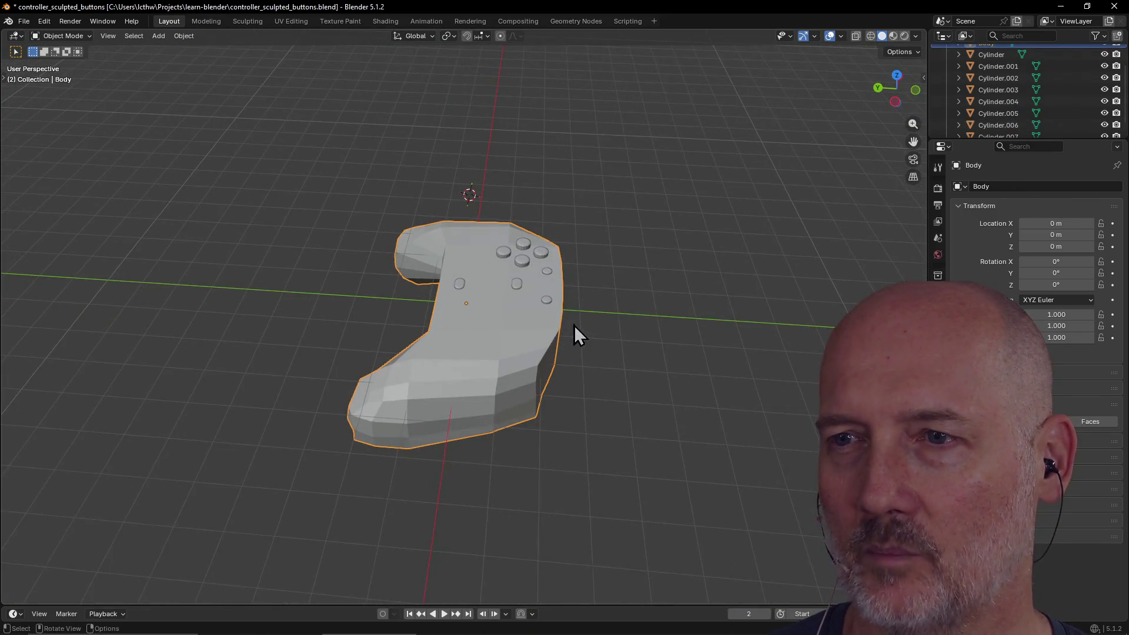
pyautogui.moveTo(433, 348)
pyautogui.mouseDown(button='middle')
pyautogui.moveTo(518, 322)
pyautogui.moveTo(518, 306)
pyautogui.mouseUp(button='middle')
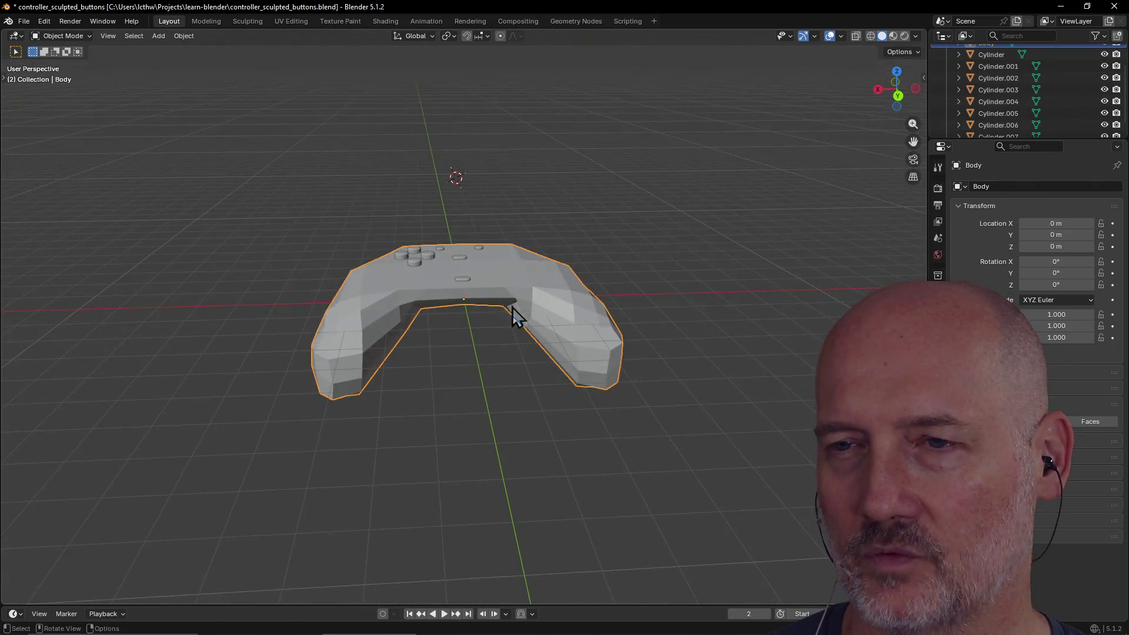
pyautogui.moveTo(390, 299); pyautogui.dragTo(400, 373, button='middle')
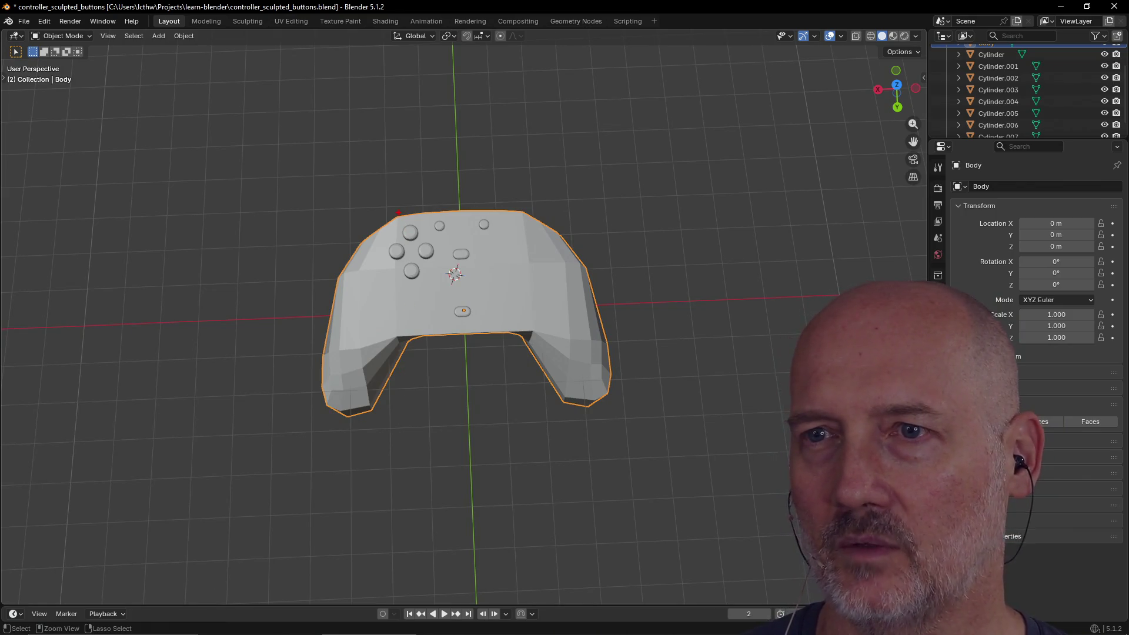
pyautogui.moveTo(398, 212); pyautogui.dragTo(405, 325)
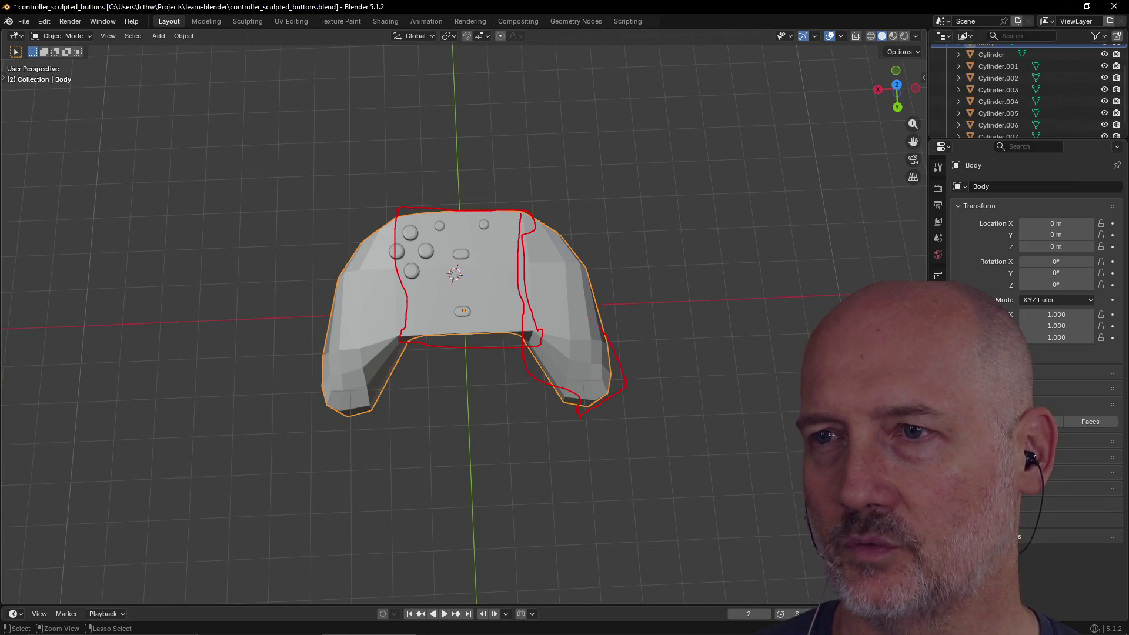
pyautogui.moveTo(600, 329); pyautogui.dragTo(534, 225)
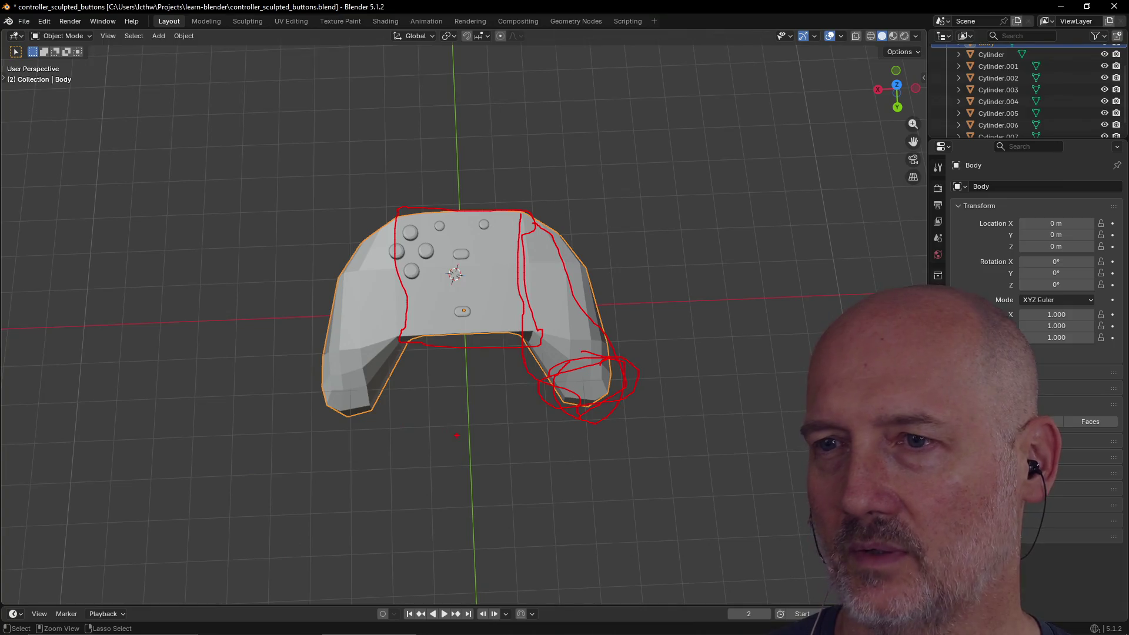
pyautogui.scroll(5, 443, 424)
pyautogui.moveTo(442, 385)
pyautogui.mouseDown(button='middle')
pyautogui.moveTo(461, 292)
pyautogui.moveTo(566, 270)
pyautogui.moveTo(405, 328)
pyautogui.moveTo(395, 345)
pyautogui.moveTo(628, 358)
pyautogui.moveTo(496, 327)
pyautogui.moveTo(471, 411)
pyautogui.moveTo(504, 352)
pyautogui.moveTo(477, 398)
pyautogui.moveTo(486, 345)
pyautogui.moveTo(485, 371)
pyautogui.moveTo(432, 358)
pyautogui.moveTo(431, 368)
pyautogui.moveTo(487, 368)
pyautogui.moveTo(394, 378)
pyautogui.mouseUp(button='middle')
pyautogui.click(259, 447)
pyautogui.moveTo(238, 469)
pyautogui.mouseDown(button='middle')
pyautogui.moveTo(440, 472)
pyautogui.moveTo(474, 382)
pyautogui.moveTo(496, 409)
pyautogui.moveTo(488, 395)
pyautogui.mouseUp(button='middle')
pyautogui.click(459, 259)
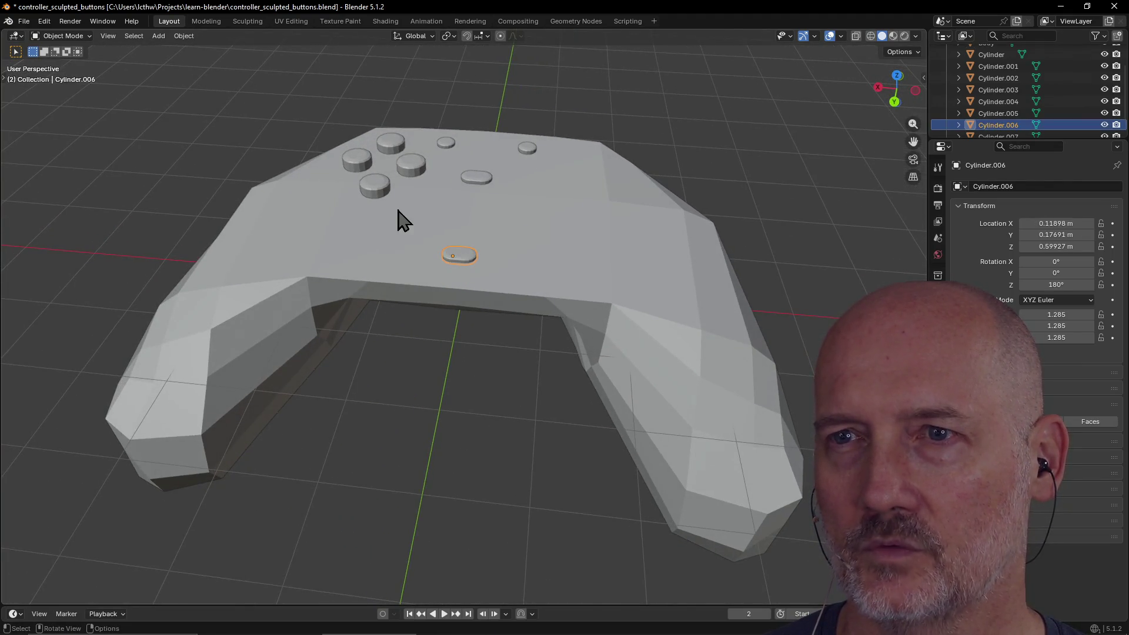
pyautogui.click(367, 190)
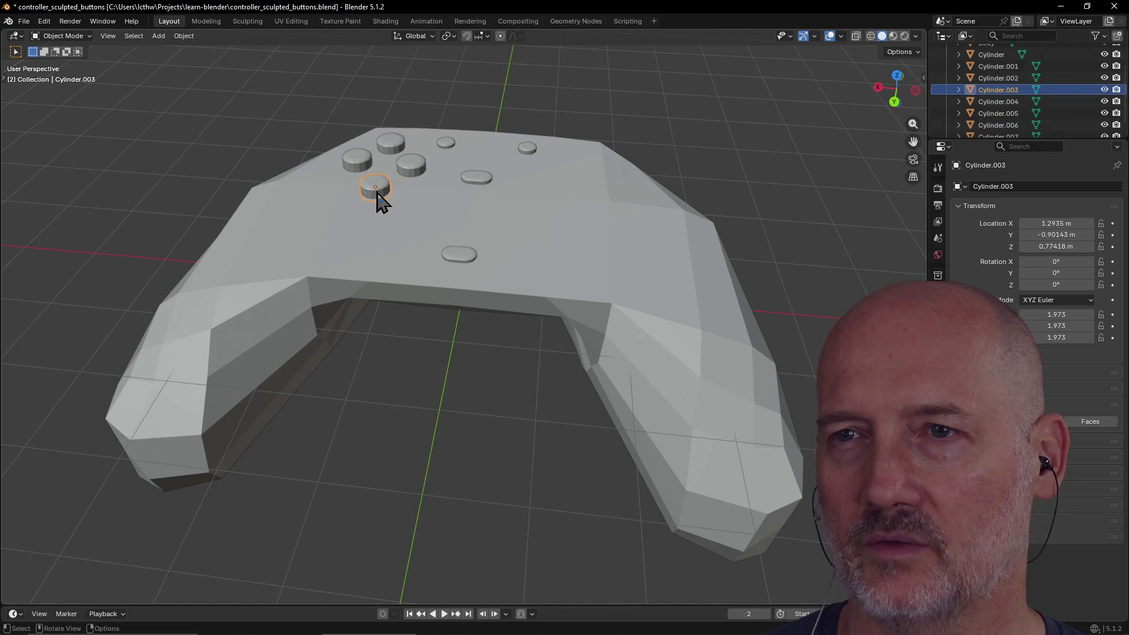
pyautogui.click(459, 255)
pyautogui.scroll(5, 369, 365)
pyautogui.moveTo(424, 354)
pyautogui.mouseDown(button='middle')
pyautogui.moveTo(385, 407)
pyautogui.moveTo(393, 399)
pyautogui.mouseUp(button='middle')
pyautogui.scroll(-4, 477, 294)
pyautogui.moveTo(479, 290)
pyautogui.mouseDown(button='middle')
pyautogui.moveTo(565, 218)
pyautogui.moveTo(423, 227)
pyautogui.moveTo(380, 269)
pyautogui.moveTo(465, 407)
pyautogui.moveTo(554, 378)
pyautogui.moveTo(517, 424)
pyautogui.mouseUp(button='middle')
pyautogui.click(556, 221)
pyautogui.click(459, 436)
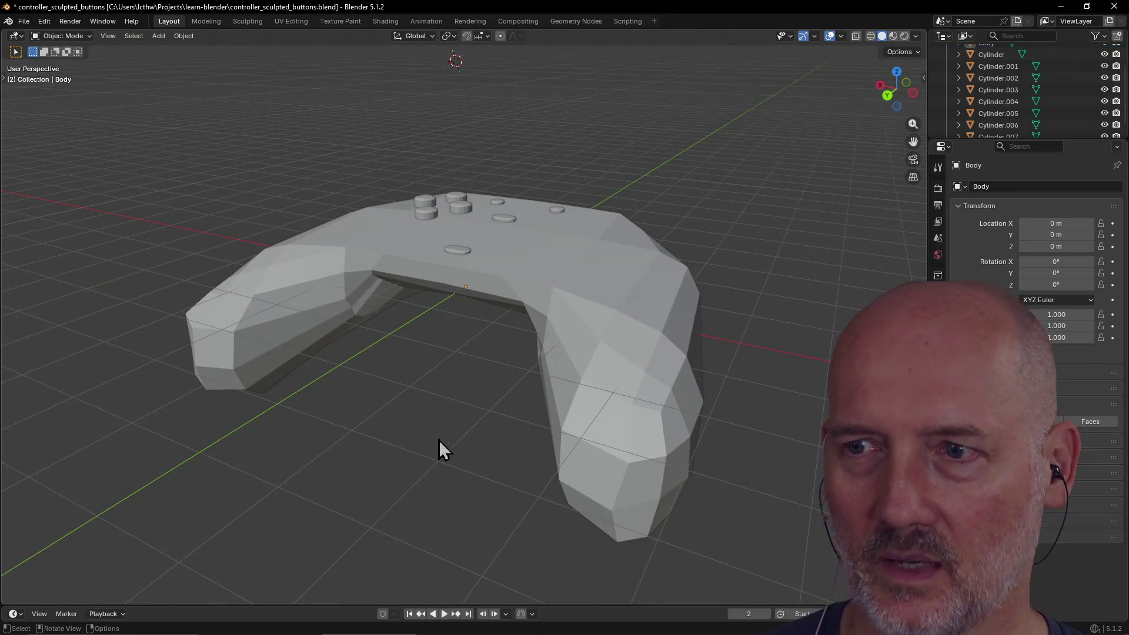
pyautogui.moveTo(426, 433); pyautogui.dragTo(477, 449, button='middle')
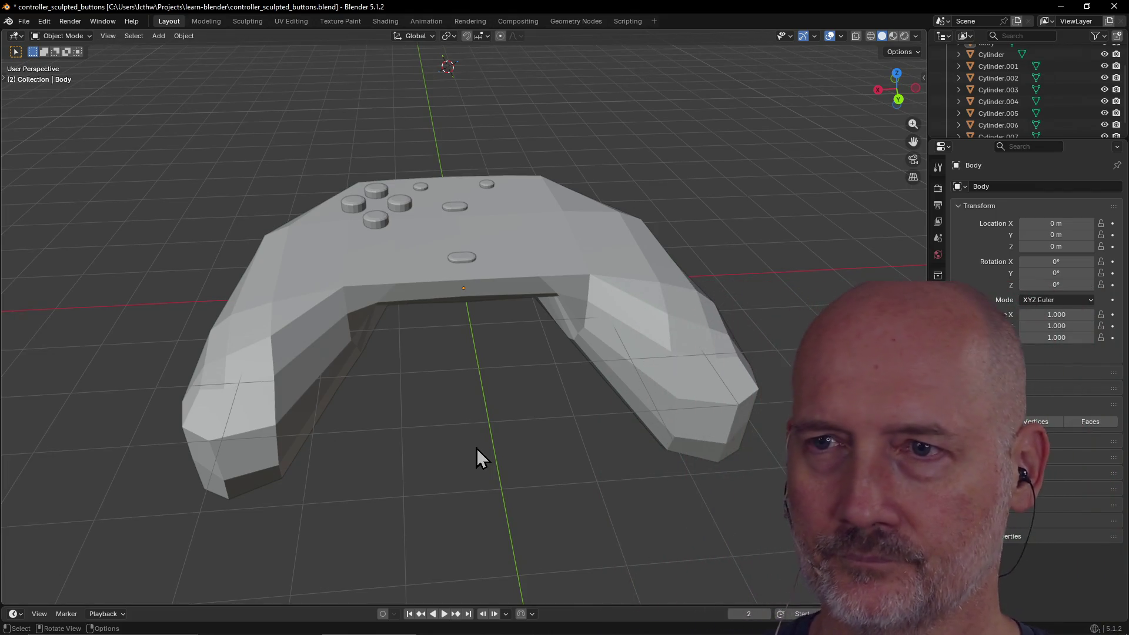
pyautogui.moveTo(474, 290); pyautogui.dragTo(432, 326, button='middle')
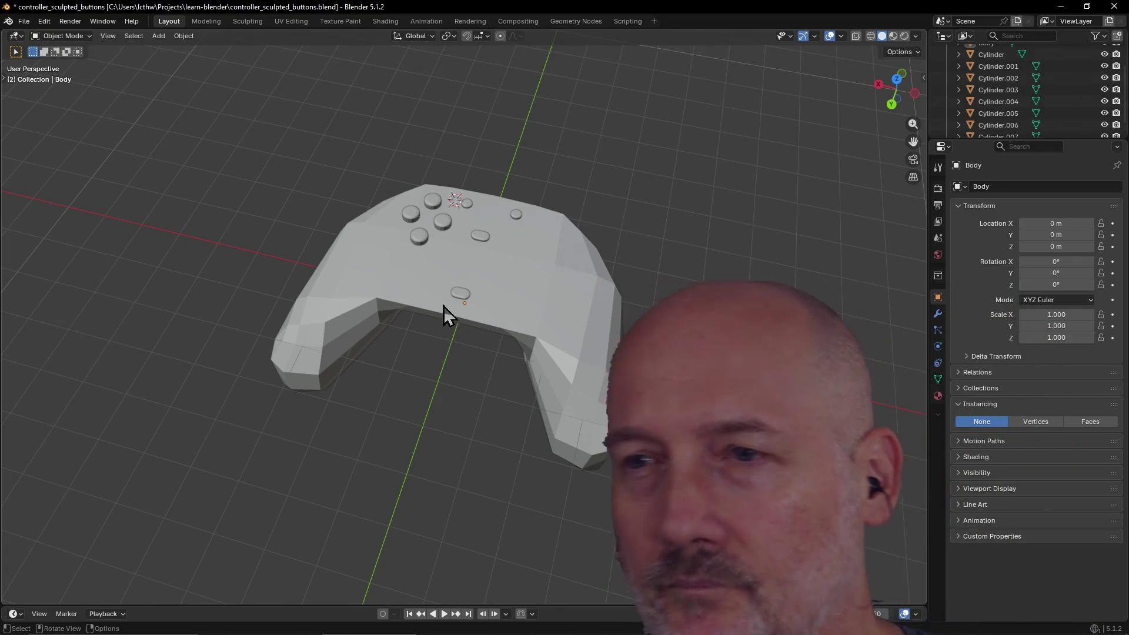
pyautogui.moveTo(494, 264)
pyautogui.mouseDown(button='middle')
pyautogui.moveTo(518, 247)
pyautogui.moveTo(488, 262)
pyautogui.mouseUp(button='middle')
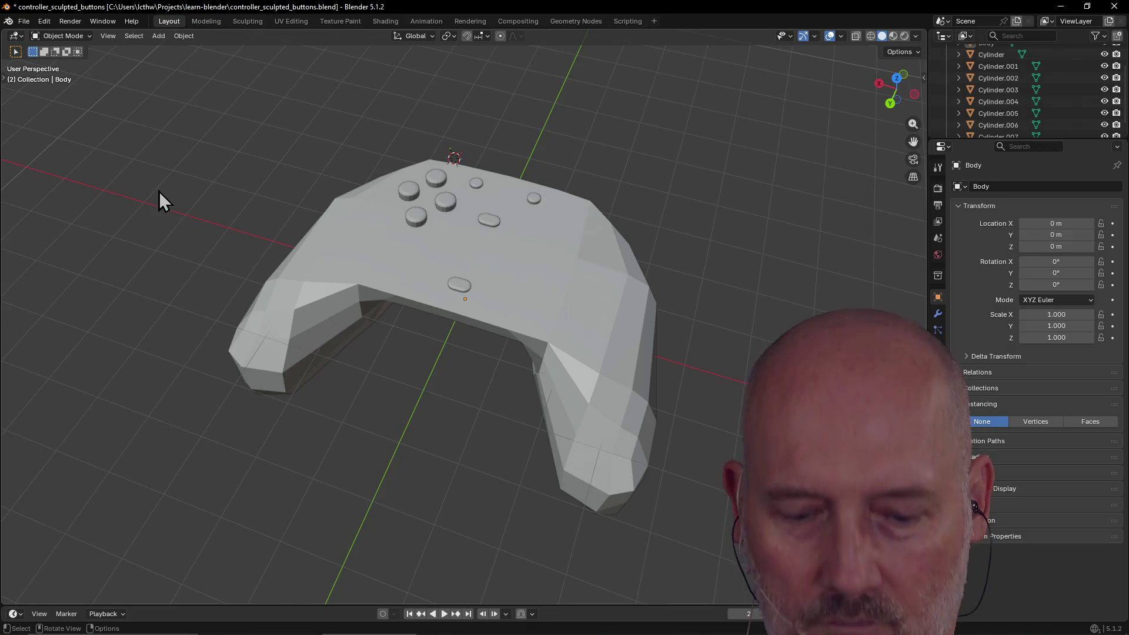
pyautogui.hotkey('shift', 'a')
# Add a 0.1 m cube mesh above the controller via Add > Mesh > Cube.
pyautogui.moveTo(158, 191)
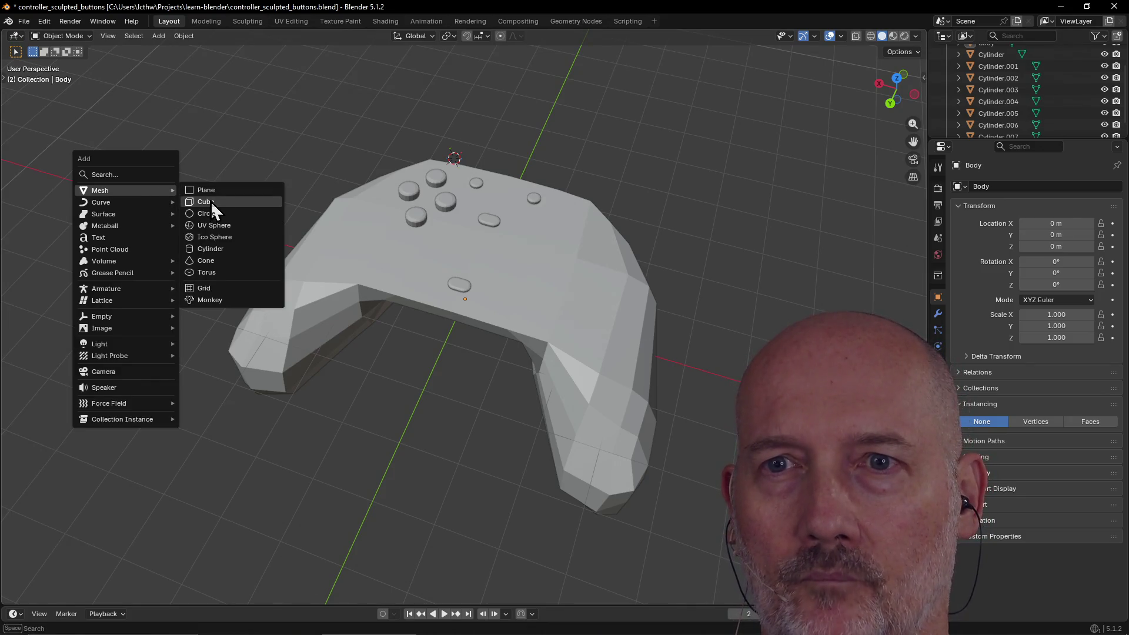
pyautogui.click(215, 201)
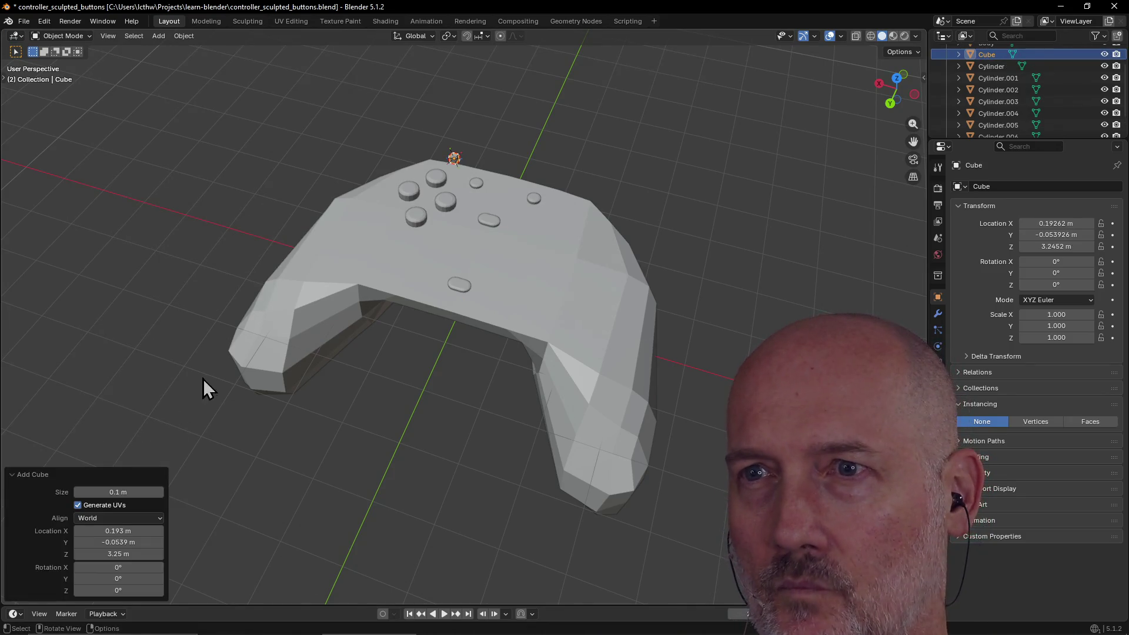
pyautogui.scroll(2, 385, 282)
pyautogui.scroll(-1, 412, 250)
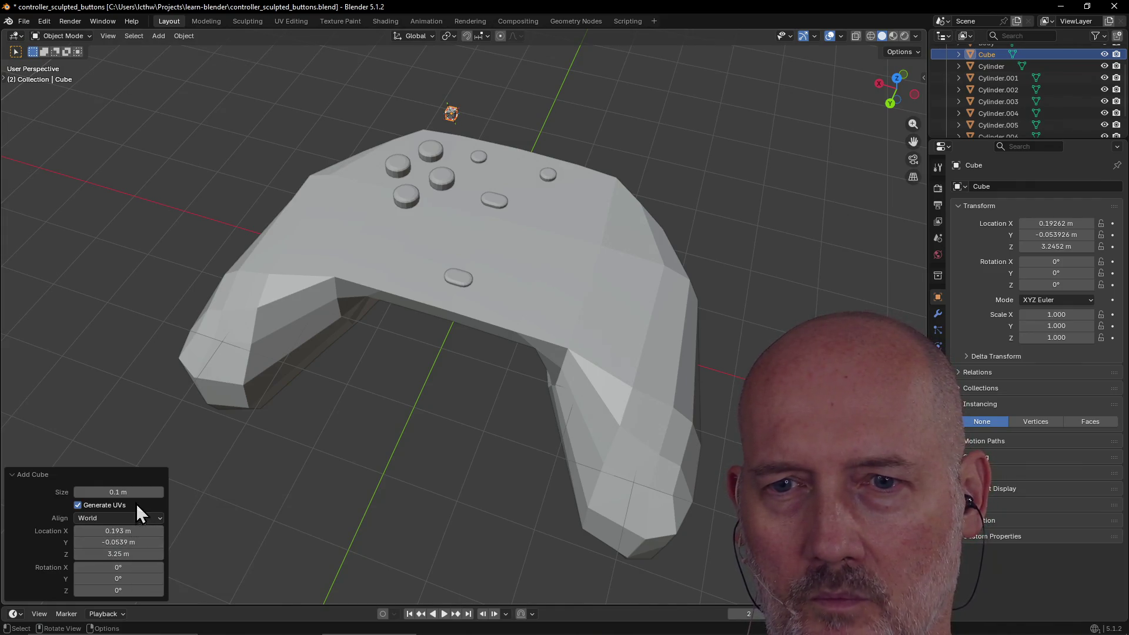
# Set the new cube's size to 0.2 m and slide it along X to about 0.833 m.
pyautogui.click(135, 492)
pyautogui.write('.2')
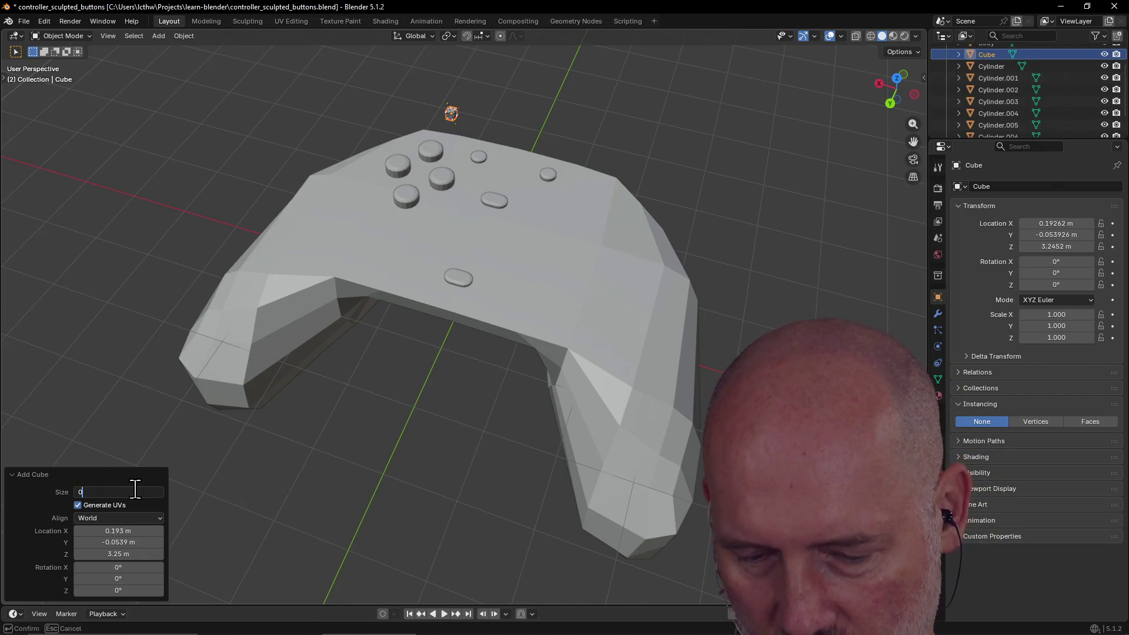
pyautogui.press('Return')
pyautogui.moveTo(324, 248)
pyautogui.mouseDown(button='middle')
pyautogui.moveTo(345, 214)
pyautogui.moveTo(362, 260)
pyautogui.mouseUp(button='middle')
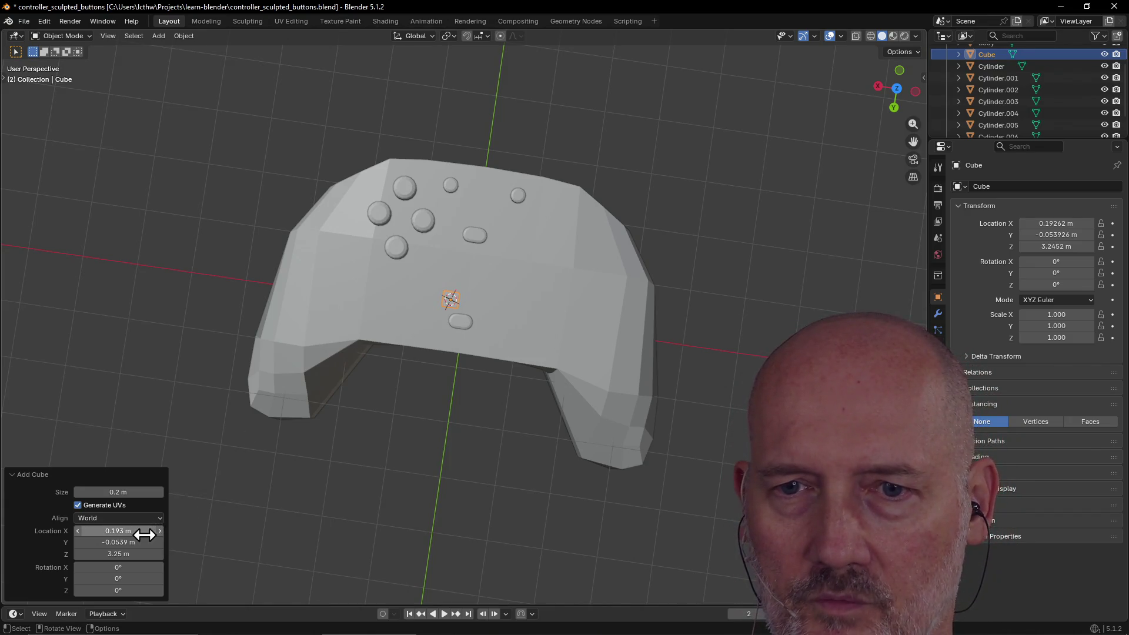
pyautogui.moveTo(141, 532); pyautogui.dragTo(219, 532)
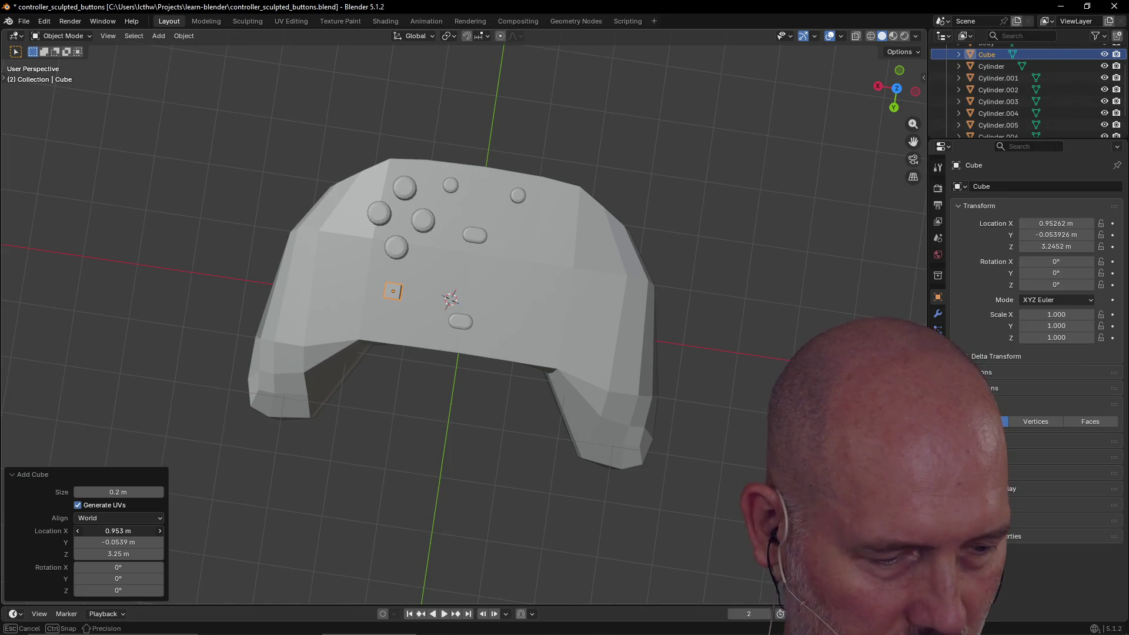
pyautogui.moveTo(219, 533); pyautogui.dragTo(136, 532)
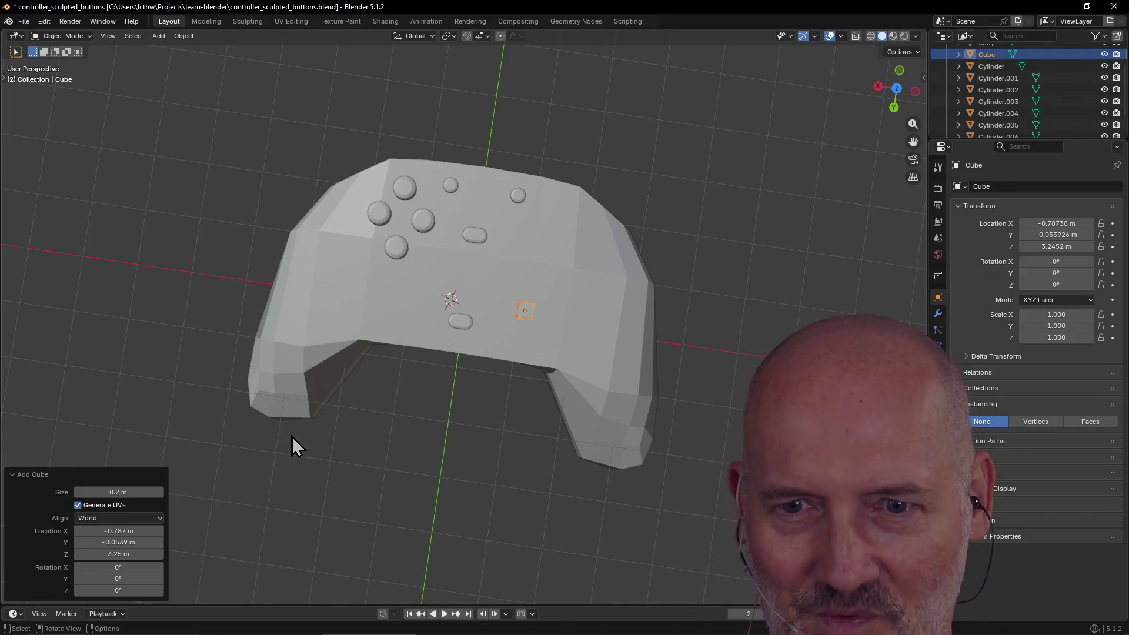
pyautogui.moveTo(141, 532)
pyautogui.mouseDown()
pyautogui.moveTo(291, 532)
pyautogui.moveTo(273, 532)
pyautogui.mouseUp()
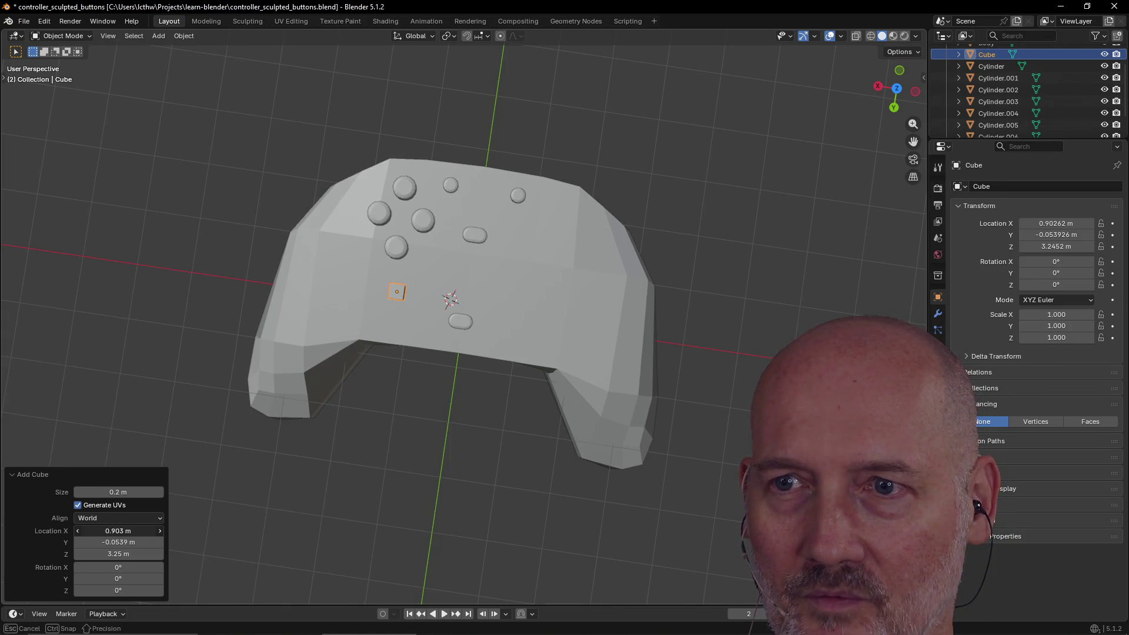
pyautogui.moveTo(117, 531)
pyautogui.mouseDown()
pyautogui.moveTo(114, 541)
pyautogui.moveTo(97, 536)
pyautogui.moveTo(121, 554)
pyautogui.moveTo(106, 552)
pyautogui.mouseUp()
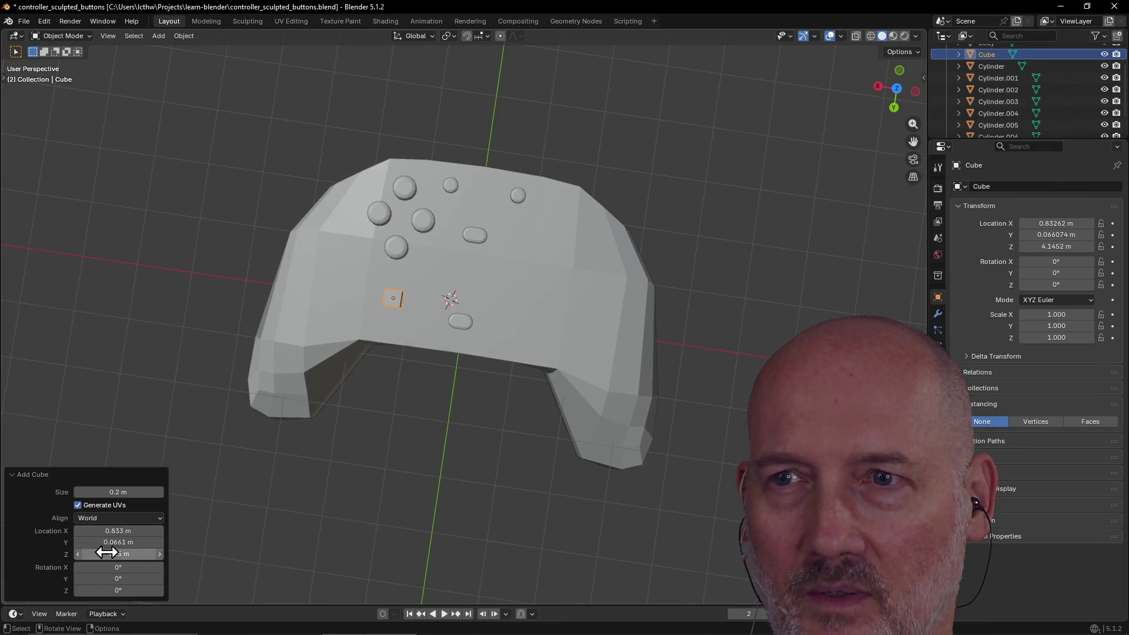
# Select all four round face buttons of the diamond cluster.
pyautogui.click(422, 222)
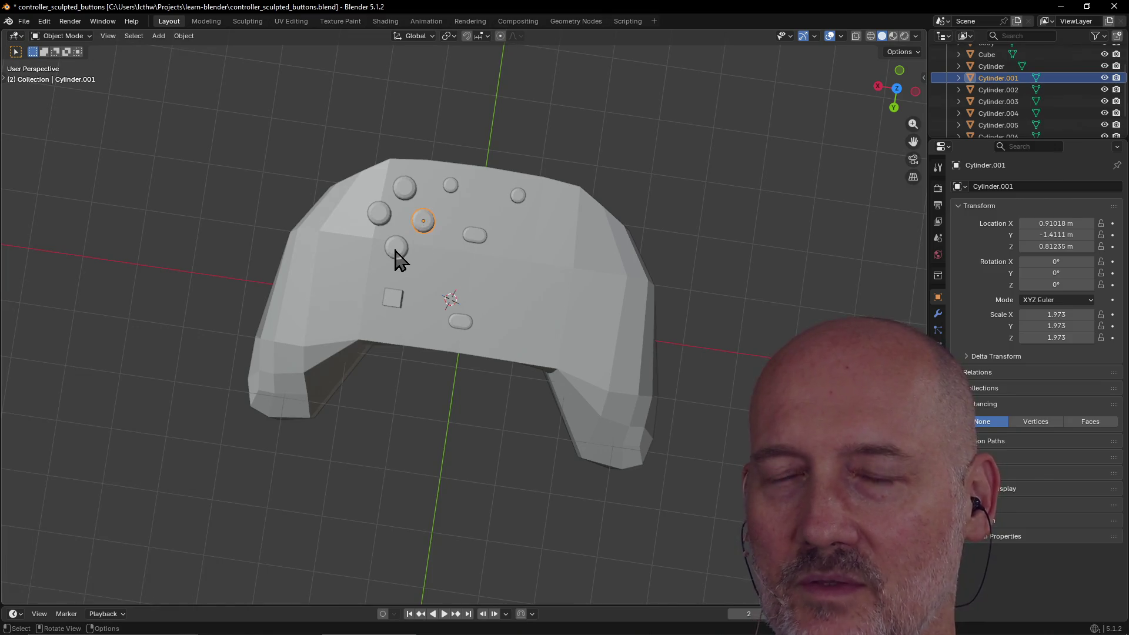
pyautogui.keyDown('shift'); pyautogui.click(395, 249); pyautogui.keyUp('shift')
pyautogui.keyDown('shift'); pyautogui.click(380, 216); pyautogui.keyUp('shift')
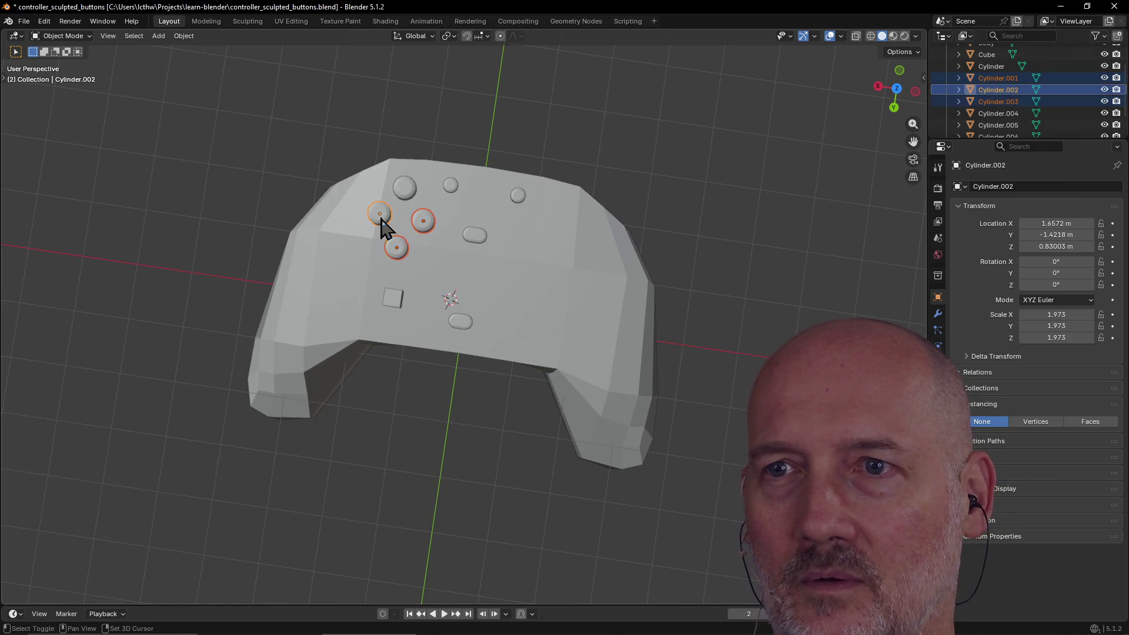
pyautogui.keyDown('shift'); pyautogui.click(405, 189); pyautogui.keyUp('shift')
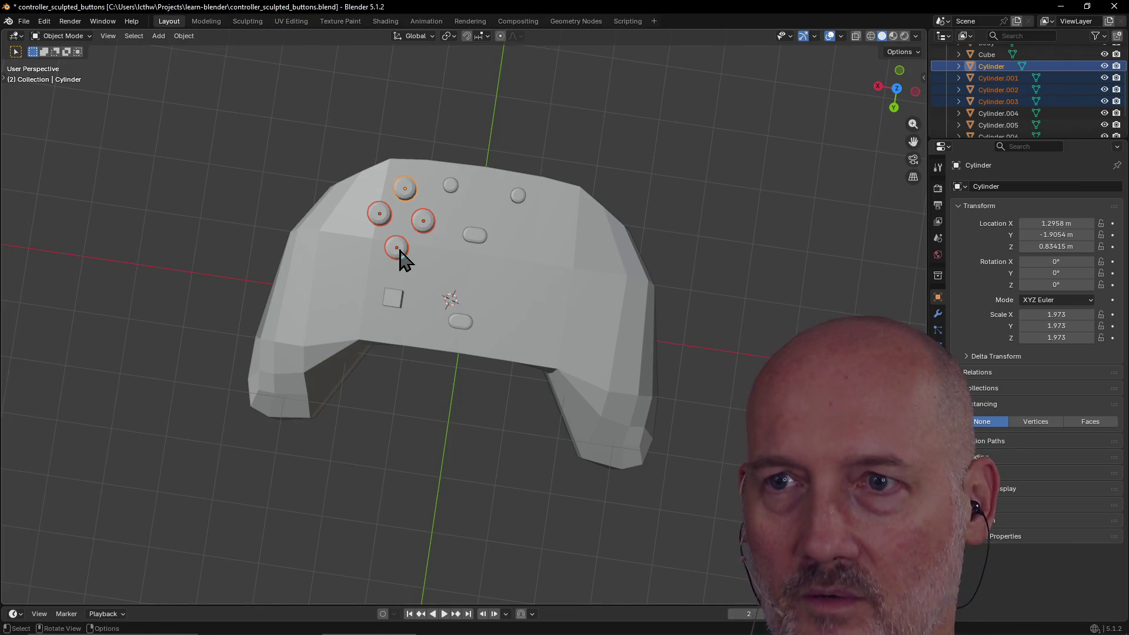
pyautogui.hotkey('ctrl', 'alt', 'q')
# Zoom the quad views and start moving the four round buttons along the X axis.
pyautogui.scroll(4, 244, 240)
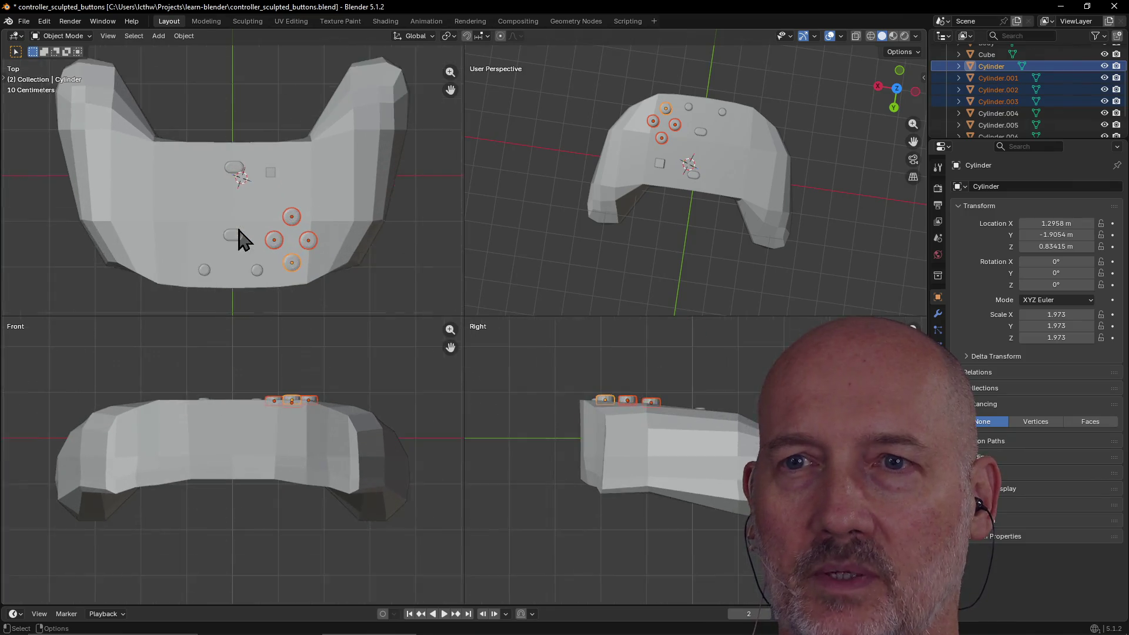
pyautogui.scroll(-2, 244, 239)
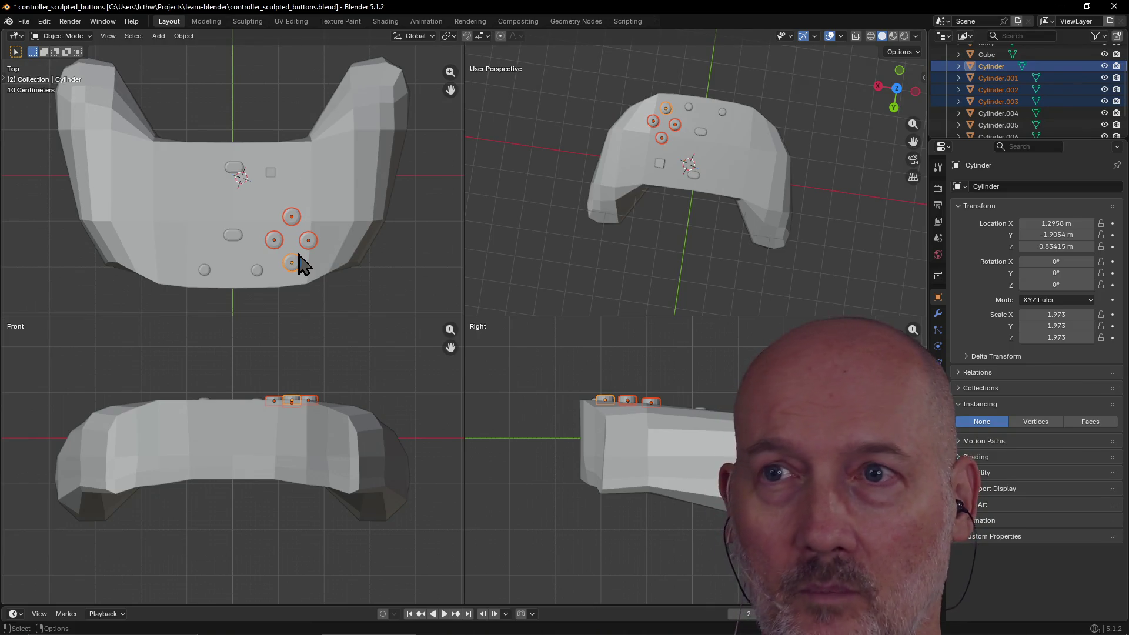
pyautogui.press('z')
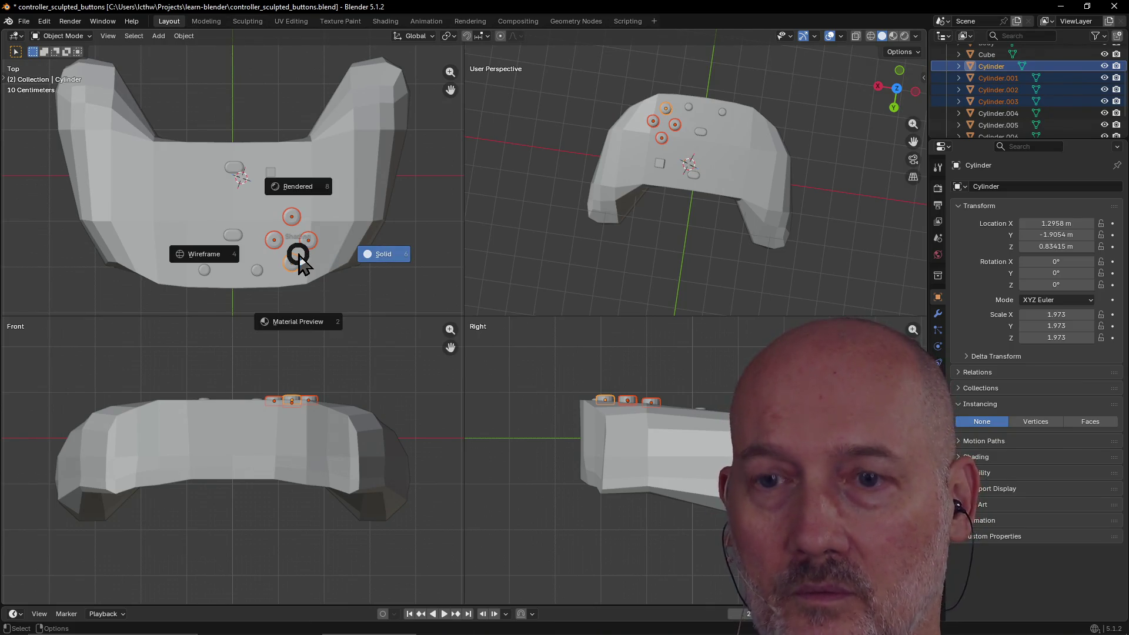
pyautogui.press('Escape')
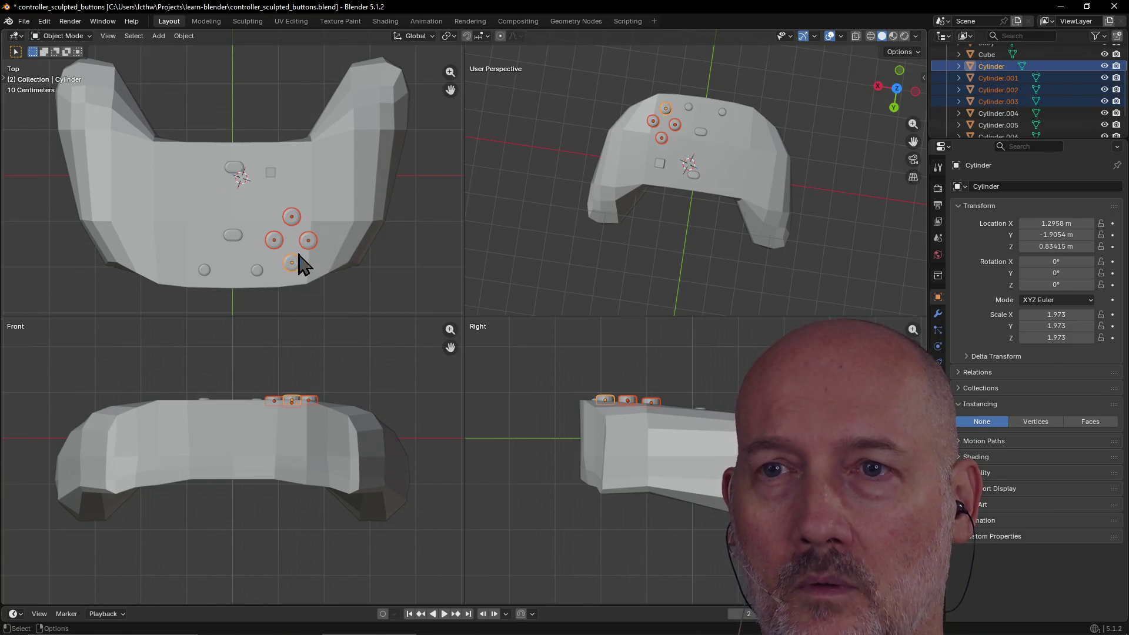
pyautogui.press('g')
pyautogui.press('x')
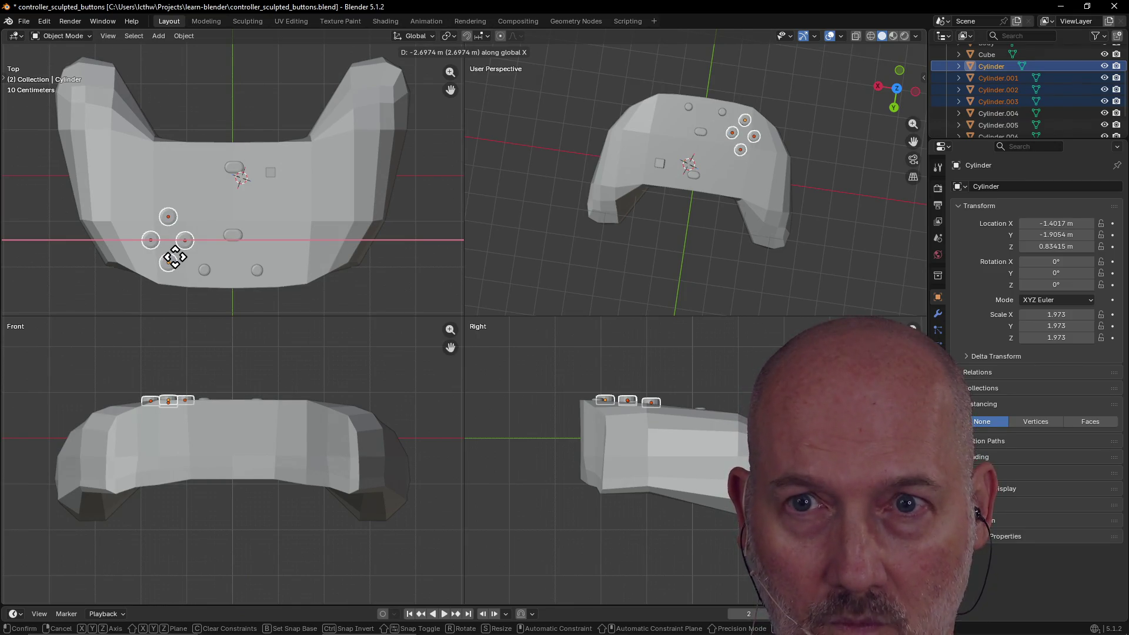
# Confirm the buttons' -2.7231 m move along X, then select the square Cube button.
pyautogui.click(174, 257)
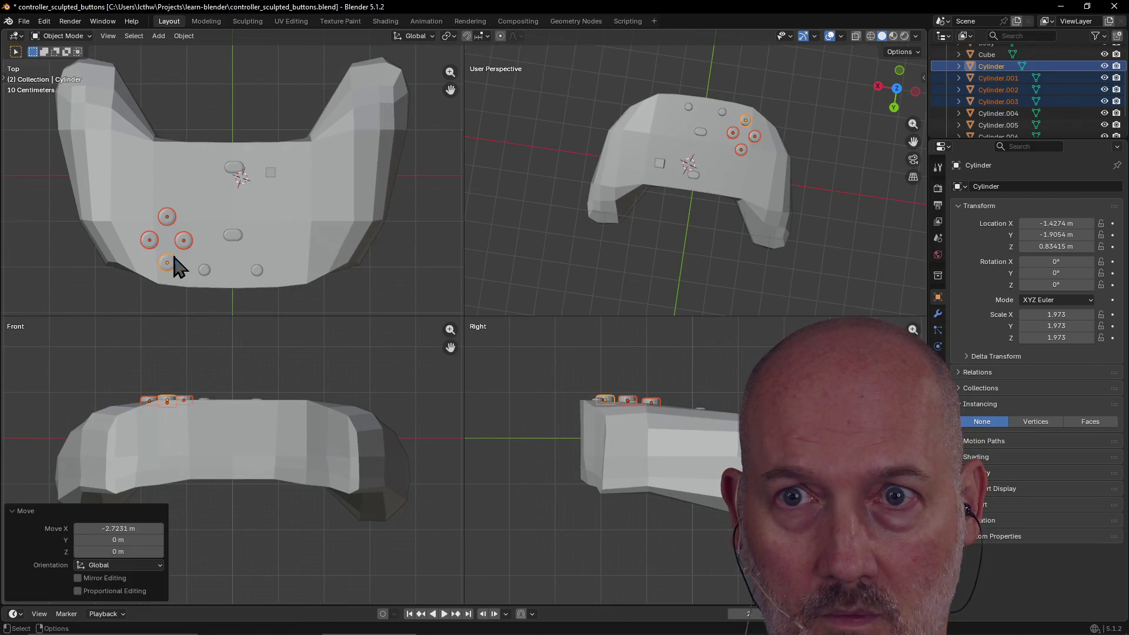
pyautogui.click(199, 307)
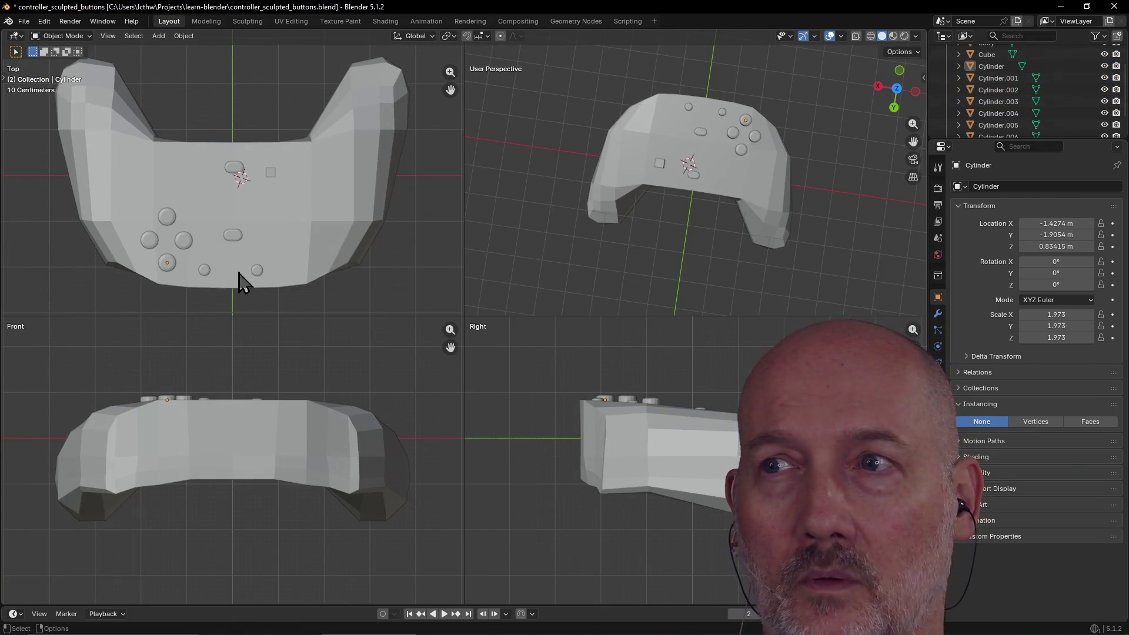
pyautogui.moveTo(562, 231)
pyautogui.mouseDown(button='middle')
pyautogui.moveTo(675, 204)
pyautogui.moveTo(651, 205)
pyautogui.moveTo(666, 190)
pyautogui.mouseUp(button='middle')
pyautogui.scroll(5, 670, 198)
pyautogui.scroll(-5, 670, 200)
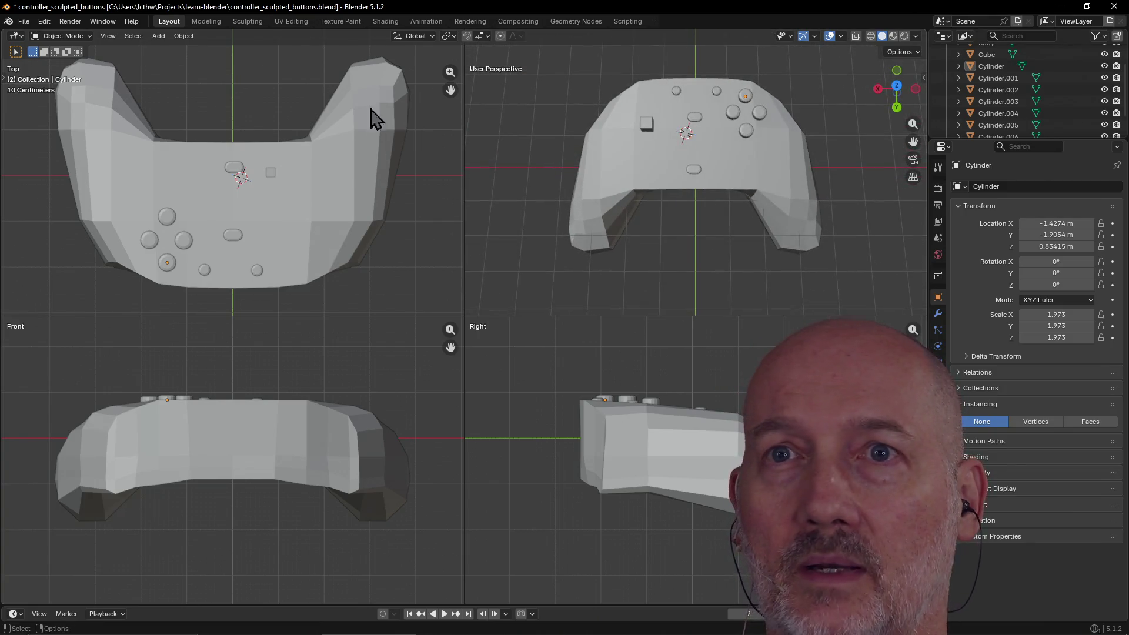
pyautogui.click(646, 126)
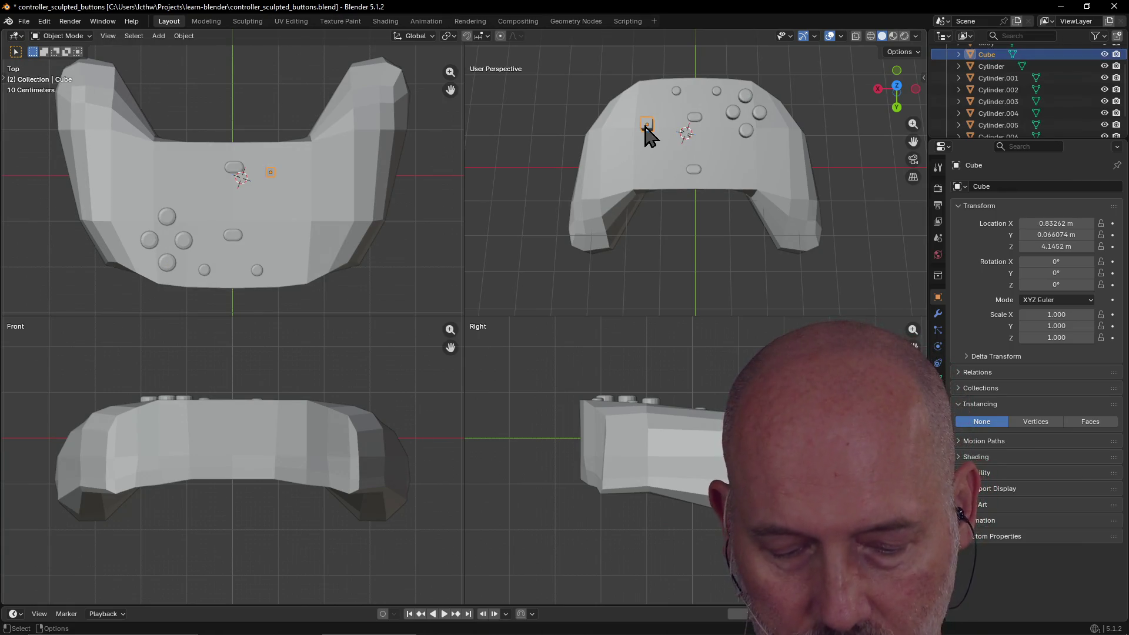
# Frame the selected Cube in the perspective view and orbit to an overhead angle.
pyautogui.press('`')
pyautogui.click(672, 164)
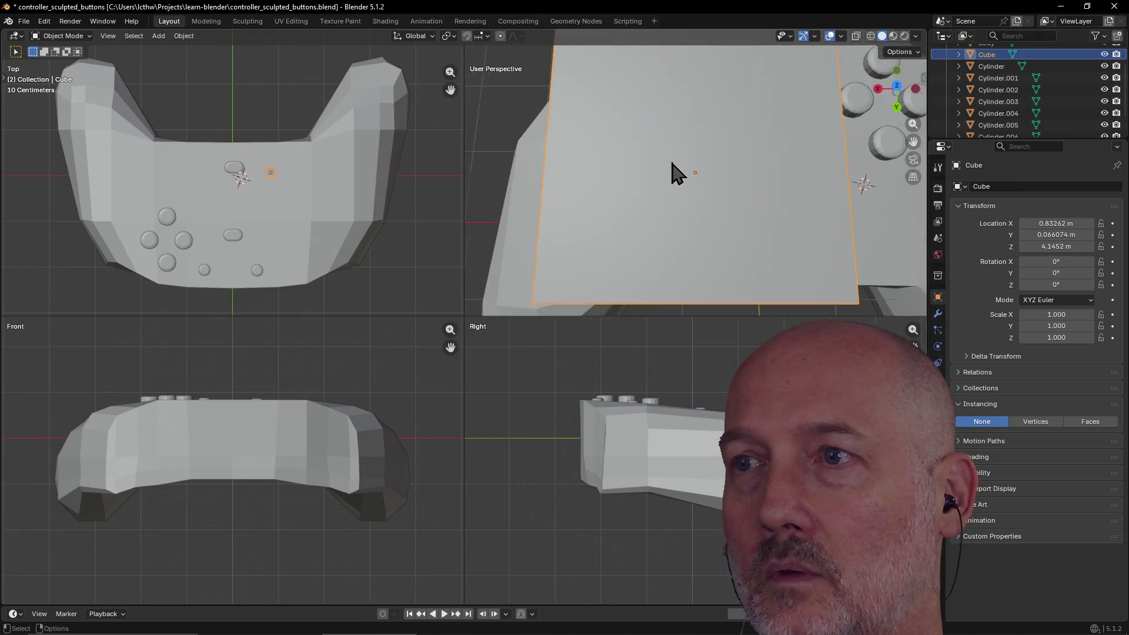
pyautogui.scroll(-4, 676, 164)
pyautogui.moveTo(680, 161)
pyautogui.mouseDown(button='middle')
pyautogui.moveTo(652, 113)
pyautogui.moveTo(676, 144)
pyautogui.moveTo(630, 133)
pyautogui.moveTo(643, 130)
pyautogui.mouseUp(button='middle')
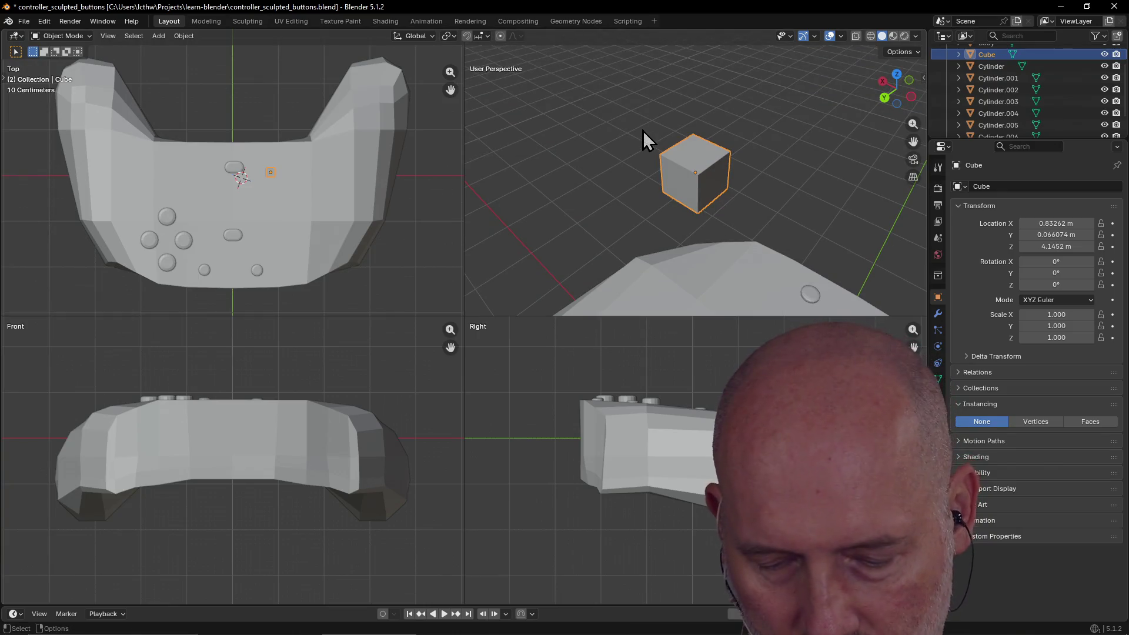
# Leave quad view with Ctrl+Alt+Q, zoom out, and switch to the Modeling workspace.
pyautogui.hotkey('ctrl', 'alt', 'q')
pyautogui.scroll(-3, 520, 259)
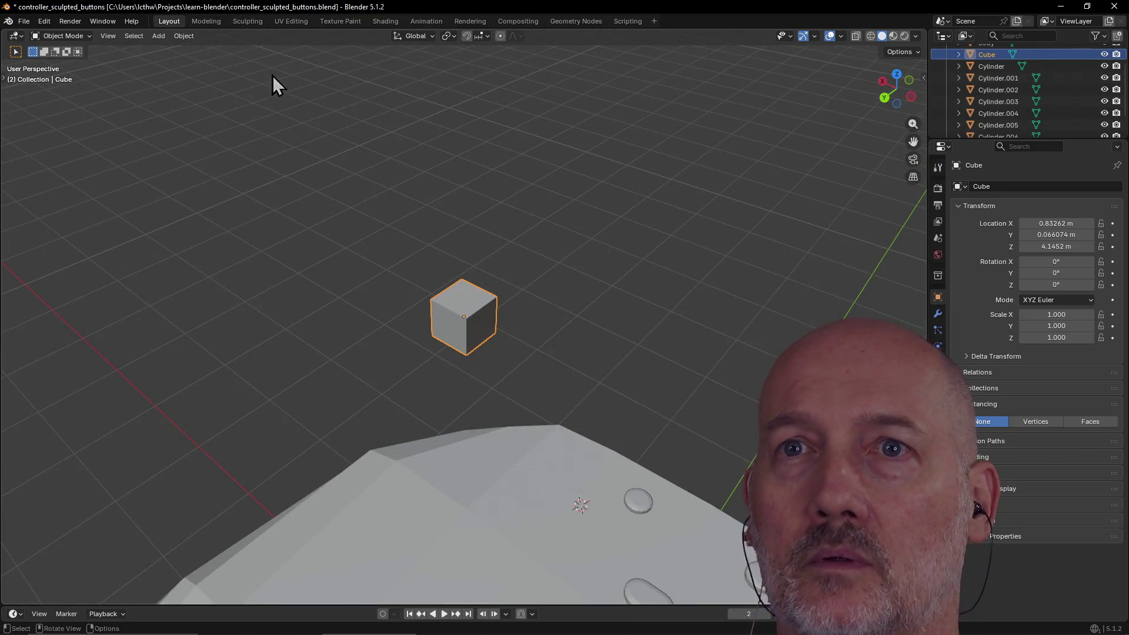
pyautogui.click(205, 21)
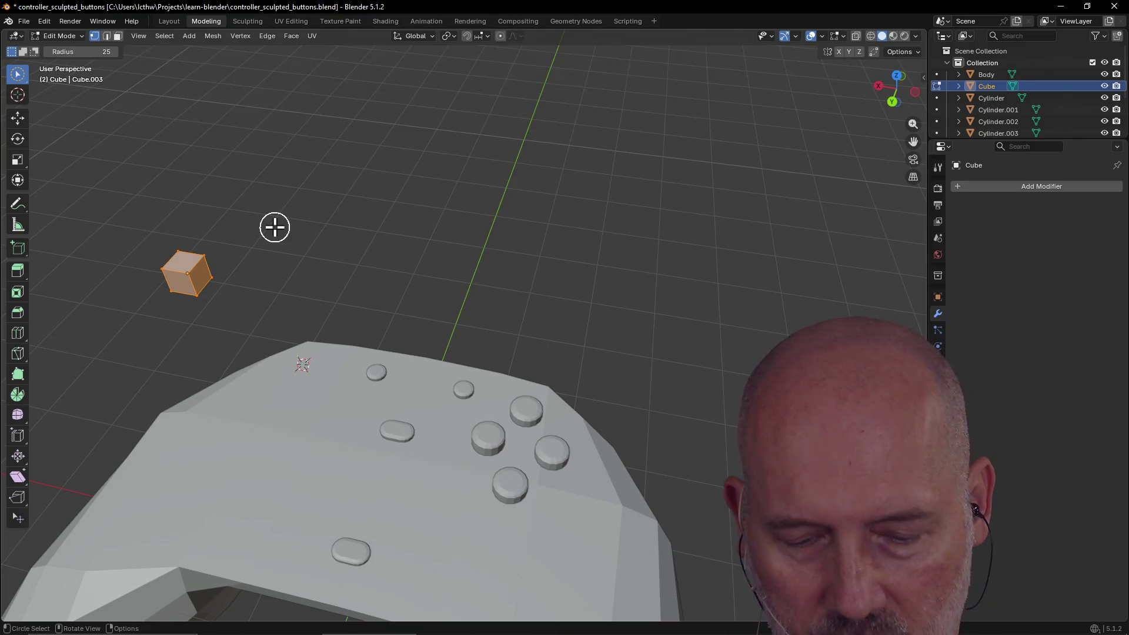
# Frame the Cube, deselect it, and in face select mode pick its front face.
pyautogui.press('`')
pyautogui.click(370, 273)
pyautogui.moveTo(370, 273)
pyautogui.mouseDown(button='middle')
pyautogui.moveTo(383, 270)
pyautogui.moveTo(360, 252)
pyautogui.moveTo(376, 235)
pyautogui.moveTo(316, 275)
pyautogui.moveTo(365, 227)
pyautogui.moveTo(404, 285)
pyautogui.moveTo(347, 305)
pyautogui.moveTo(429, 285)
pyautogui.moveTo(433, 310)
pyautogui.moveTo(422, 278)
pyautogui.mouseUp(button='middle')
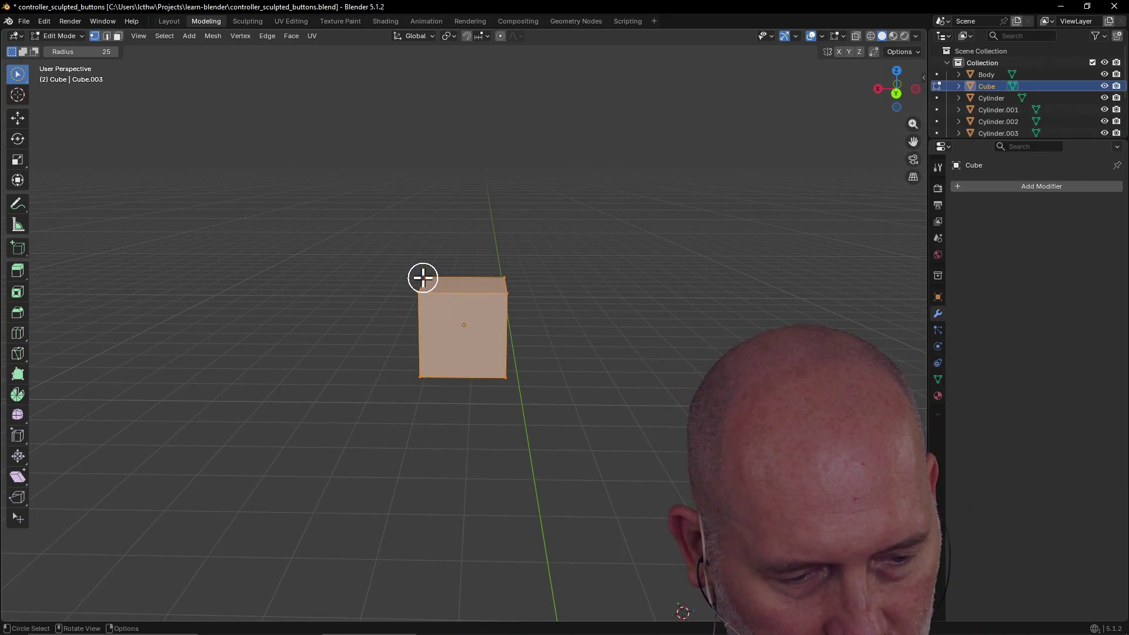
pyautogui.click(449, 333)
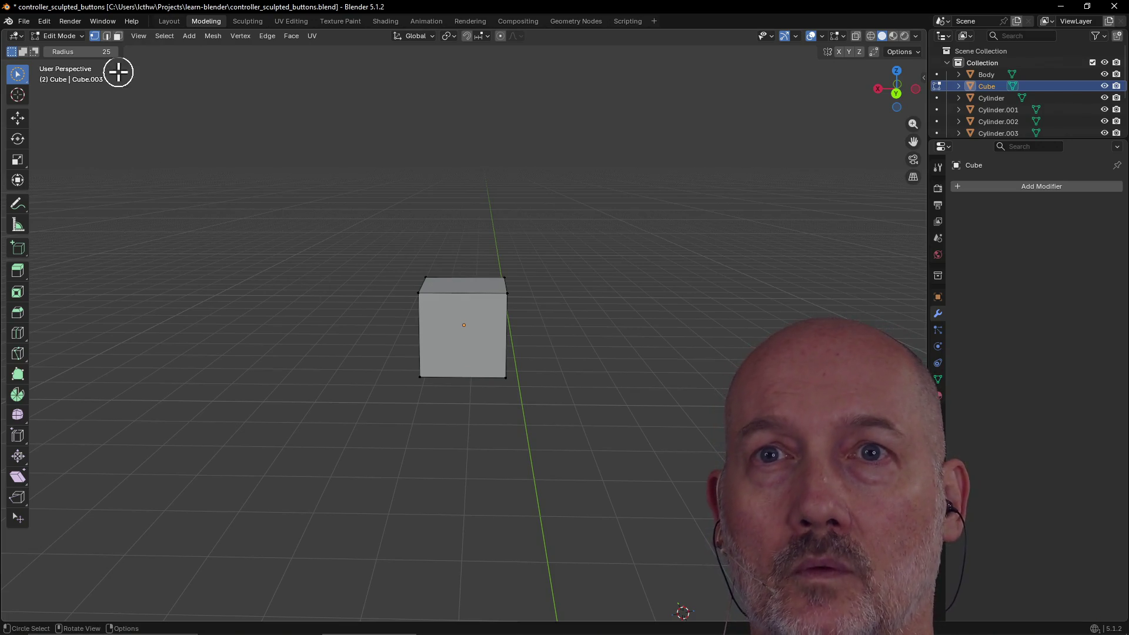
pyautogui.click(115, 41)
pyautogui.click(440, 314)
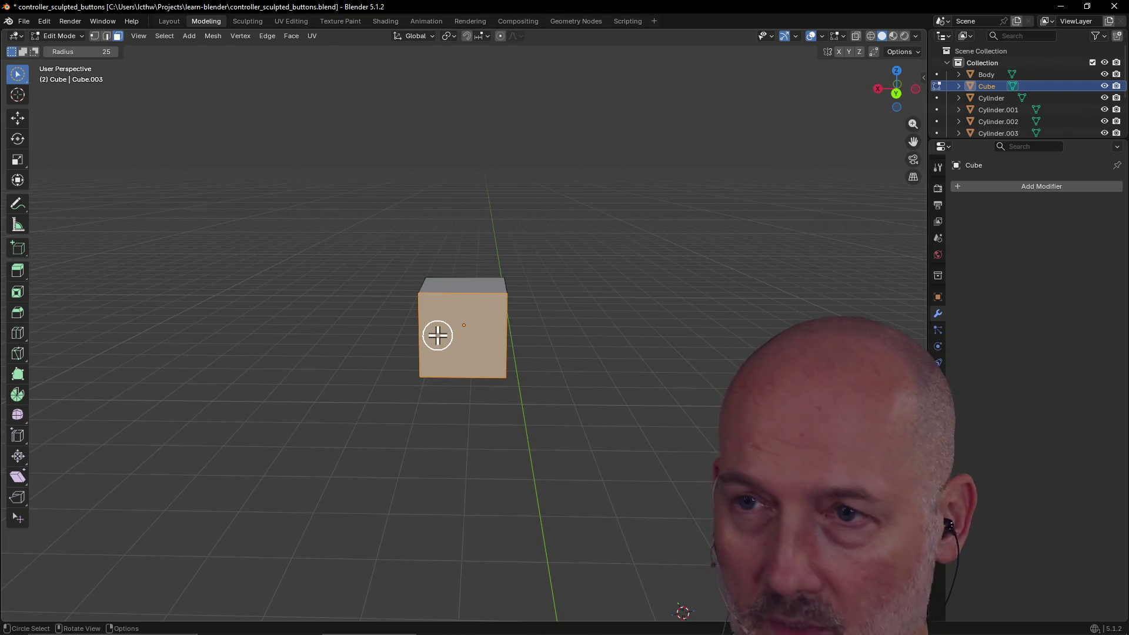
pyautogui.moveTo(437, 335); pyautogui.dragTo(435, 335, button='middle')
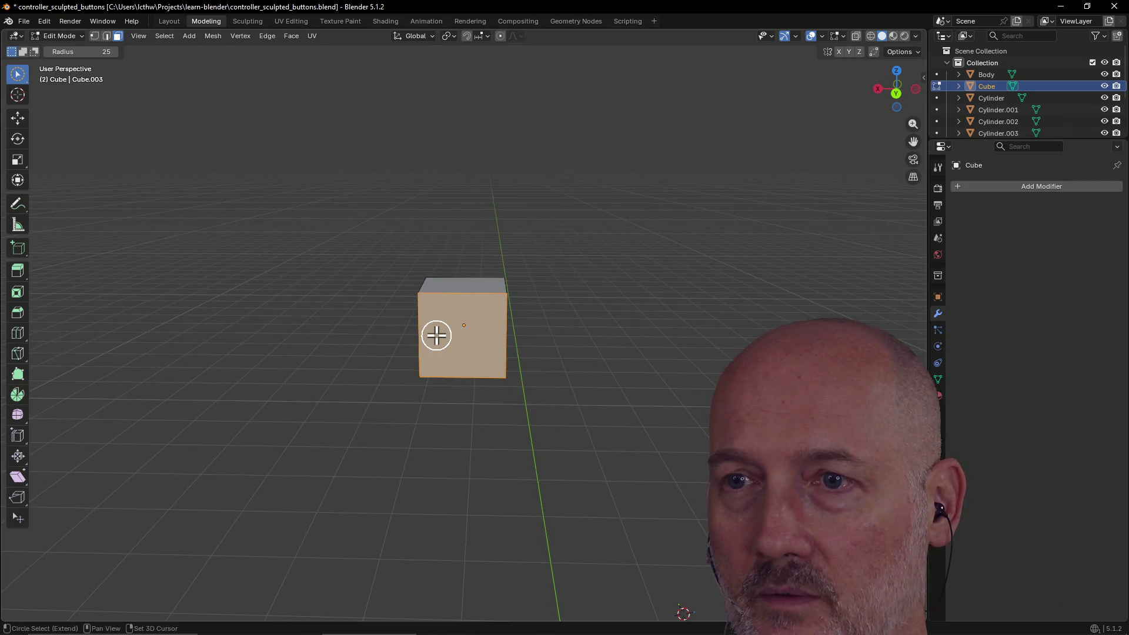
# Add a horizontal loop cut around the Cube, slid up to factor -0.234.
pyautogui.hotkey('ctrl', 'r')
pyautogui.click(436, 335)
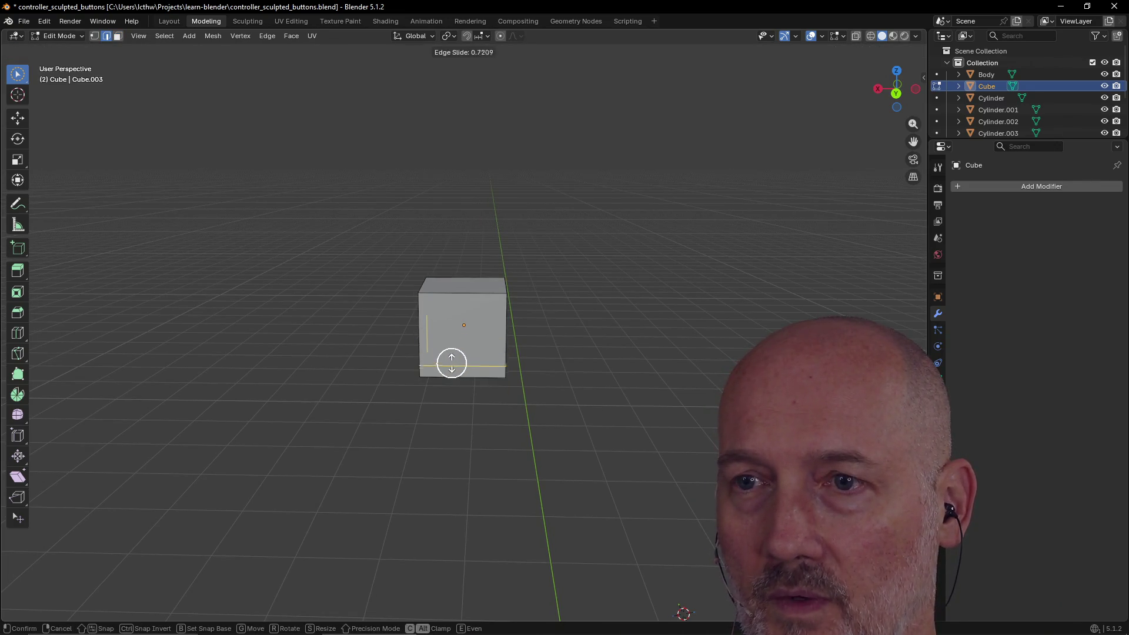
pyautogui.click(446, 327)
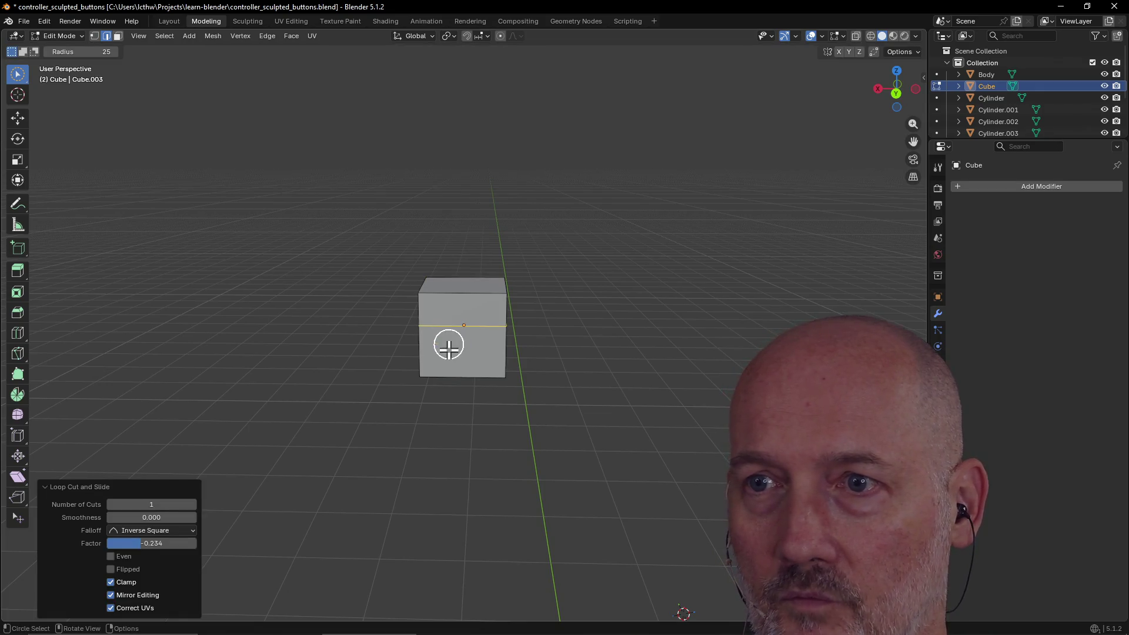
pyautogui.moveTo(376, 368)
pyautogui.mouseDown(button='middle')
pyautogui.moveTo(461, 335)
pyautogui.moveTo(418, 355)
pyautogui.moveTo(461, 345)
pyautogui.mouseUp(button='middle')
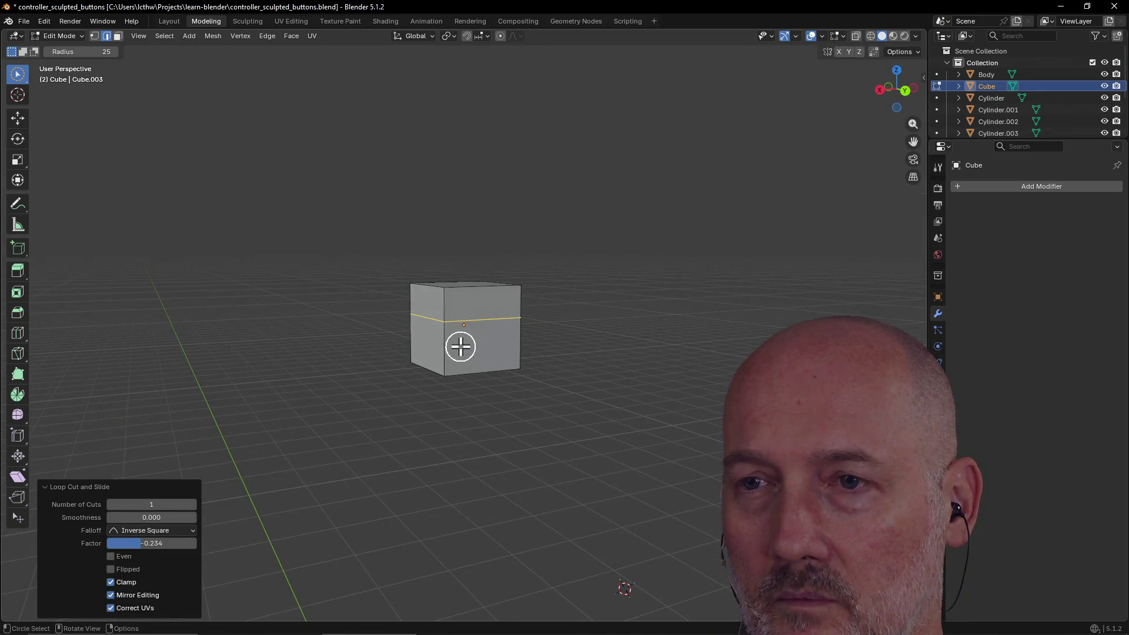
pyautogui.click(460, 347)
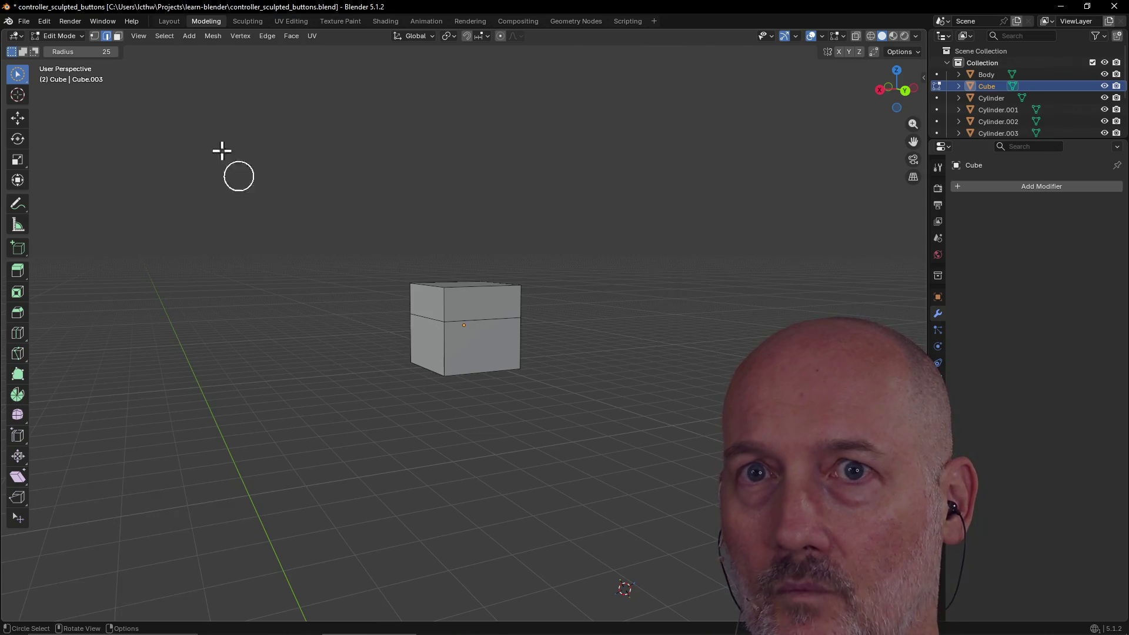
# Select the cube's lower front face, then undo the selection and the earlier loop cut.
pyautogui.click(118, 36)
pyautogui.click(460, 355)
pyautogui.moveTo(461, 355)
pyautogui.mouseDown(button='middle')
pyautogui.moveTo(521, 365)
pyautogui.moveTo(450, 360)
pyautogui.moveTo(494, 318)
pyautogui.moveTo(461, 372)
pyautogui.moveTo(431, 342)
pyautogui.moveTo(663, 361)
pyautogui.moveTo(590, 403)
pyautogui.moveTo(486, 351)
pyautogui.moveTo(169, 386)
pyautogui.moveTo(197, 366)
pyautogui.mouseUp(button='middle')
pyautogui.click(451, 354)
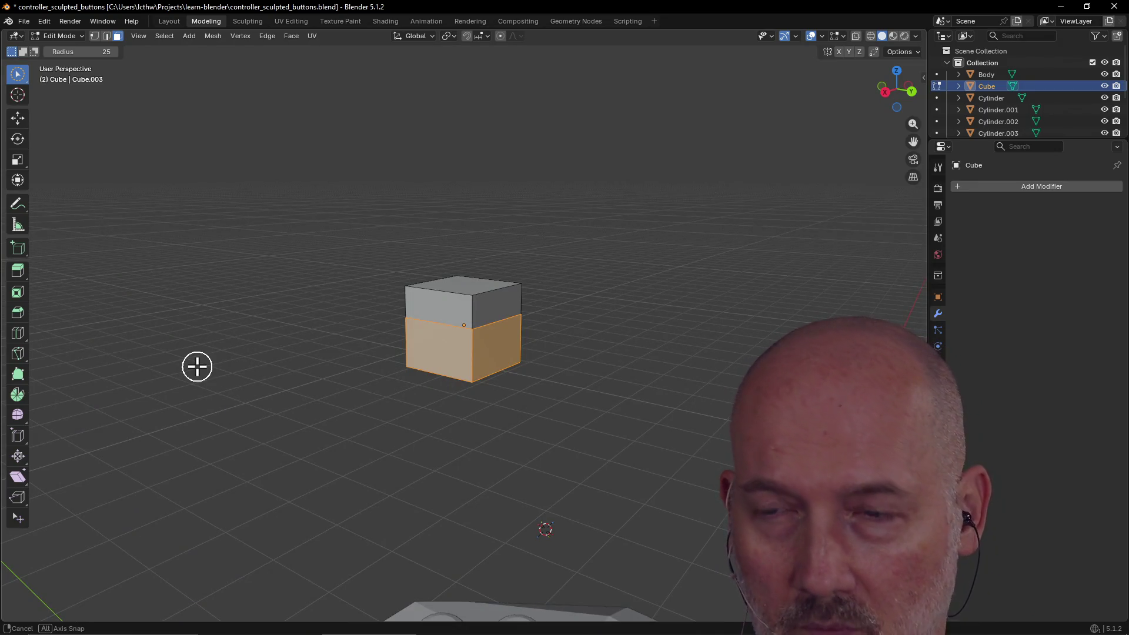
pyautogui.moveTo(197, 366); pyautogui.dragTo(196, 367, button='middle')
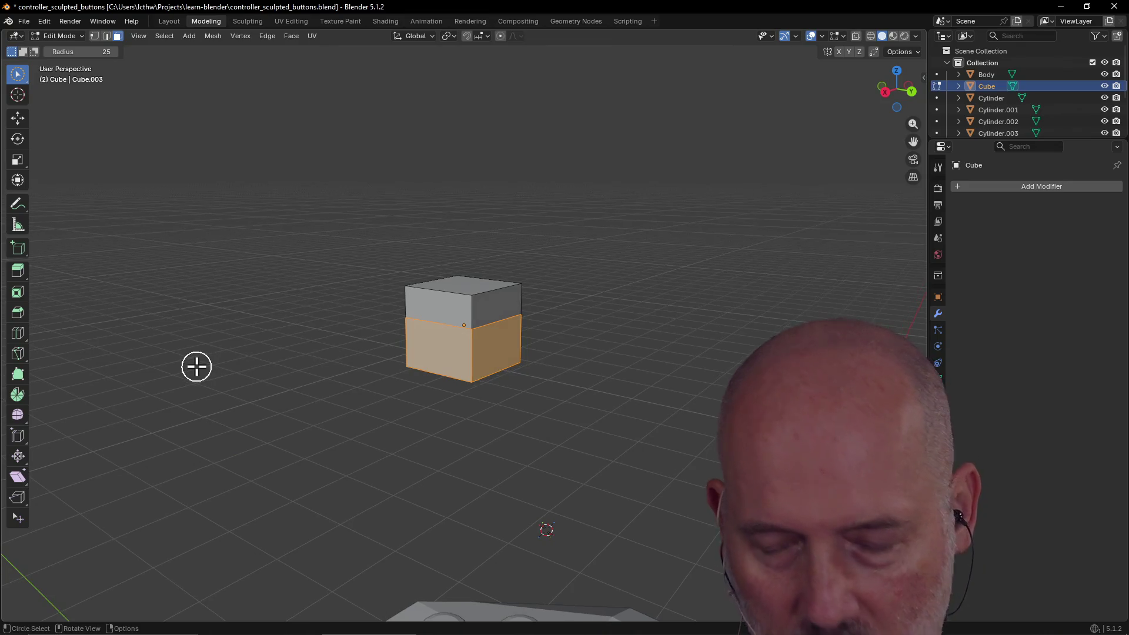
pyautogui.hotkey('ctrl', 'z')
pyautogui.hotkey('ctrl', 'z')
pyautogui.hotkey('ctrl', 'z')
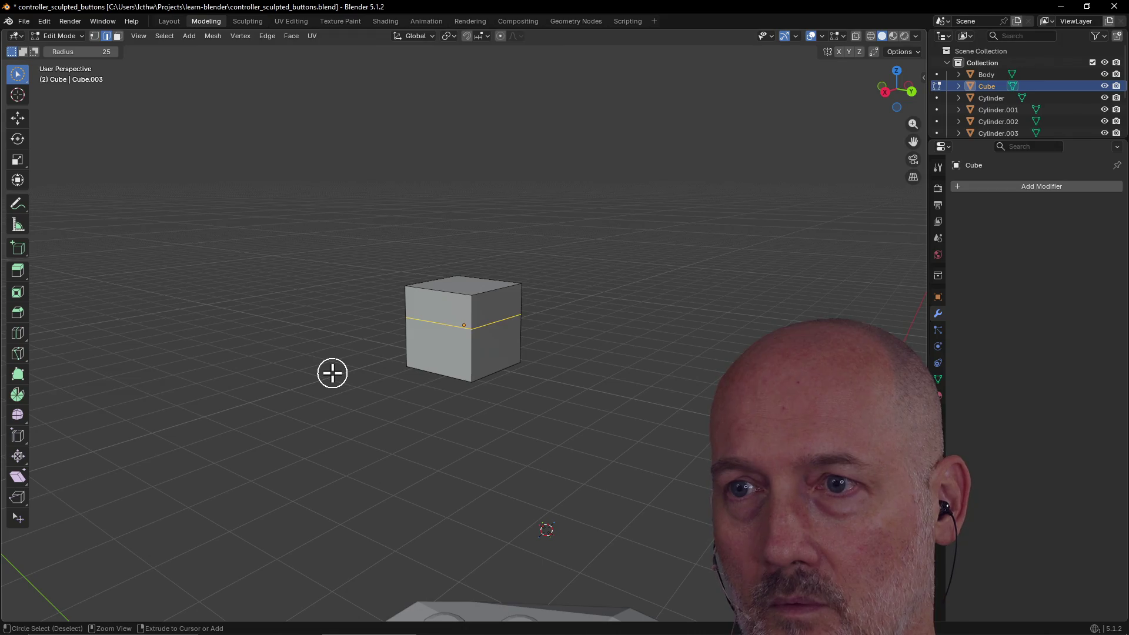
pyautogui.hotkey('ctrl', 'z')
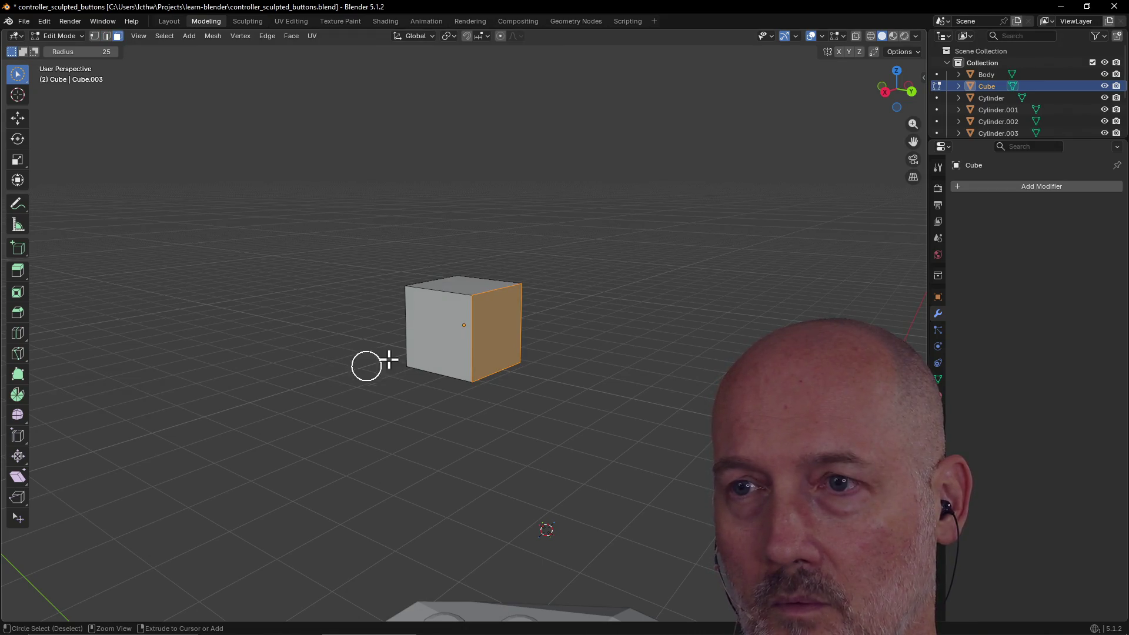
# Add a new horizontal loop cut slightly below the middle at factor 0.161.
pyautogui.click(434, 335)
pyautogui.click(506, 330)
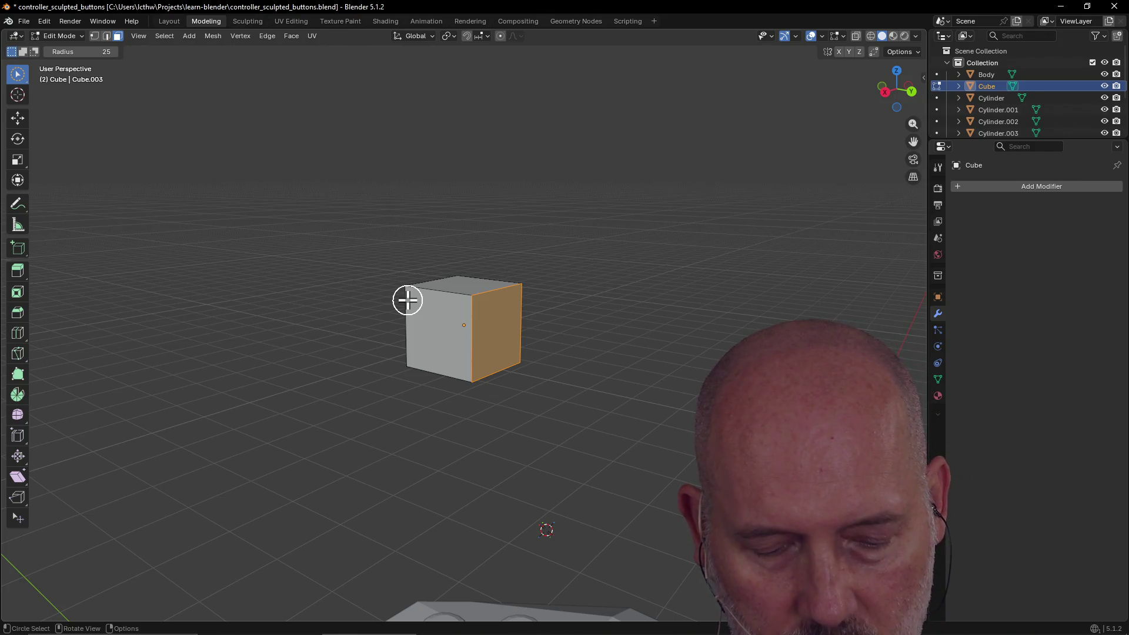
pyautogui.hotkey('ctrl', 'r')
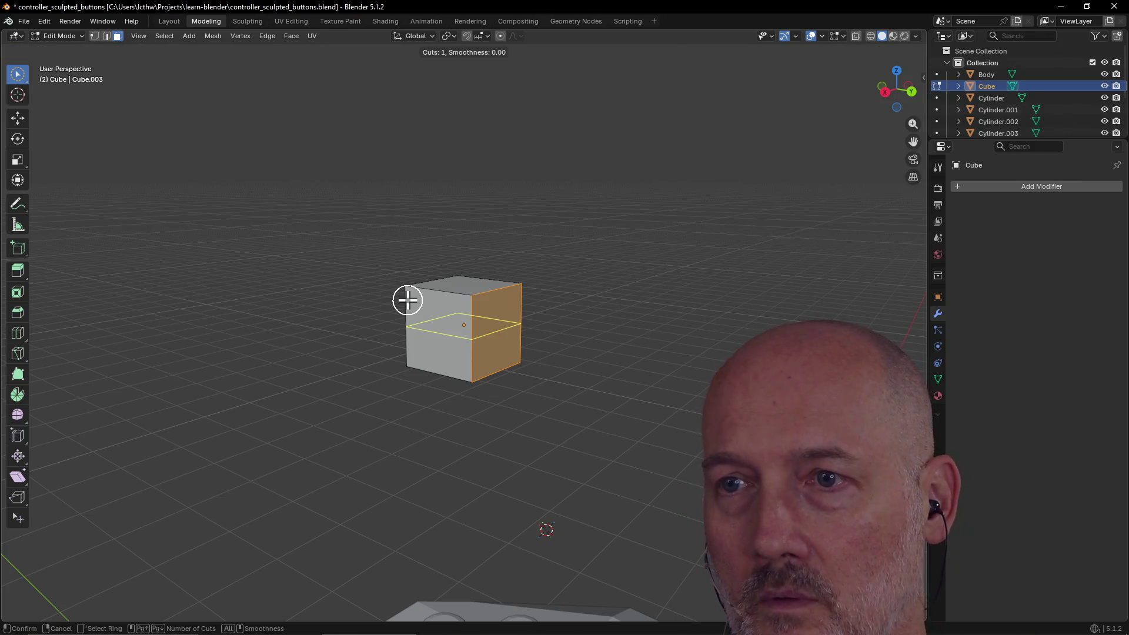
pyautogui.click(412, 317)
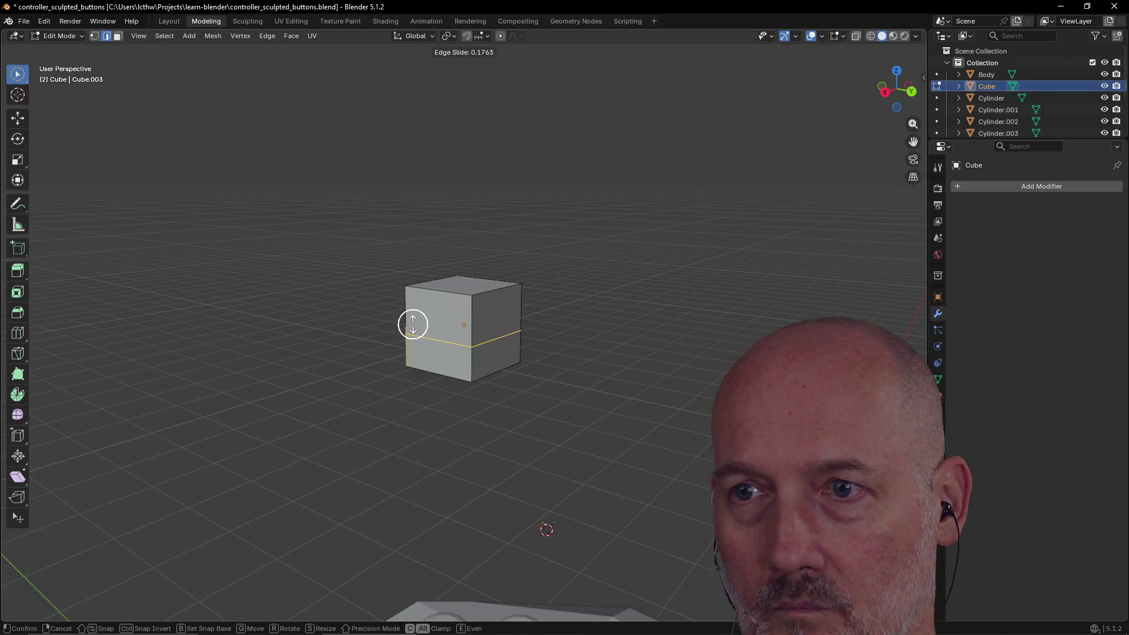
pyautogui.click(412, 323)
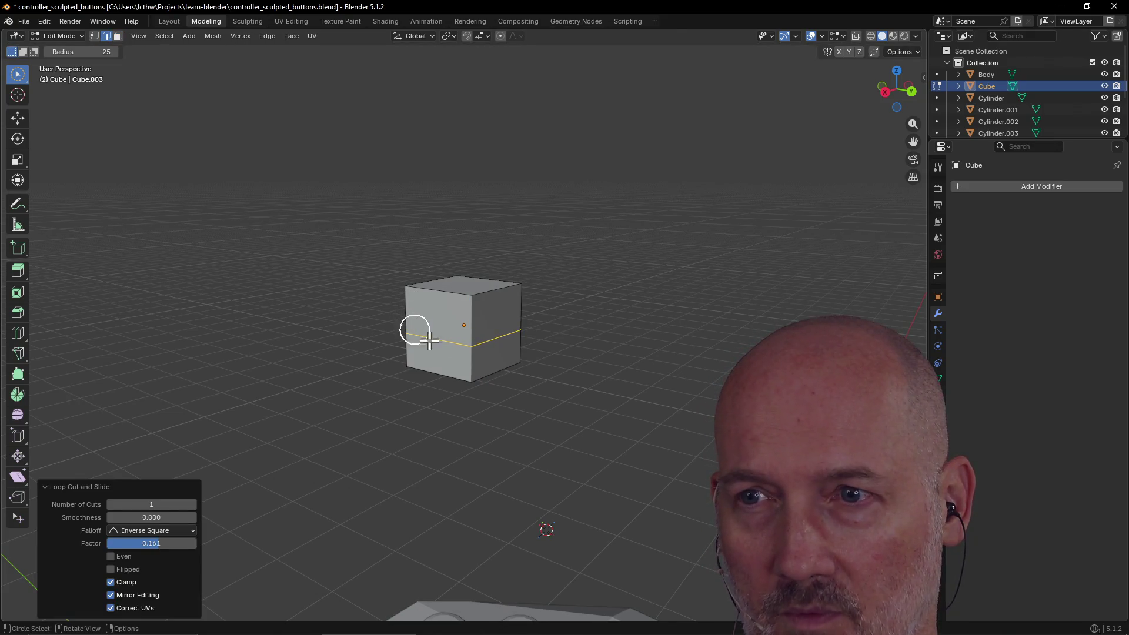
# In face select mode, select all the side faces of the cube's lower band.
pyautogui.click(445, 370)
pyautogui.moveTo(448, 373)
pyautogui.mouseDown(button='middle')
pyautogui.moveTo(448, 358)
pyautogui.moveTo(412, 329)
pyautogui.mouseUp(button='middle')
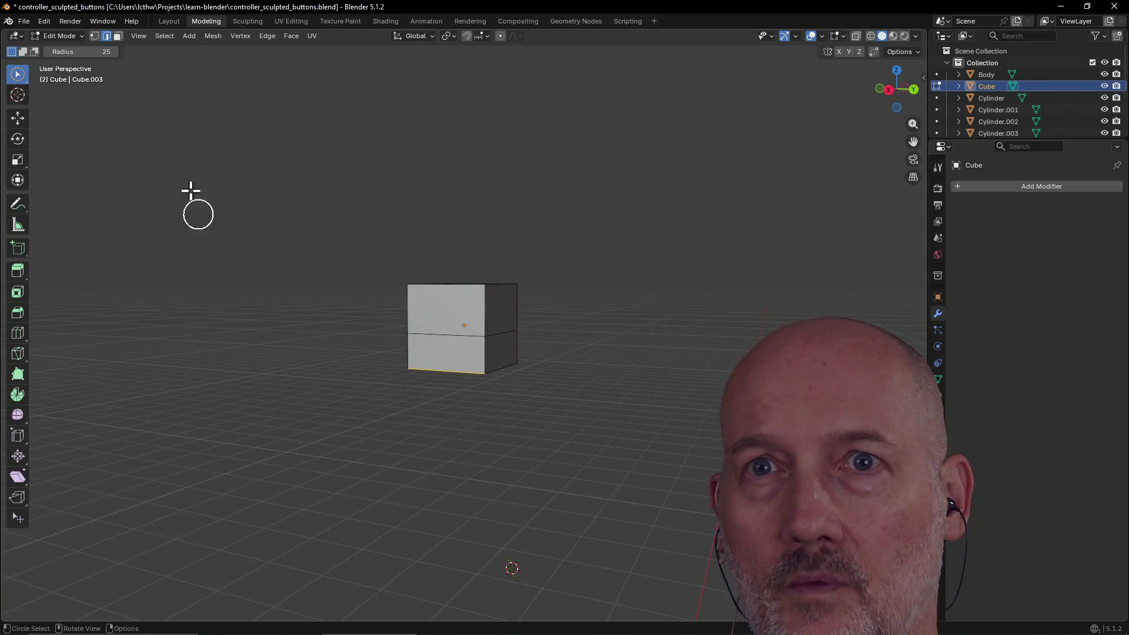
pyautogui.press('3')
pyautogui.moveTo(463, 369); pyautogui.dragTo(534, 356)
pyautogui.moveTo(533, 356)
pyautogui.mouseDown(button='middle')
pyautogui.moveTo(428, 360)
pyautogui.moveTo(403, 318)
pyautogui.moveTo(335, 337)
pyautogui.mouseUp(button='middle')
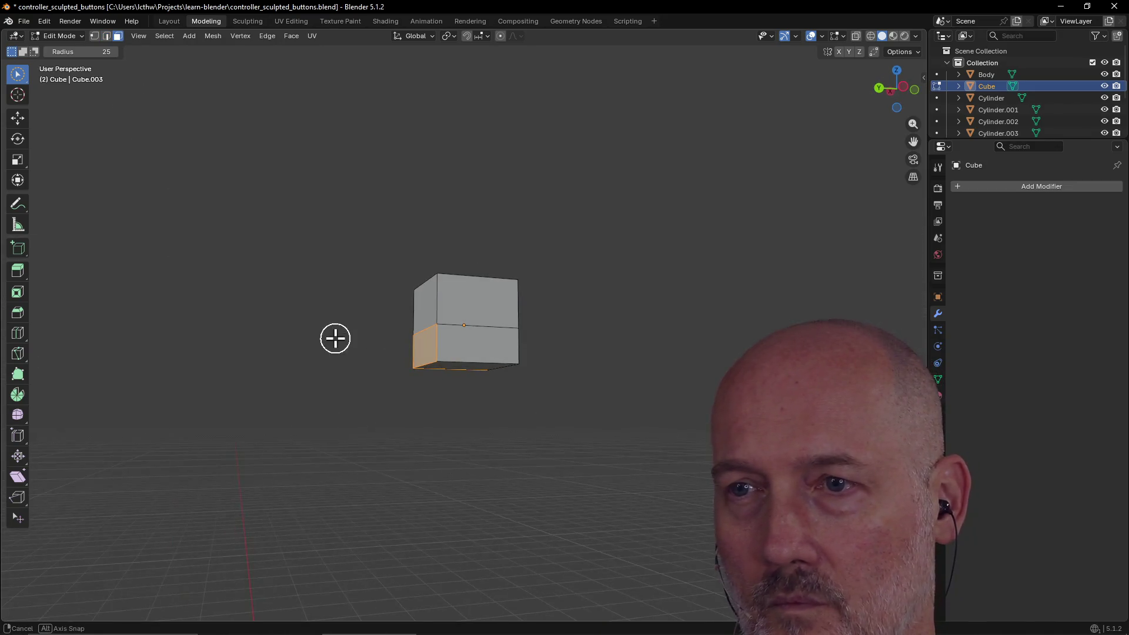
pyautogui.keyDown('shift'); pyautogui.moveTo(458, 351); pyautogui.dragTo(459, 365); pyautogui.keyUp('shift')
pyautogui.moveTo(459, 365)
pyautogui.mouseDown(button='middle')
pyautogui.moveTo(368, 383)
pyautogui.moveTo(468, 355)
pyautogui.mouseUp(button='middle')
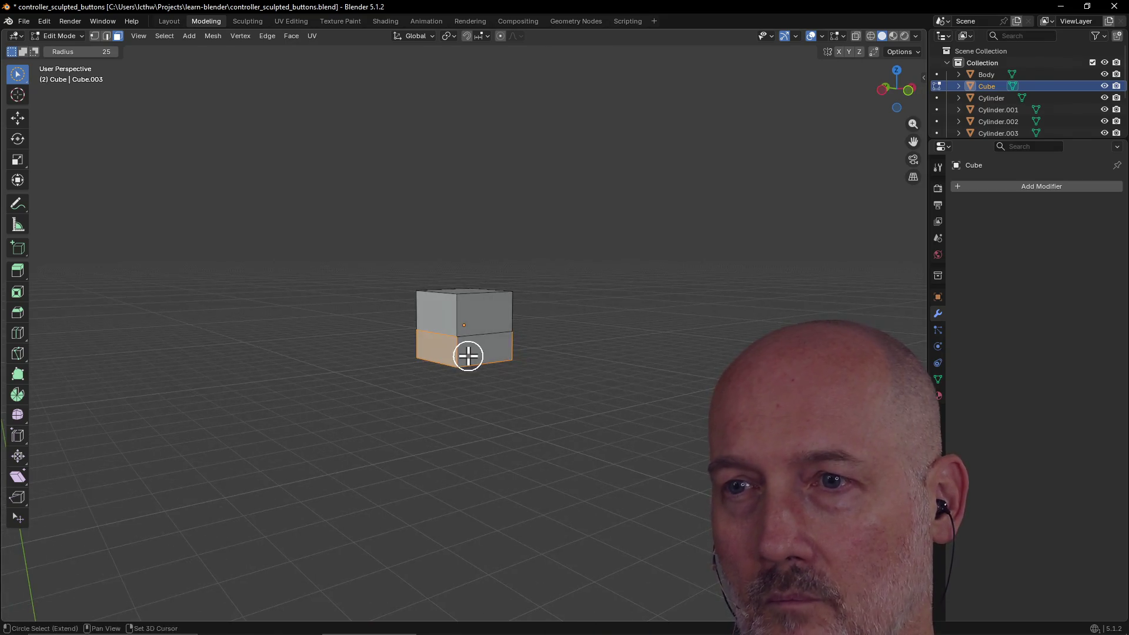
pyautogui.keyDown('shift'); pyautogui.click(470, 355); pyautogui.keyUp('shift')
# Delete the selected lower side faces with X > Faces.
pyautogui.press('x')
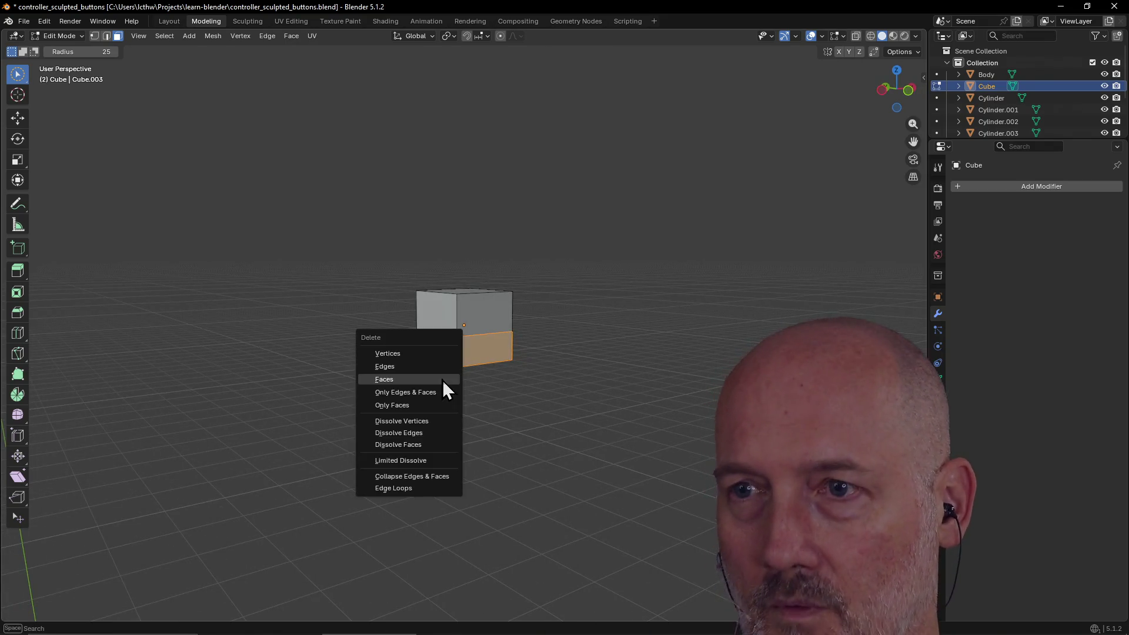
pyautogui.click(434, 380)
pyautogui.moveTo(433, 380)
pyautogui.mouseDown(button='middle')
pyautogui.moveTo(493, 358)
pyautogui.moveTo(514, 264)
pyautogui.moveTo(547, 240)
pyautogui.moveTo(562, 254)
pyautogui.mouseUp(button='middle')
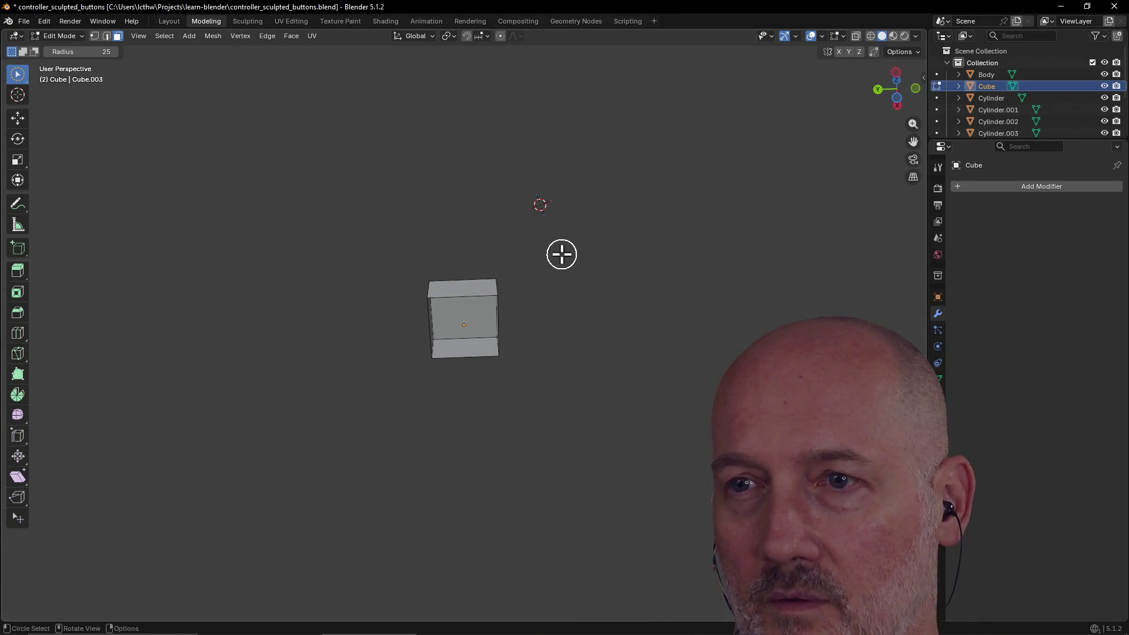
# Switch to vertex select and select the vertices along the cube's right edge.
pyautogui.click(94, 36)
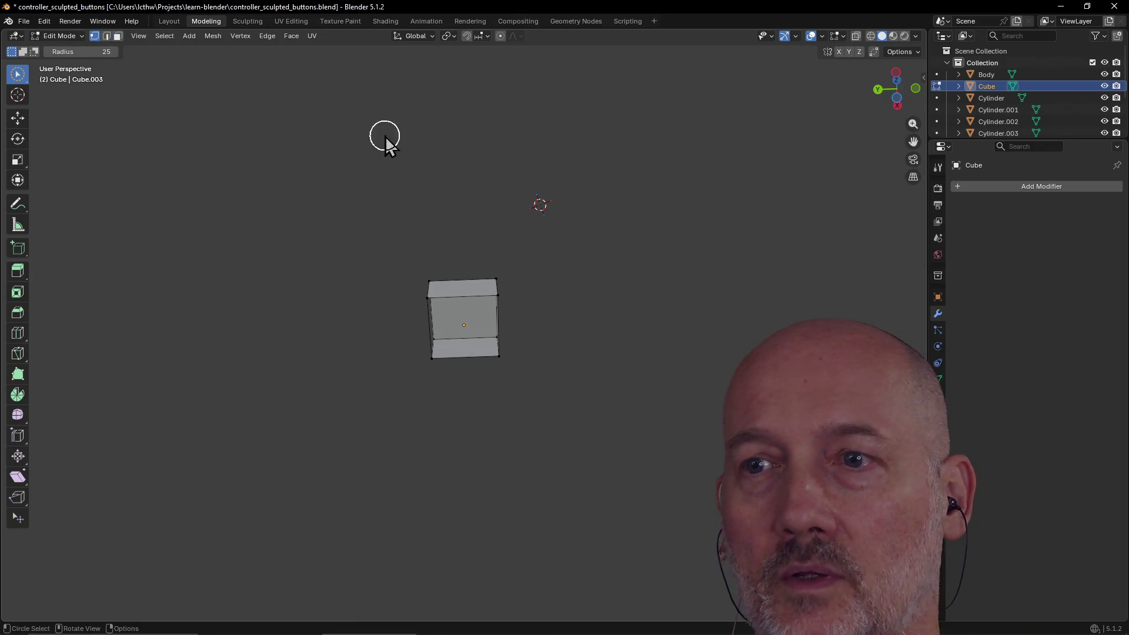
pyautogui.scroll(3, 475, 265)
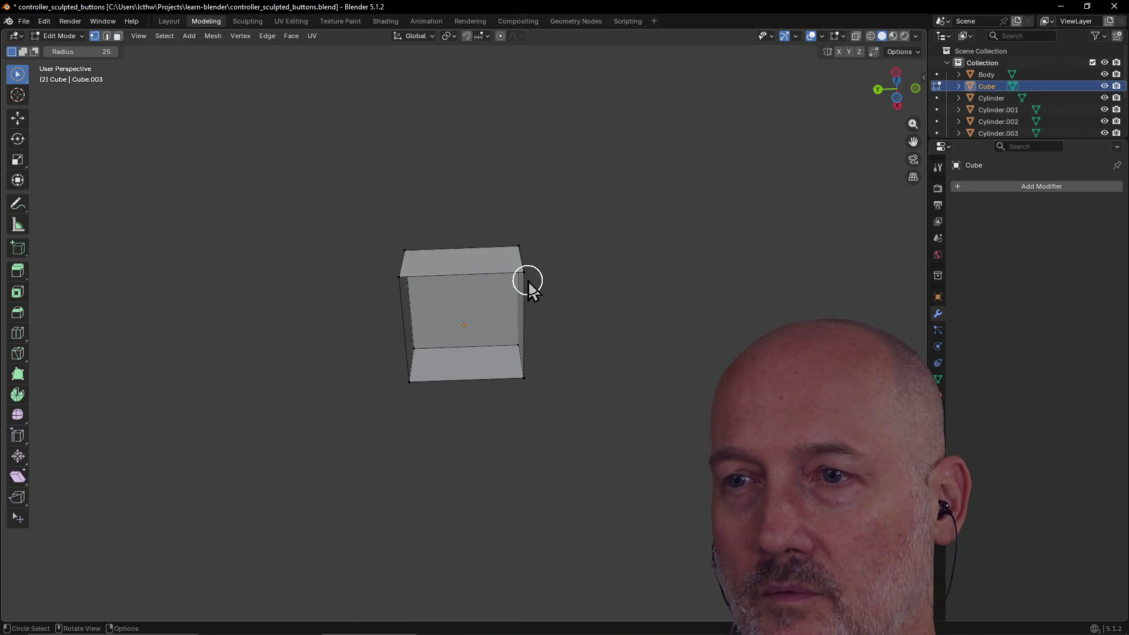
pyautogui.keyDown('shift'); pyautogui.moveTo(534, 292); pyautogui.dragTo(532, 384); pyautogui.keyUp('shift')
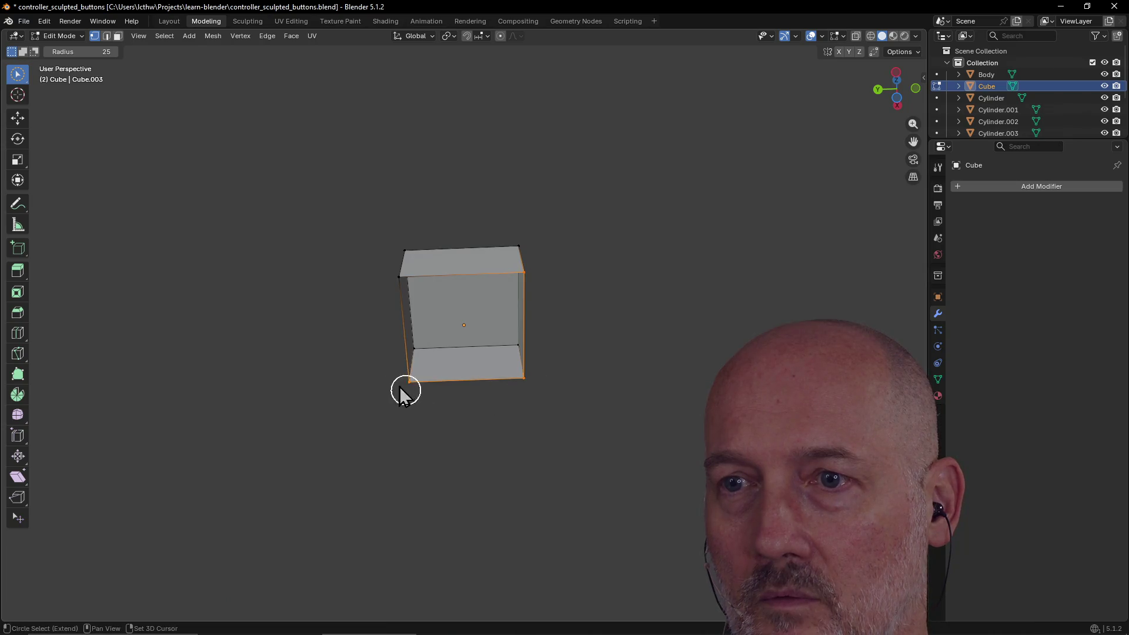
pyautogui.keyDown('shift'); pyautogui.click(390, 292); pyautogui.keyUp('shift')
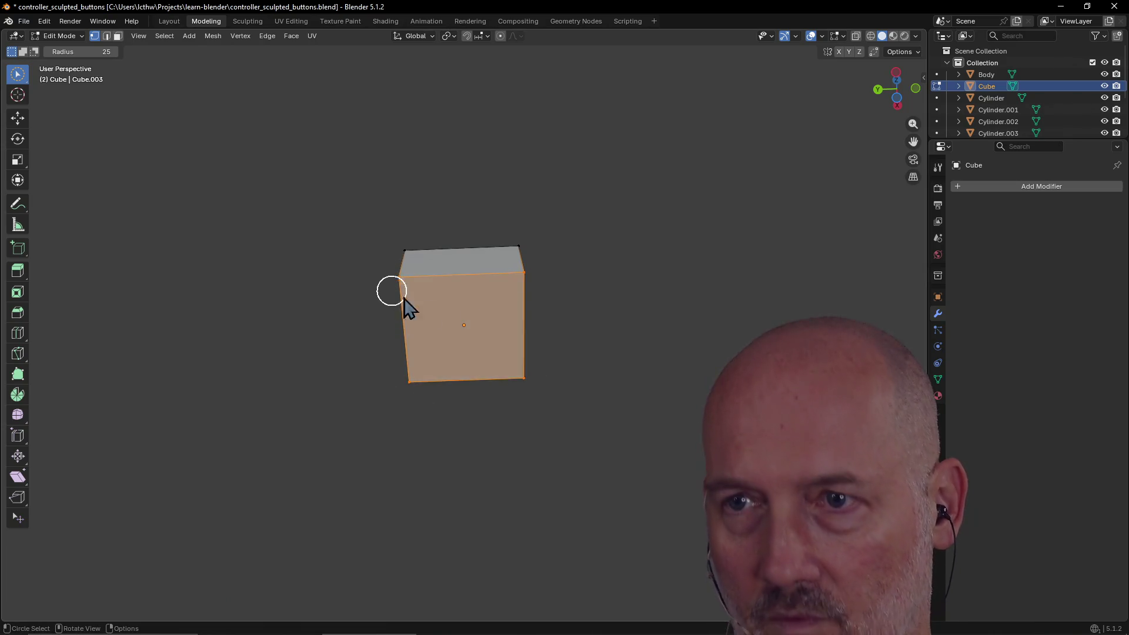
# Clear the selection and, in face select mode, pick one side face of the shortened cube.
pyautogui.moveTo(510, 244)
pyautogui.mouseDown(button='middle')
pyautogui.moveTo(411, 345)
pyautogui.moveTo(428, 330)
pyautogui.moveTo(461, 355)
pyautogui.moveTo(501, 329)
pyautogui.mouseUp(button='middle')
pyautogui.click(499, 324)
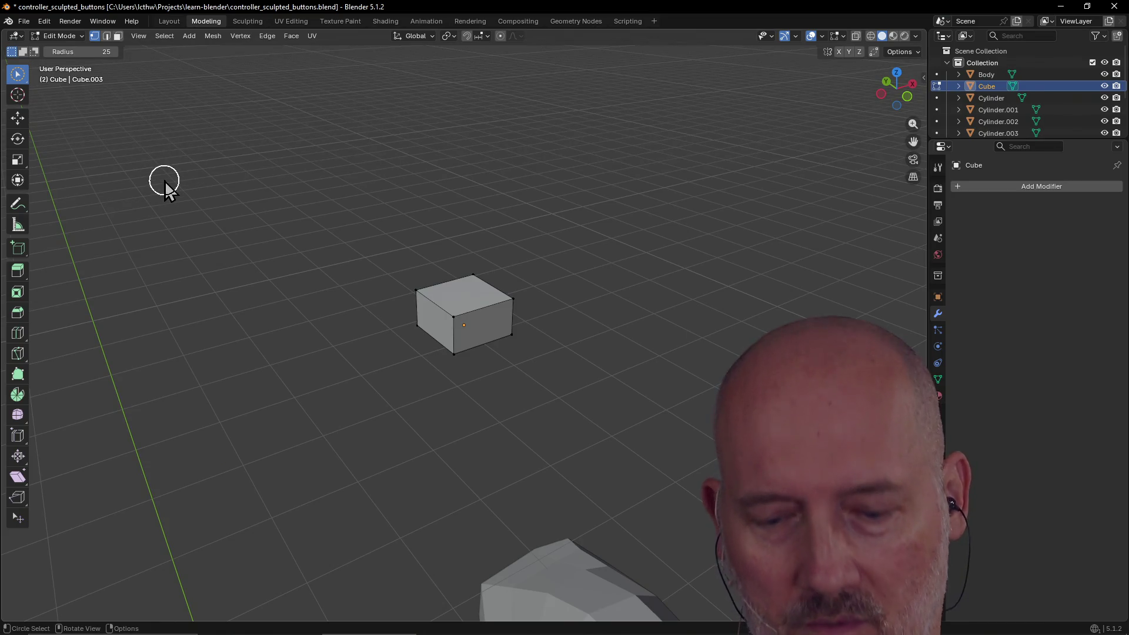
pyautogui.press('3')
pyautogui.click(479, 333)
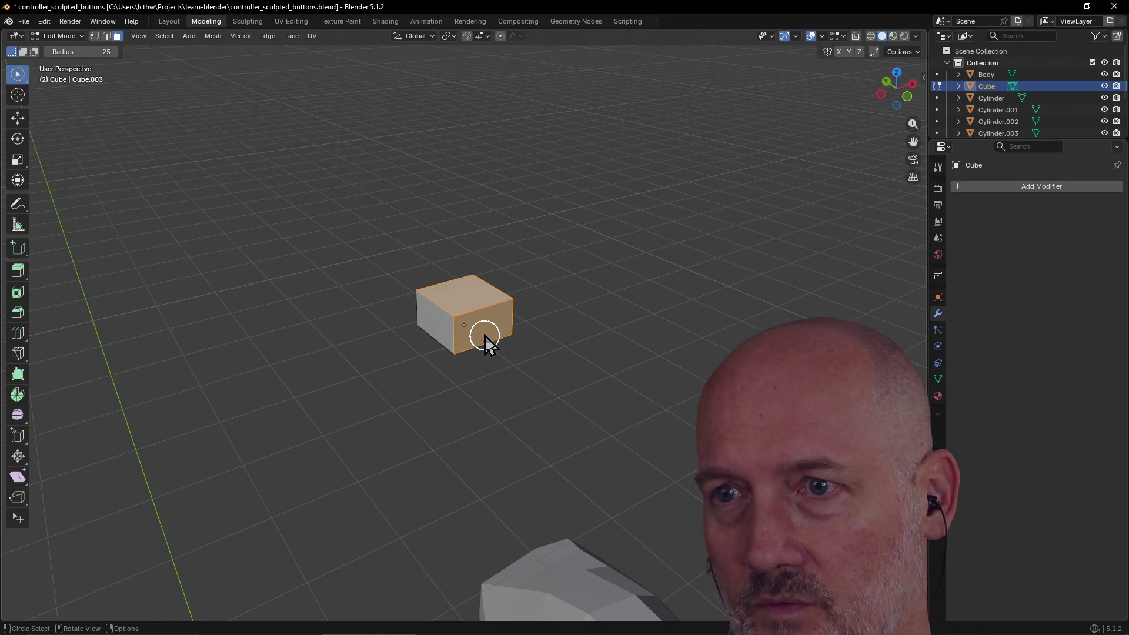
pyautogui.moveTo(483, 334)
pyautogui.mouseDown(button='middle')
pyautogui.moveTo(538, 374)
pyautogui.moveTo(444, 388)
pyautogui.moveTo(400, 377)
pyautogui.moveTo(430, 396)
pyautogui.moveTo(541, 365)
pyautogui.moveTo(451, 356)
pyautogui.moveTo(425, 365)
pyautogui.moveTo(425, 379)
pyautogui.moveTo(453, 366)
pyautogui.mouseUp(button='middle')
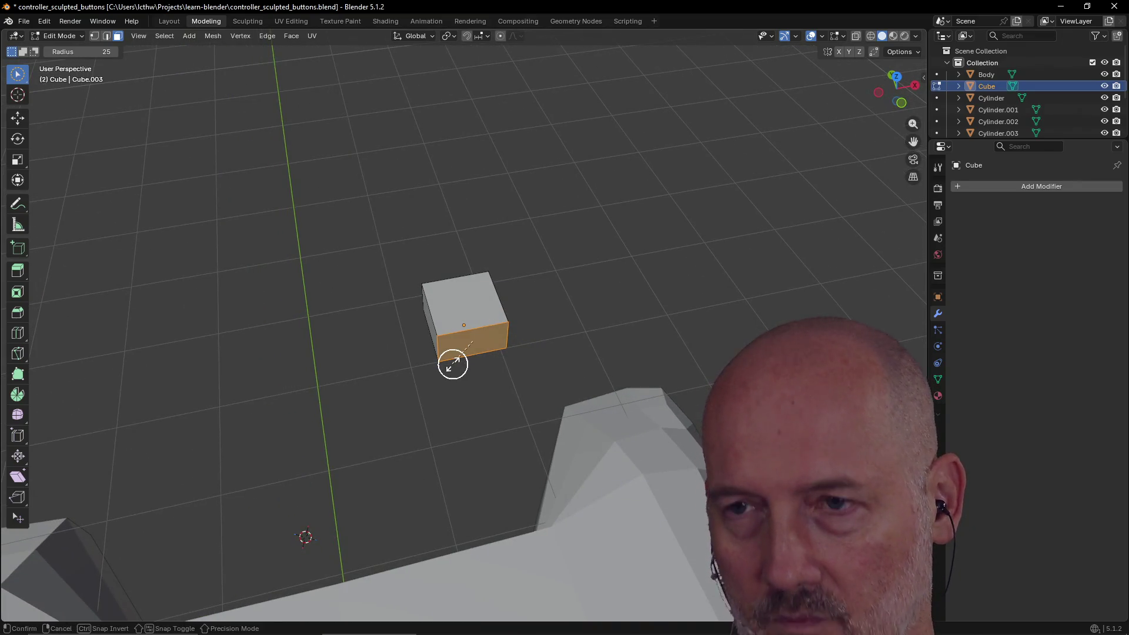
pyautogui.hotkey('shift', 'e')
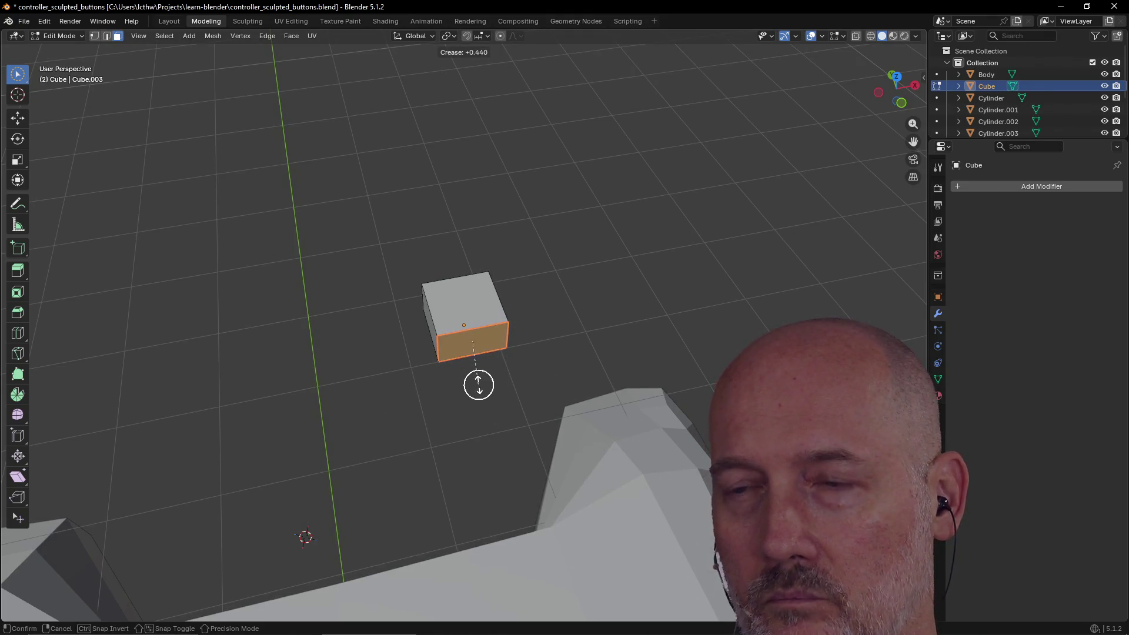
pyautogui.click(479, 370)
pyautogui.press('e')
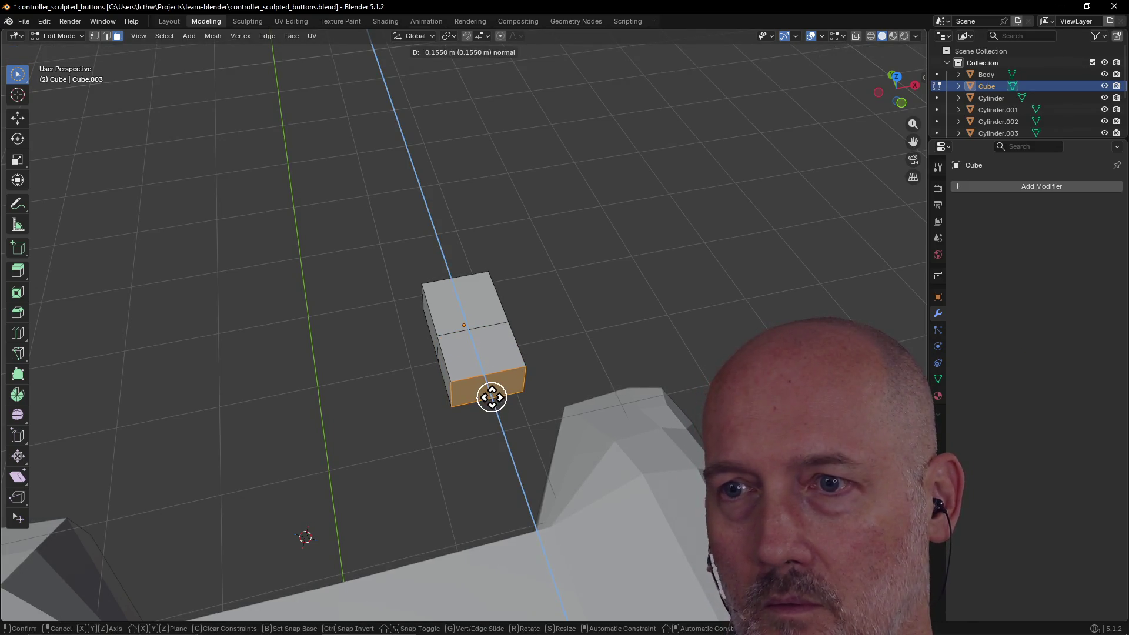
pyautogui.click(491, 394)
pyautogui.moveTo(492, 396)
pyautogui.mouseDown(button='middle')
pyautogui.moveTo(570, 312)
pyautogui.moveTo(606, 321)
pyautogui.moveTo(588, 368)
pyautogui.moveTo(478, 397)
pyautogui.mouseUp(button='middle')
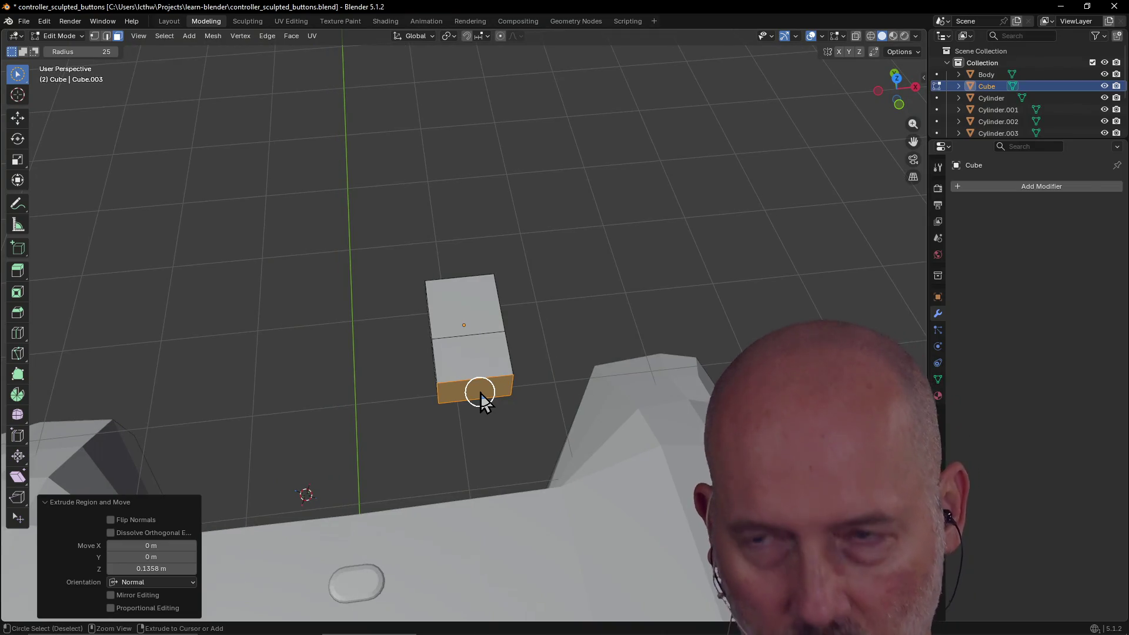
pyautogui.hotkey('ctrl', 'z')
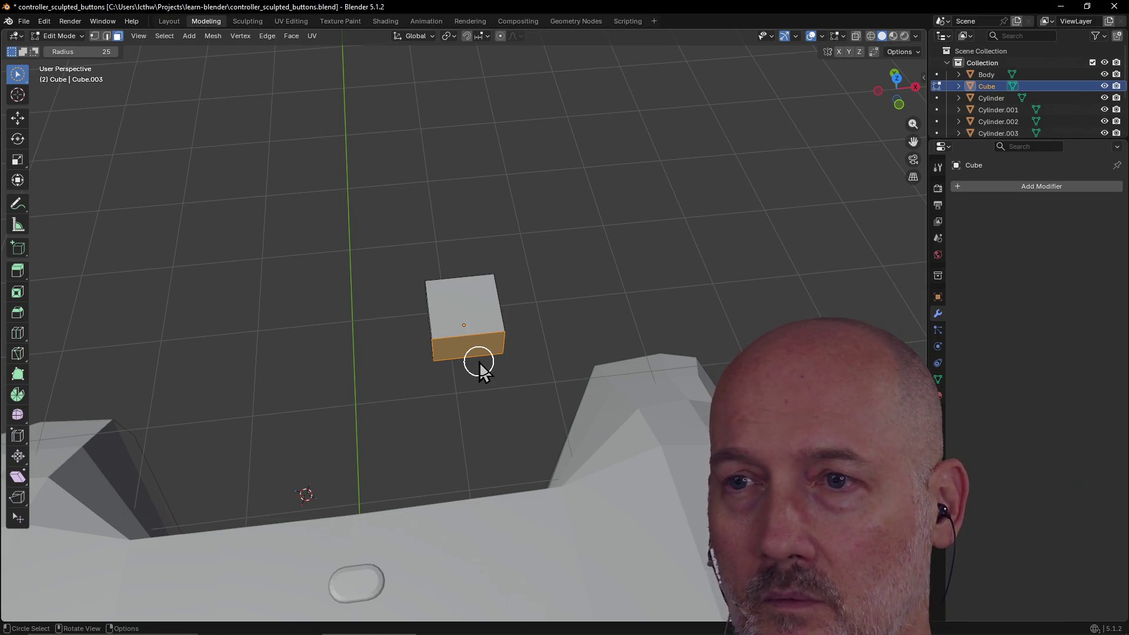
pyautogui.press('`')
# View the Cube from the top, then return to the Layout workspace in Object Mode.
pyautogui.click(465, 297)
pyautogui.scroll(-4, 481, 338)
pyautogui.scroll(3, 481, 338)
pyautogui.scroll(-2, 481, 338)
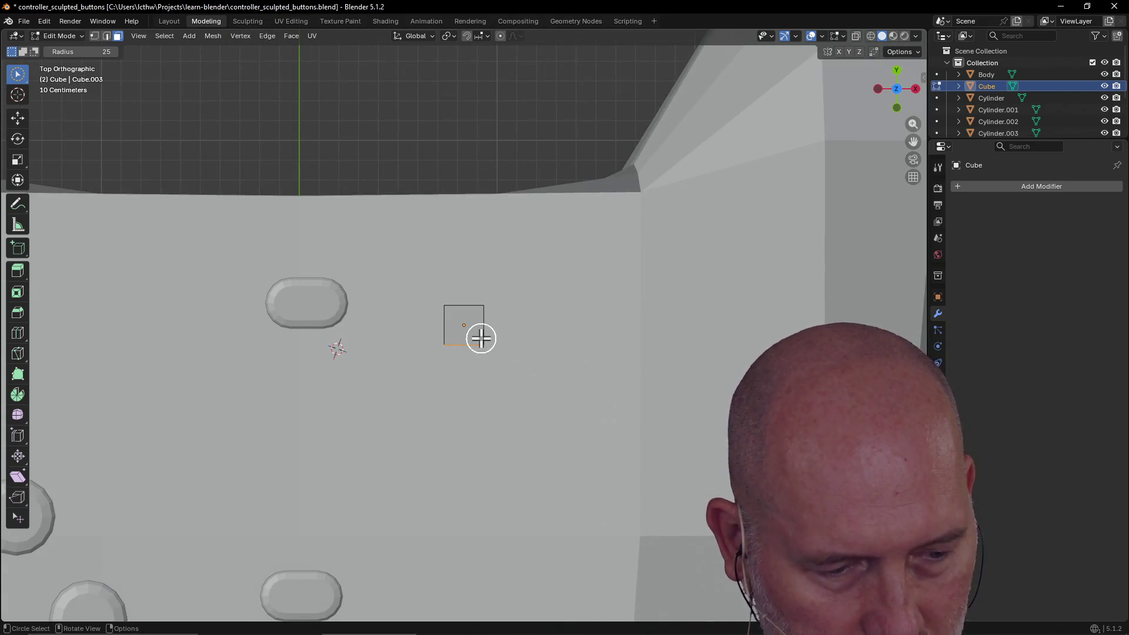
pyautogui.scroll(-2, 481, 338)
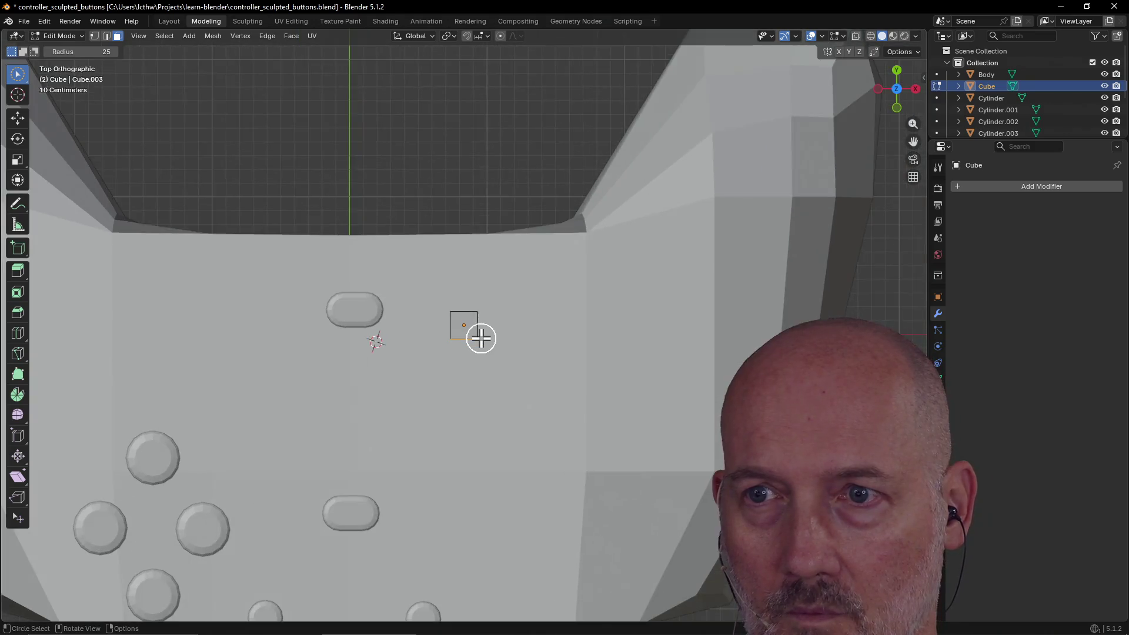
pyautogui.scroll(1, 481, 338)
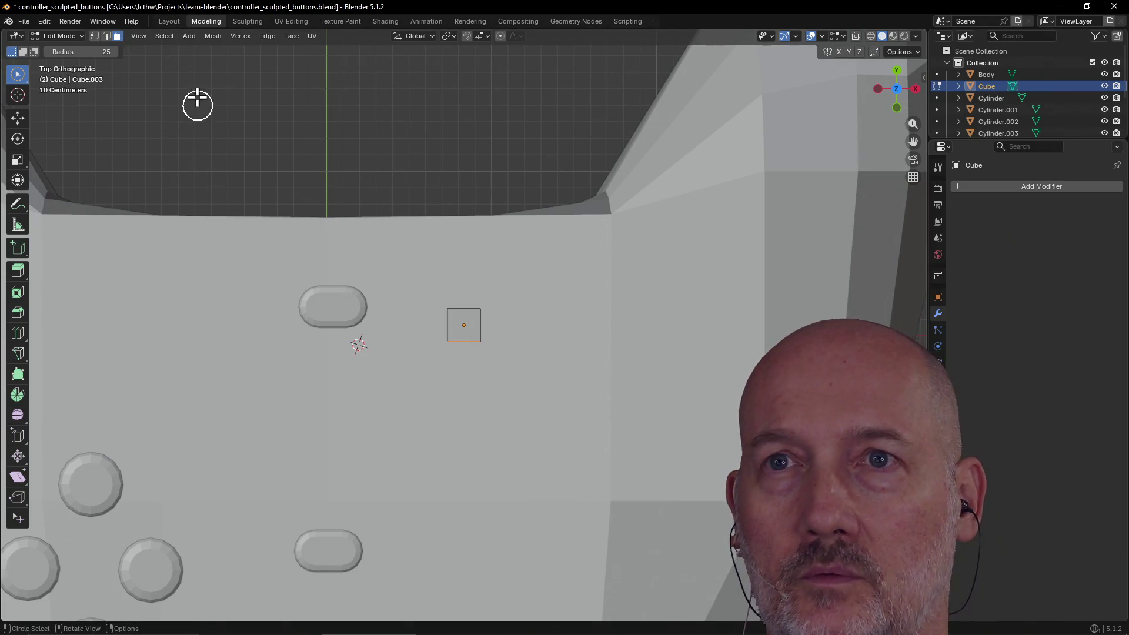
pyautogui.click(170, 22)
pyautogui.moveTo(484, 302); pyautogui.dragTo(481, 345, button='middle')
# Switch to Top view, zoom out, and toggle to perspective with numpad 5.
pyautogui.press('`')
pyautogui.click(481, 287)
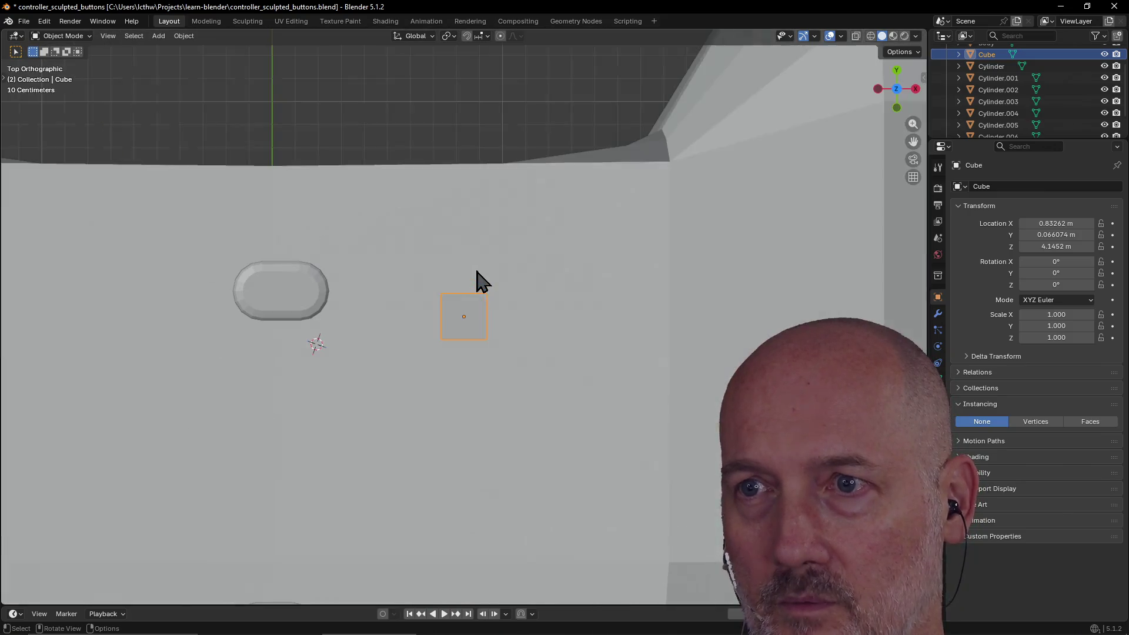
pyautogui.scroll(-8, 513, 317)
pyautogui.scroll(5, 514, 317)
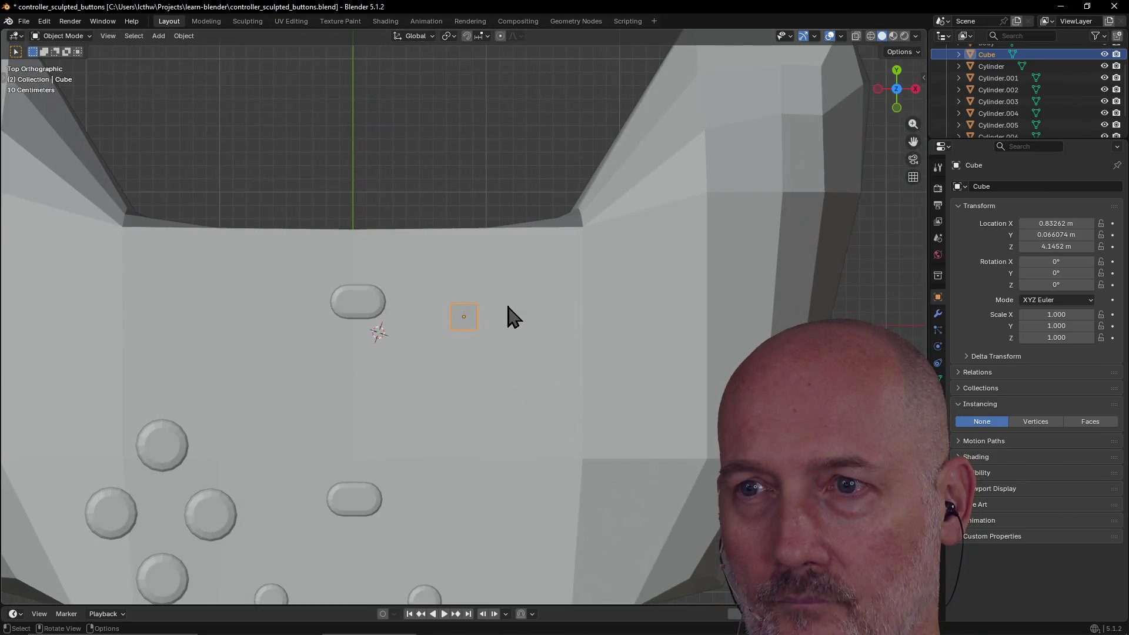
pyautogui.scroll(-5, 514, 317)
pyautogui.scroll(1, 513, 318)
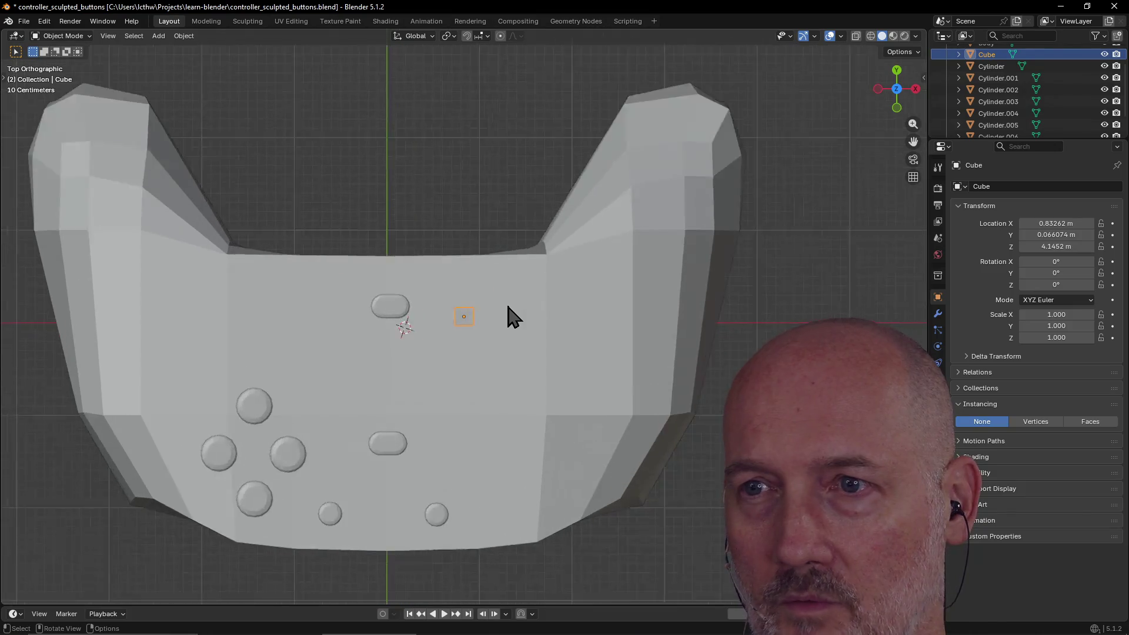
pyautogui.scroll(-1, 513, 318)
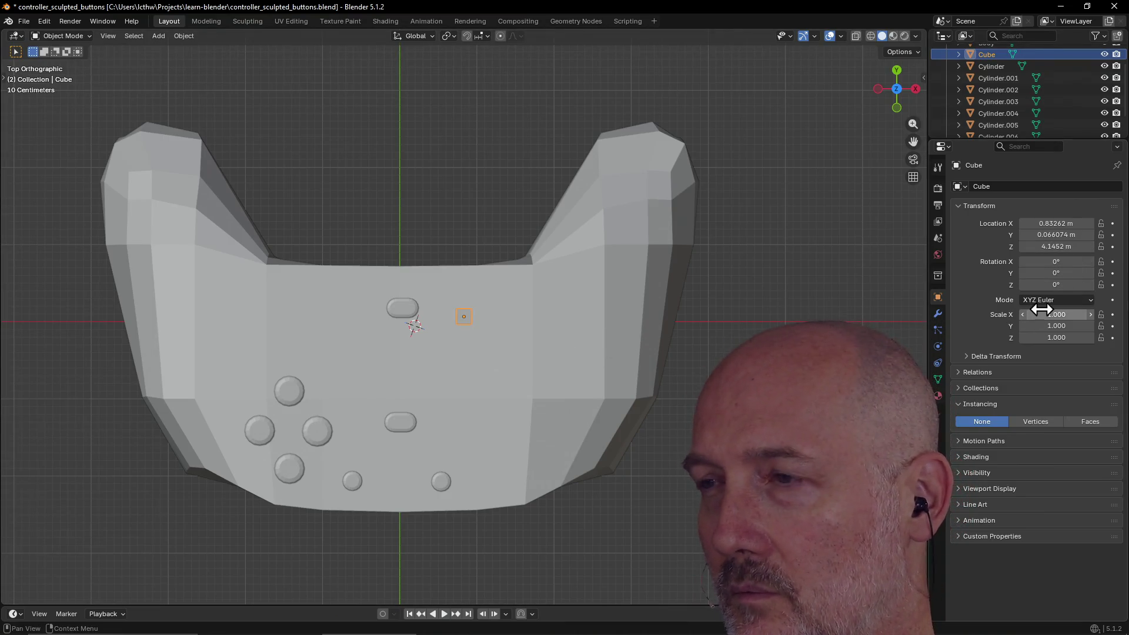
pyautogui.press('KP_5')
# Scale the Cube uniformly to 1.572.
pyautogui.press('s')
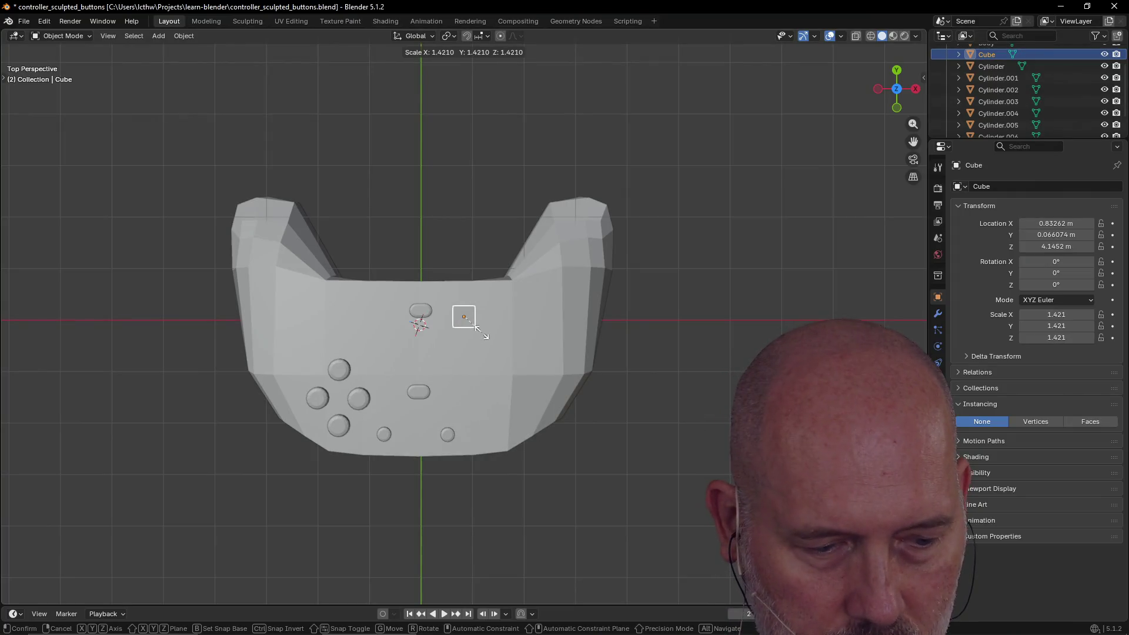
pyautogui.click(488, 336)
pyautogui.scroll(4, 496, 333)
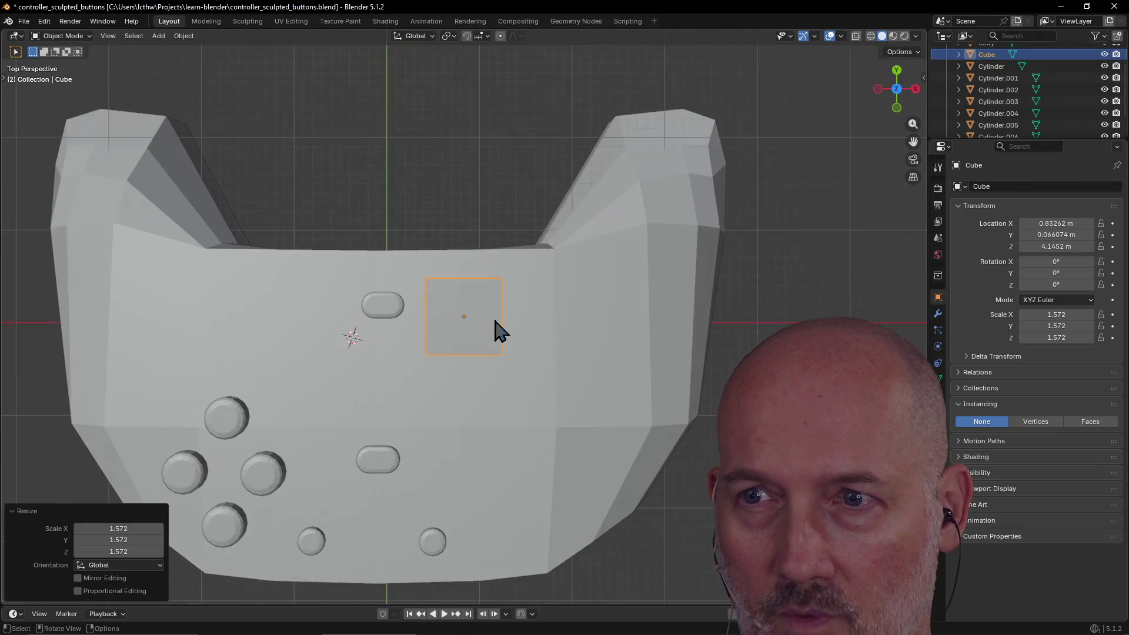
pyautogui.moveTo(494, 315)
pyautogui.mouseDown(button='middle')
pyautogui.moveTo(465, 230)
pyautogui.moveTo(502, 306)
pyautogui.moveTo(482, 340)
pyautogui.moveTo(461, 262)
pyautogui.moveTo(368, 368)
pyautogui.moveTo(418, 328)
pyautogui.moveTo(419, 348)
pyautogui.mouseUp(button='middle')
# Back in Edit Mode, extrude two opposite side faces into arms about 0.289 m long.
pyautogui.hotkey('ctrl', 'pagedown')
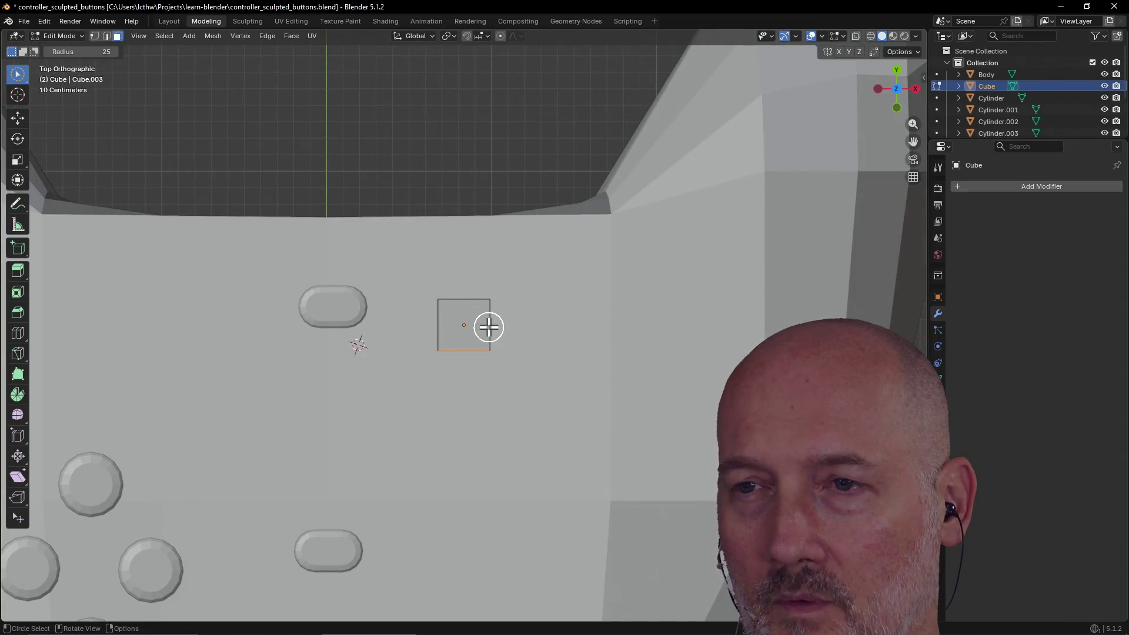
pyautogui.moveTo(480, 374)
pyautogui.mouseDown(button='middle')
pyautogui.moveTo(511, 310)
pyautogui.moveTo(549, 298)
pyautogui.mouseUp(button='middle')
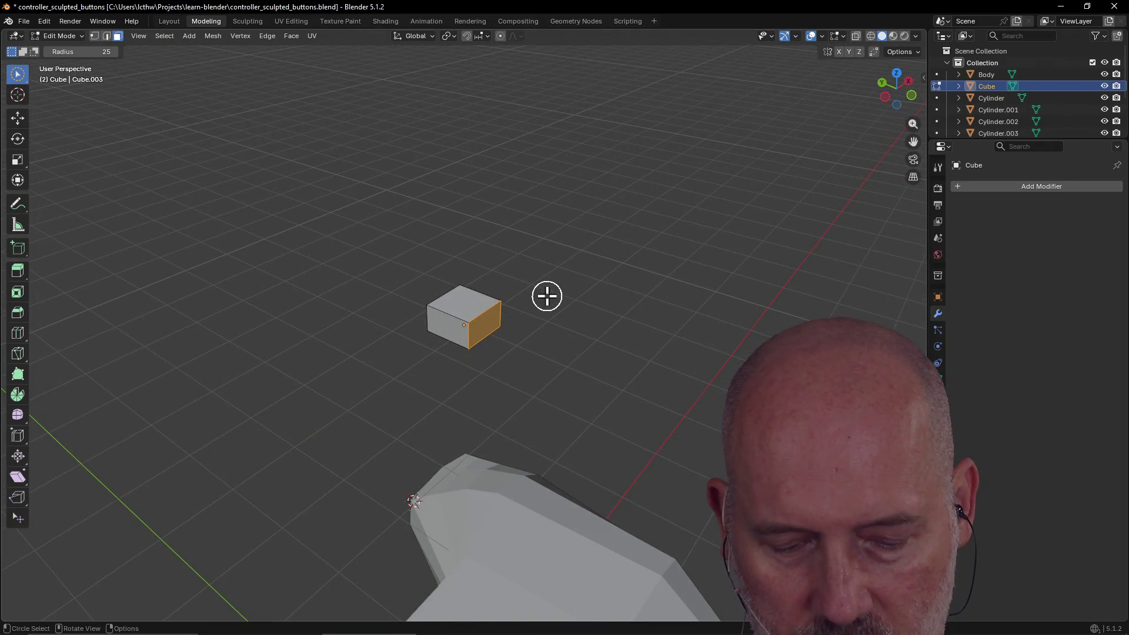
pyautogui.press('e')
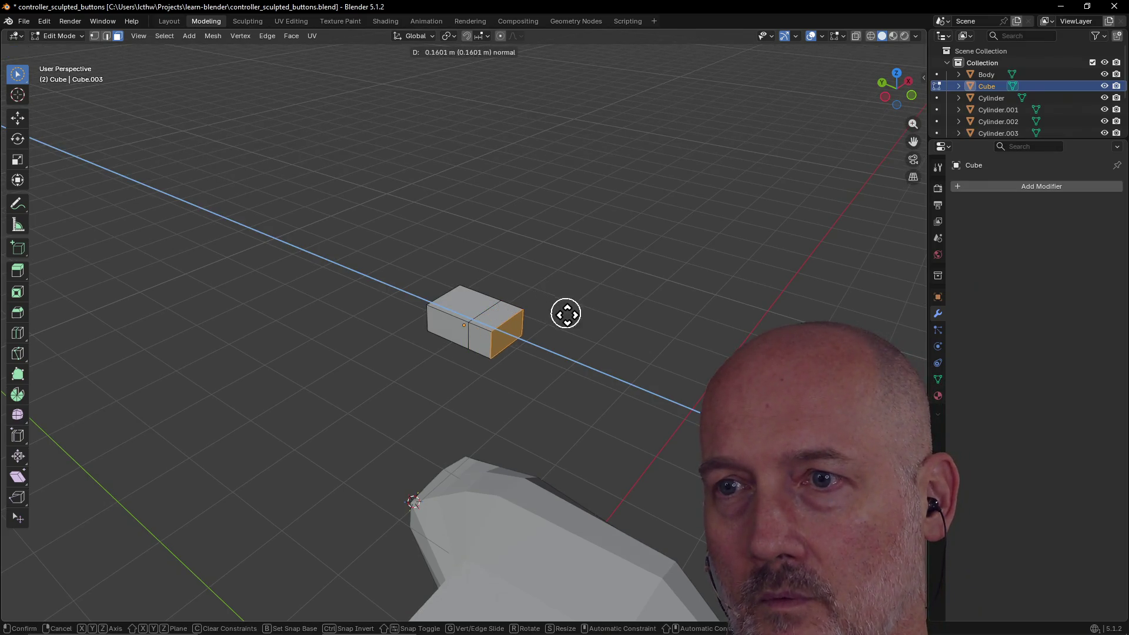
pyautogui.click(593, 327)
pyautogui.moveTo(595, 308); pyautogui.dragTo(418, 298, button='middle')
pyautogui.click(464, 333)
pyautogui.press('e')
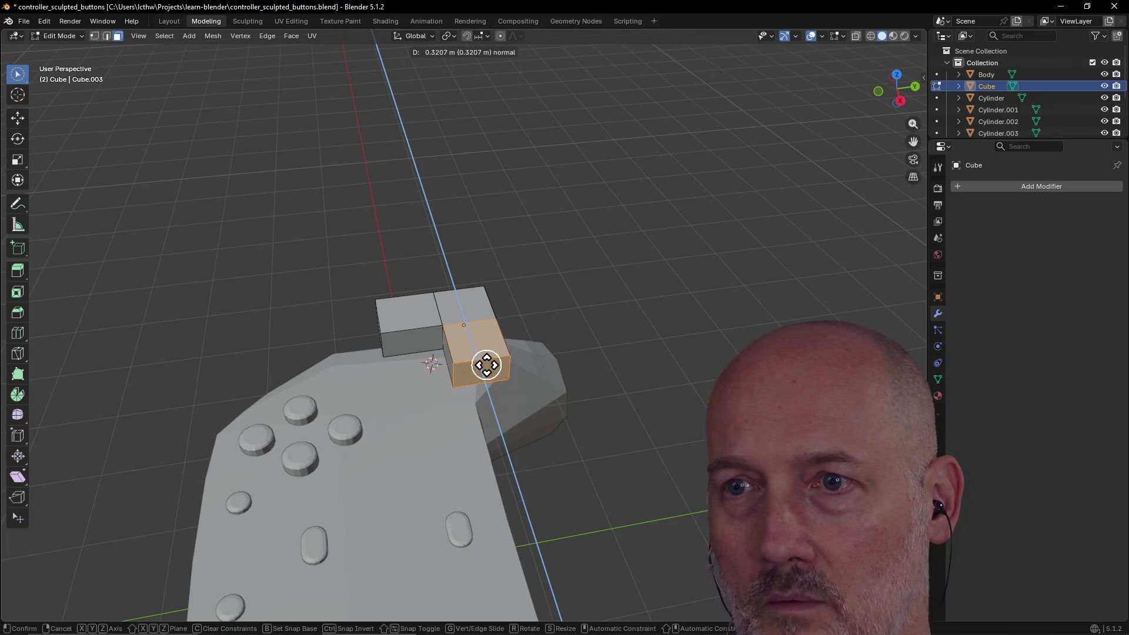
pyautogui.click(486, 364)
pyautogui.moveTo(486, 358)
pyautogui.mouseDown(button='middle')
pyautogui.moveTo(433, 347)
pyautogui.moveTo(428, 322)
pyautogui.mouseUp(button='middle')
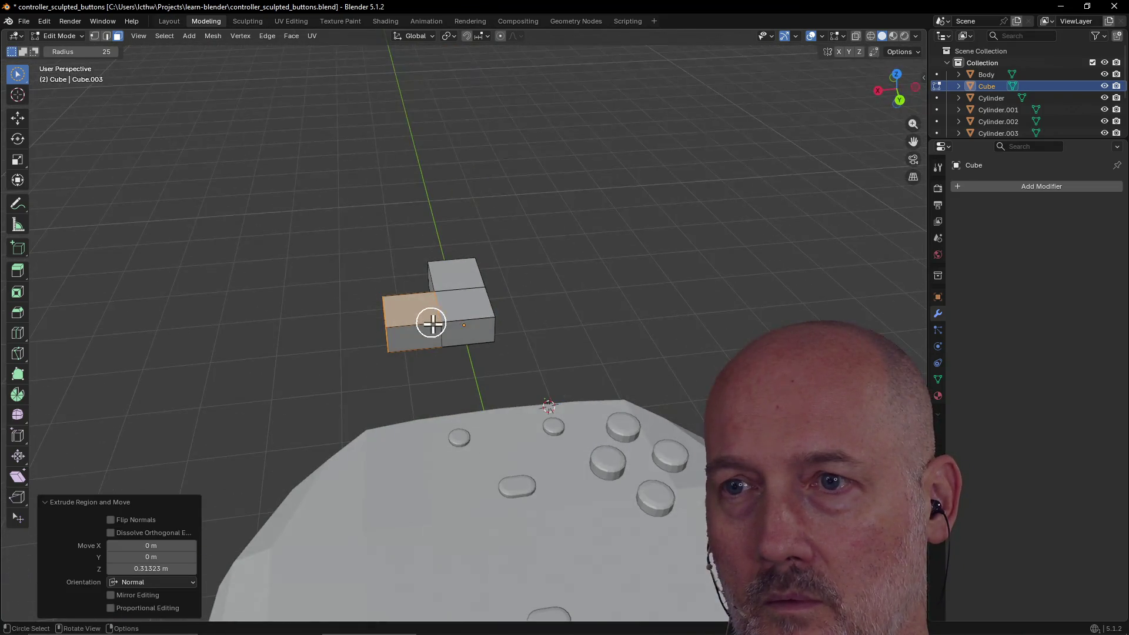
# Extrude the centre block's front side face into a third arm.
pyautogui.click(459, 331)
pyautogui.click(474, 339)
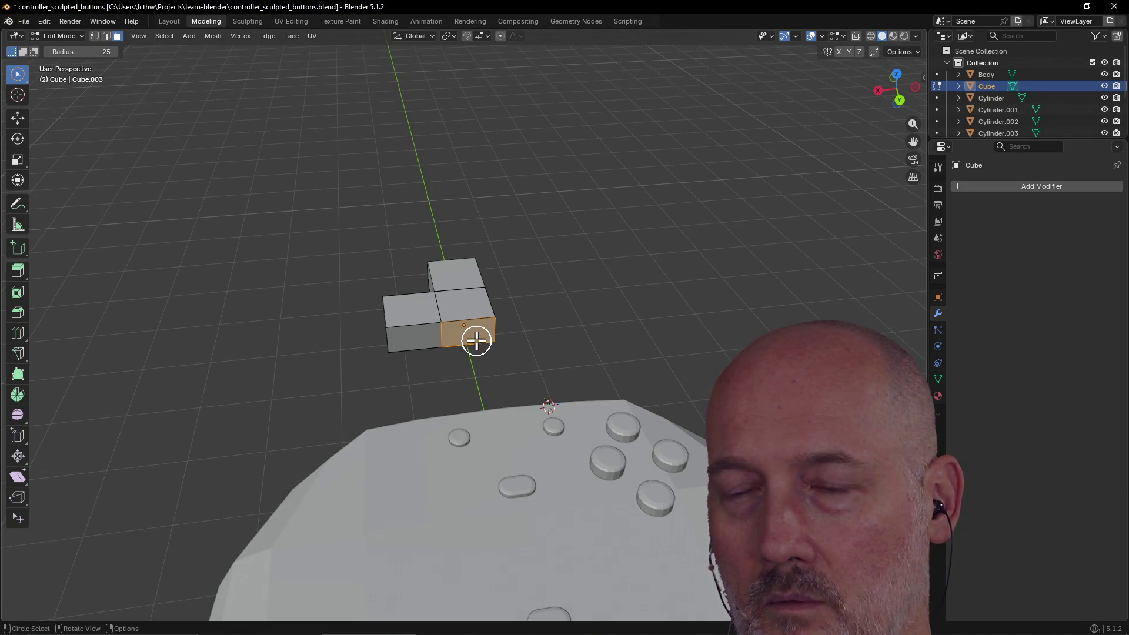
pyautogui.press('e')
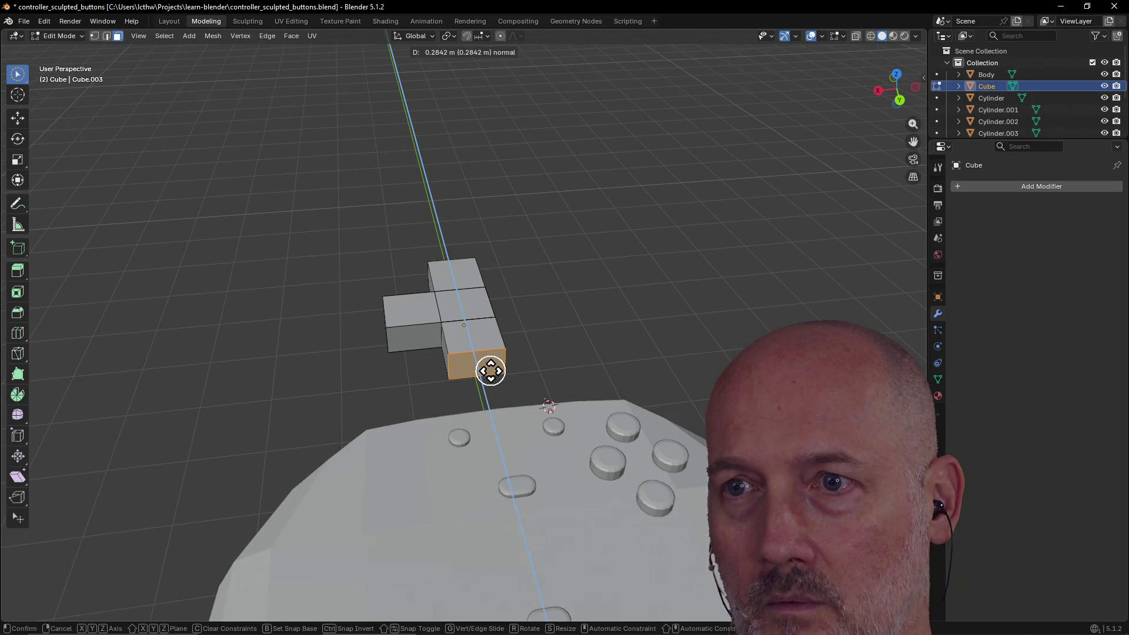
pyautogui.click(490, 371)
pyautogui.moveTo(496, 345)
pyautogui.mouseDown(button='middle')
pyautogui.moveTo(358, 398)
pyautogui.moveTo(425, 351)
pyautogui.moveTo(559, 378)
pyautogui.mouseUp(button='middle')
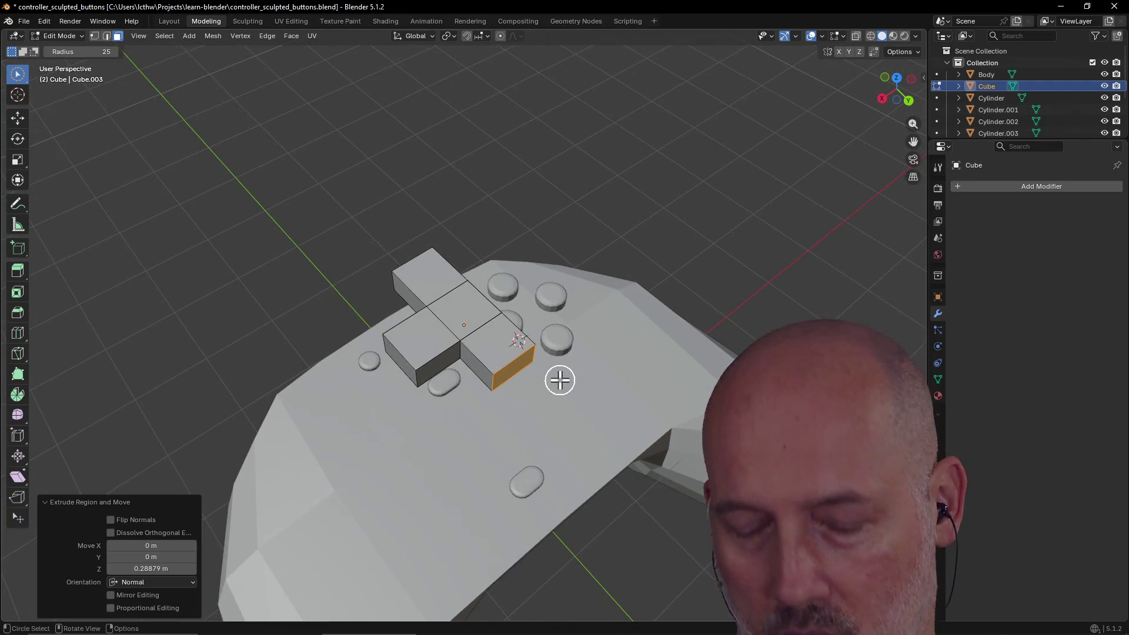
# Undo that last extrusion and switch to Top view.
pyautogui.hotkey('ctrl', 'z')
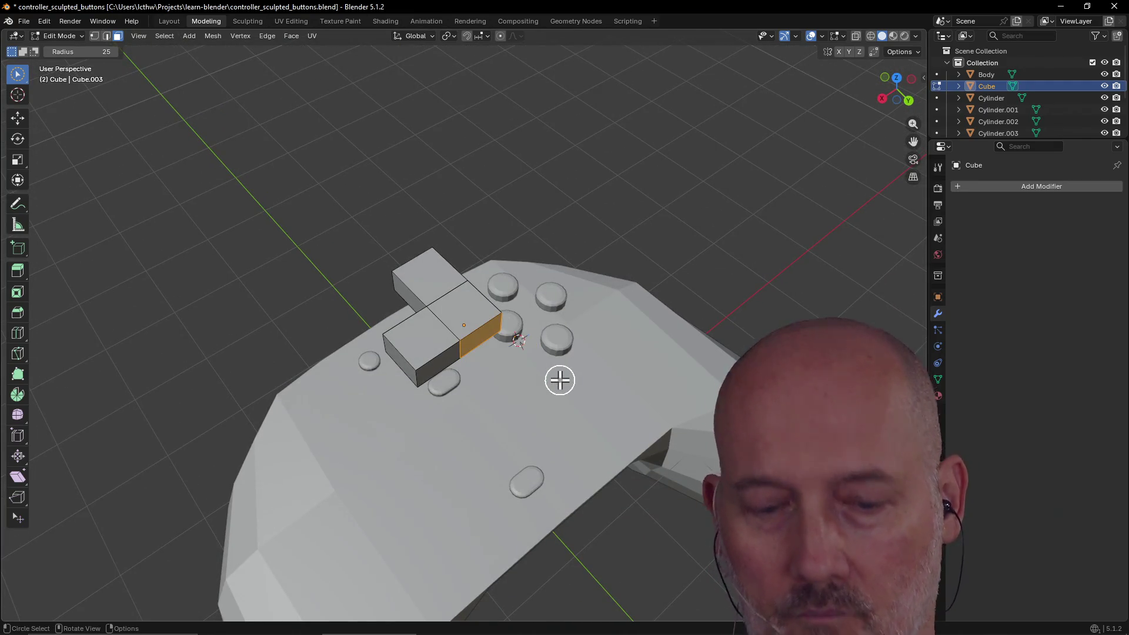
pyautogui.press('`')
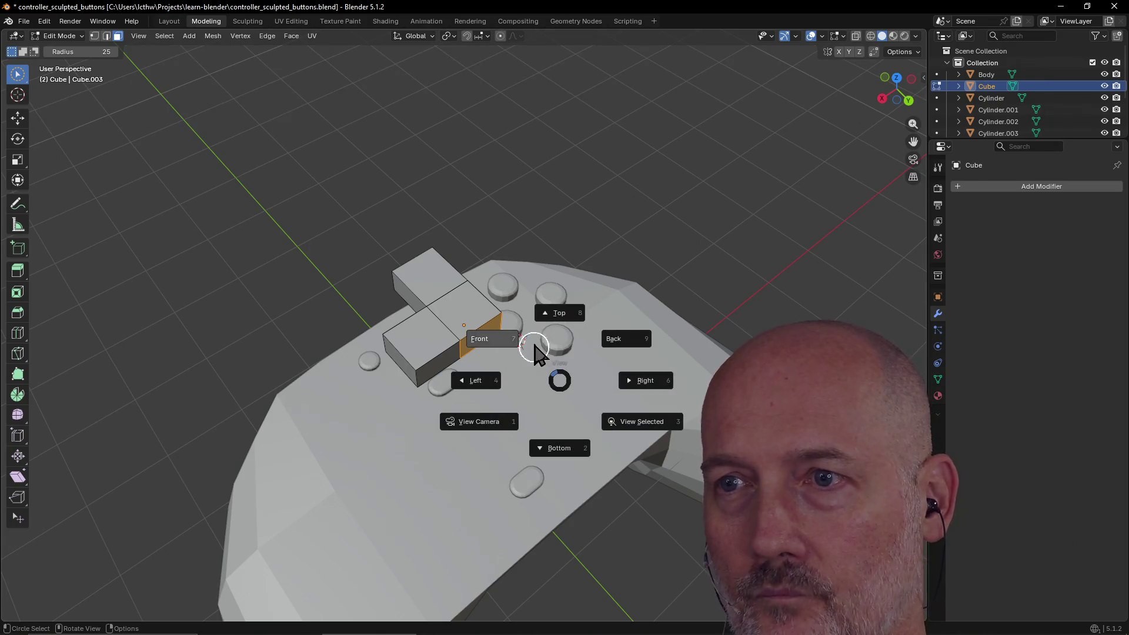
pyautogui.click(549, 318)
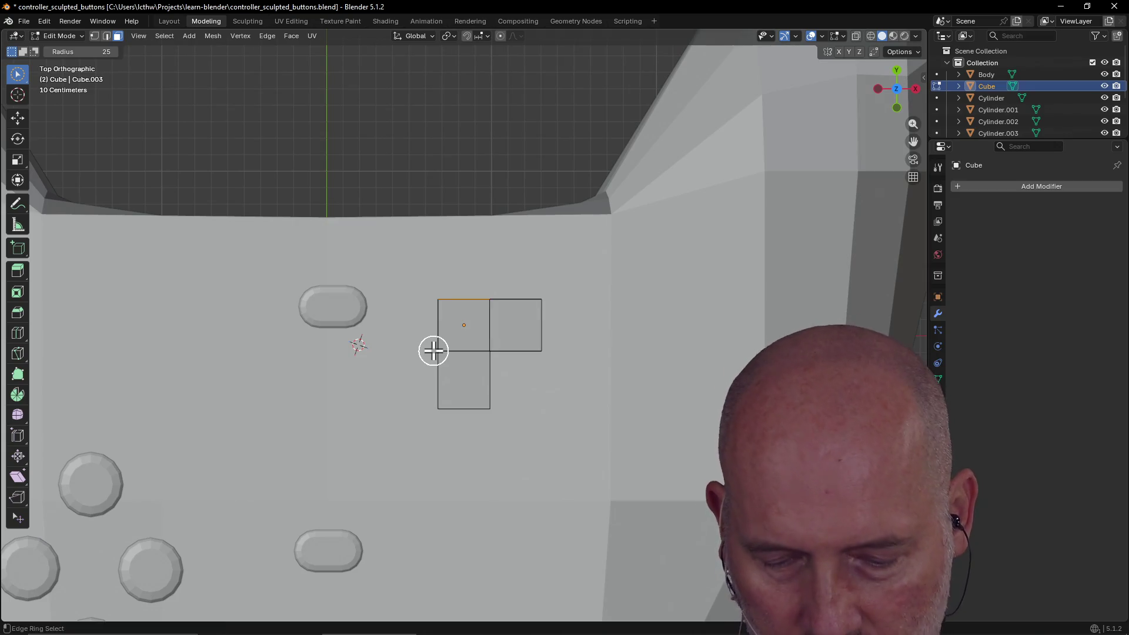
# Split the viewport into quad view and orbit the perspective view over the controller.
pyautogui.hotkey('ctrl', 'alt', 'q')
pyautogui.moveTo(736, 214)
pyautogui.mouseDown(button='middle')
pyautogui.moveTo(774, 171)
pyautogui.moveTo(839, 142)
pyautogui.mouseUp(button='middle')
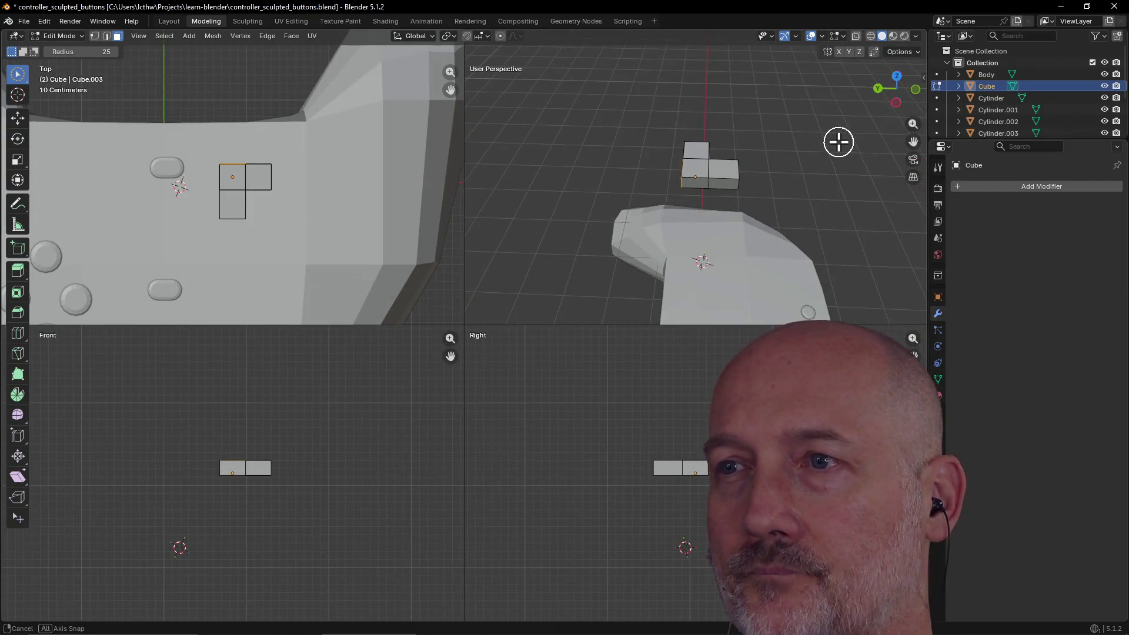
pyautogui.moveTo(676, 234)
pyautogui.mouseDown(button='middle')
pyautogui.moveTo(770, 245)
pyautogui.moveTo(796, 263)
pyautogui.moveTo(676, 192)
pyautogui.moveTo(708, 121)
pyautogui.moveTo(708, 188)
pyautogui.mouseUp(button='middle')
# Undo the arm extrusions back to a single box and select all its geometry.
pyautogui.click(708, 189)
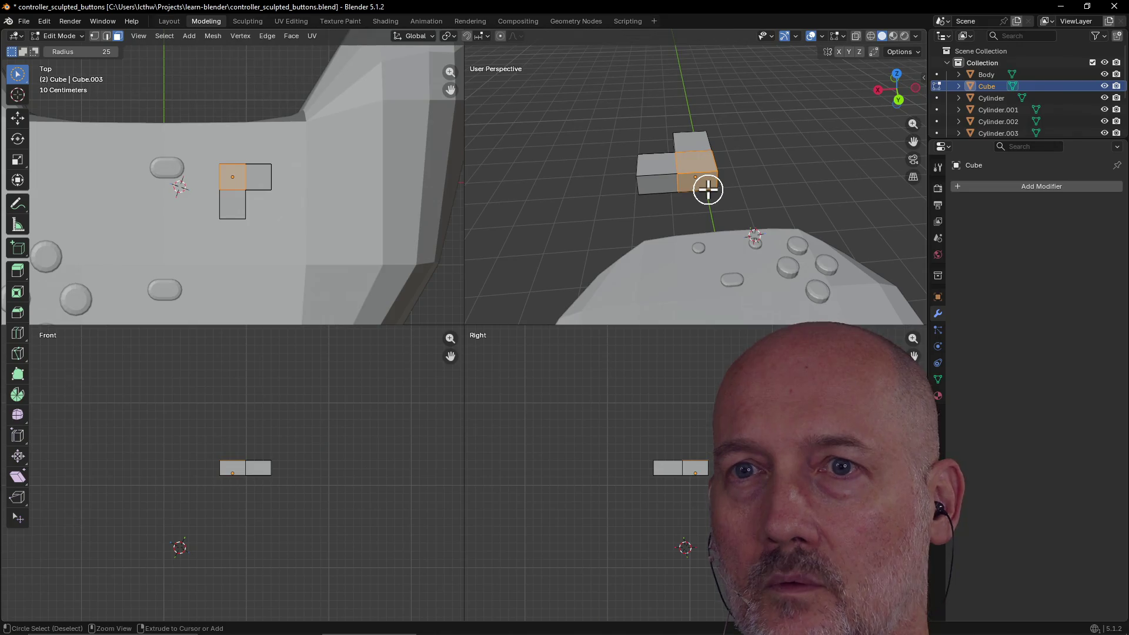
pyautogui.hotkey('shift', 'h')
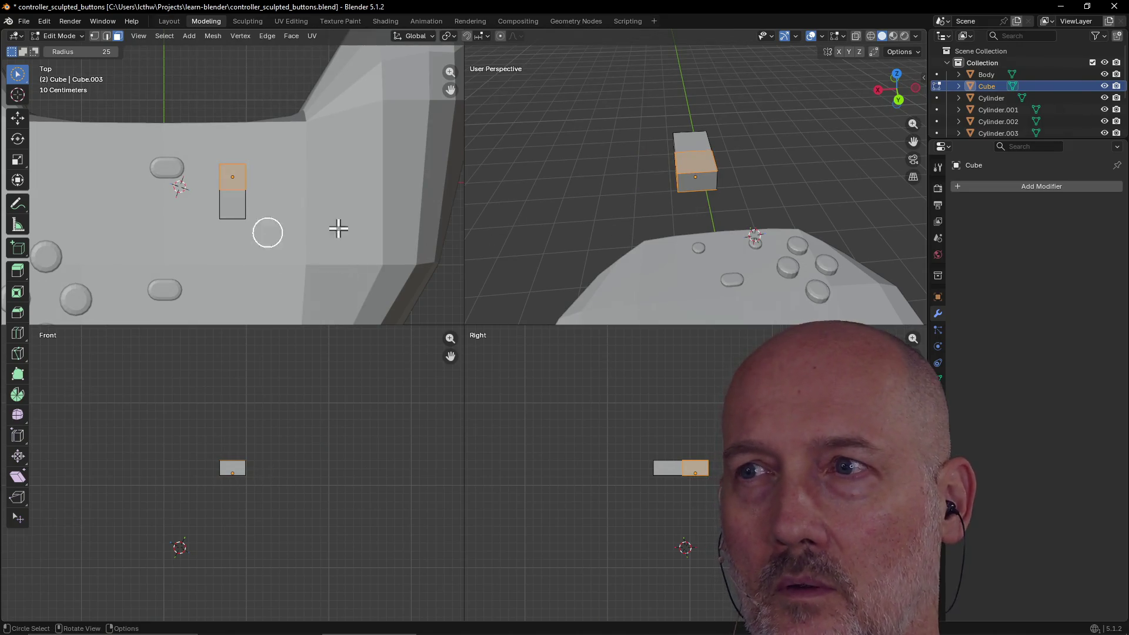
pyautogui.moveTo(654, 178)
pyautogui.mouseDown(button='middle')
pyautogui.moveTo(512, 192)
pyautogui.moveTo(704, 185)
pyautogui.mouseUp(button='middle')
pyautogui.hotkey('ctrl', 'z')
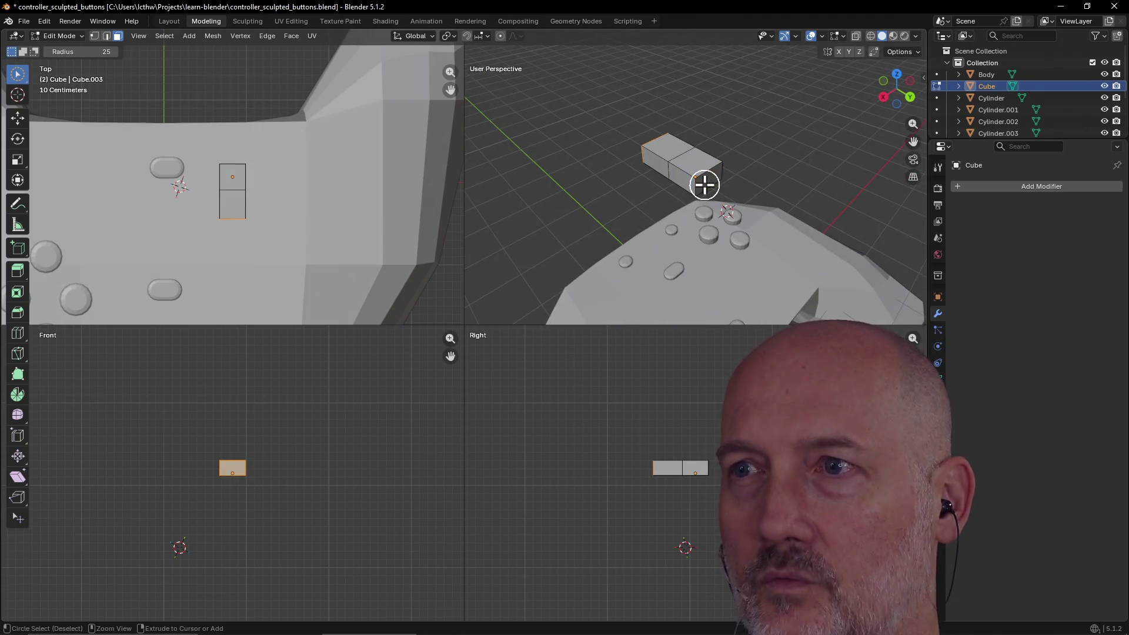
pyautogui.moveTo(772, 161)
pyautogui.mouseDown(button='middle')
pyautogui.moveTo(607, 176)
pyautogui.moveTo(585, 128)
pyautogui.mouseUp(button='middle')
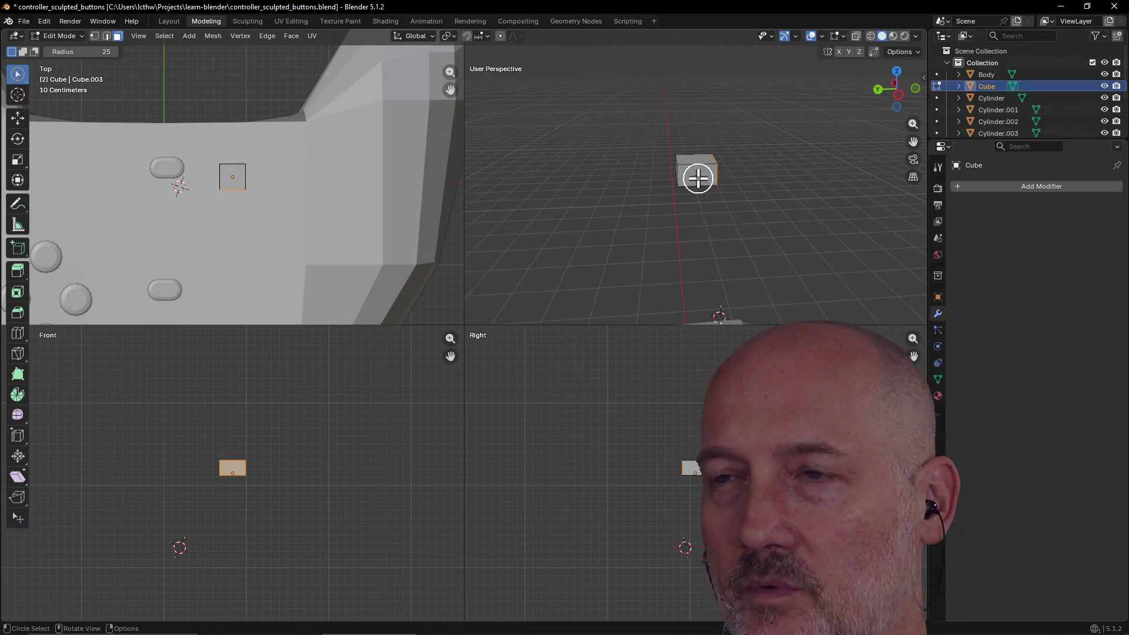
pyautogui.press('a')
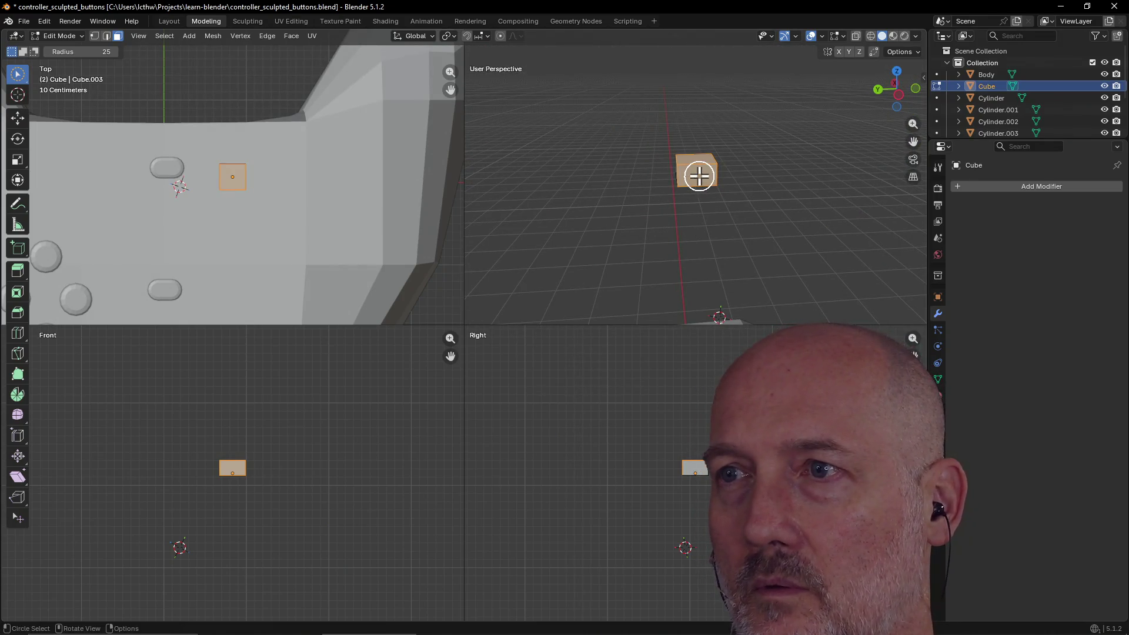
pyautogui.scroll(6, 699, 172)
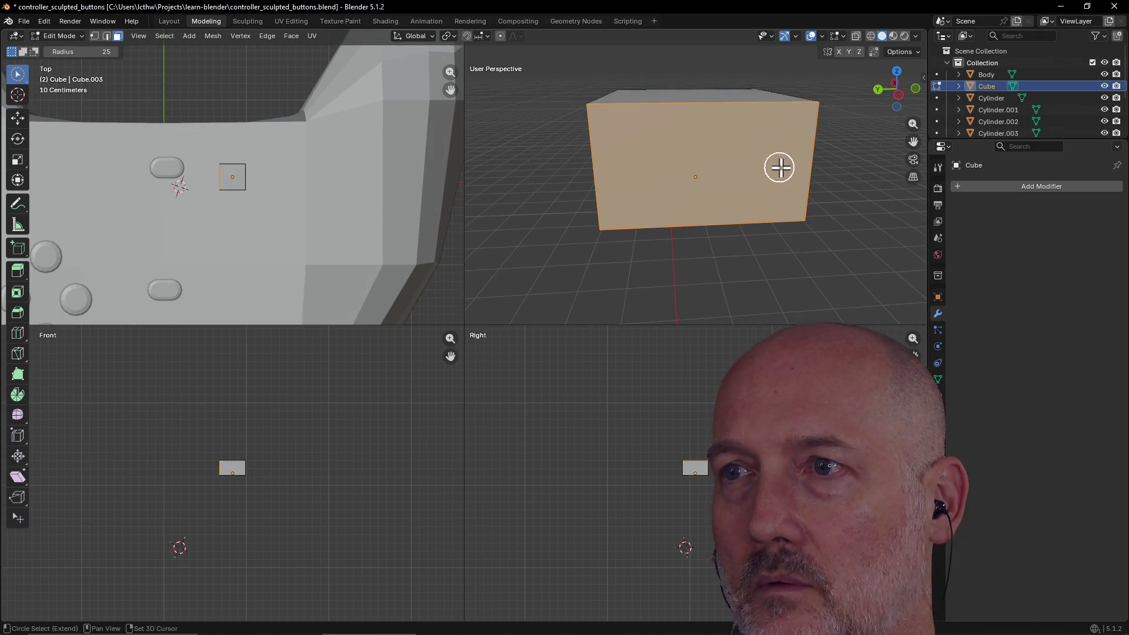
pyautogui.hotkey('ctrl', 'z')
pyautogui.moveTo(661, 194)
pyautogui.mouseDown(button='middle')
pyautogui.moveTo(812, 168)
pyautogui.moveTo(685, 156)
pyautogui.moveTo(708, 167)
pyautogui.moveTo(664, 216)
pyautogui.moveTo(758, 178)
pyautogui.moveTo(644, 210)
pyautogui.moveTo(645, 194)
pyautogui.moveTo(652, 201)
pyautogui.mouseUp(button='middle')
# Select a long side face of the cube, starting and cancelling two trial extrusions.
pyautogui.click(705, 158)
pyautogui.hotkey('ctrl', 'z')
pyautogui.click(683, 157)
pyautogui.click(817, 159)
pyautogui.click(703, 168)
pyautogui.press('e')
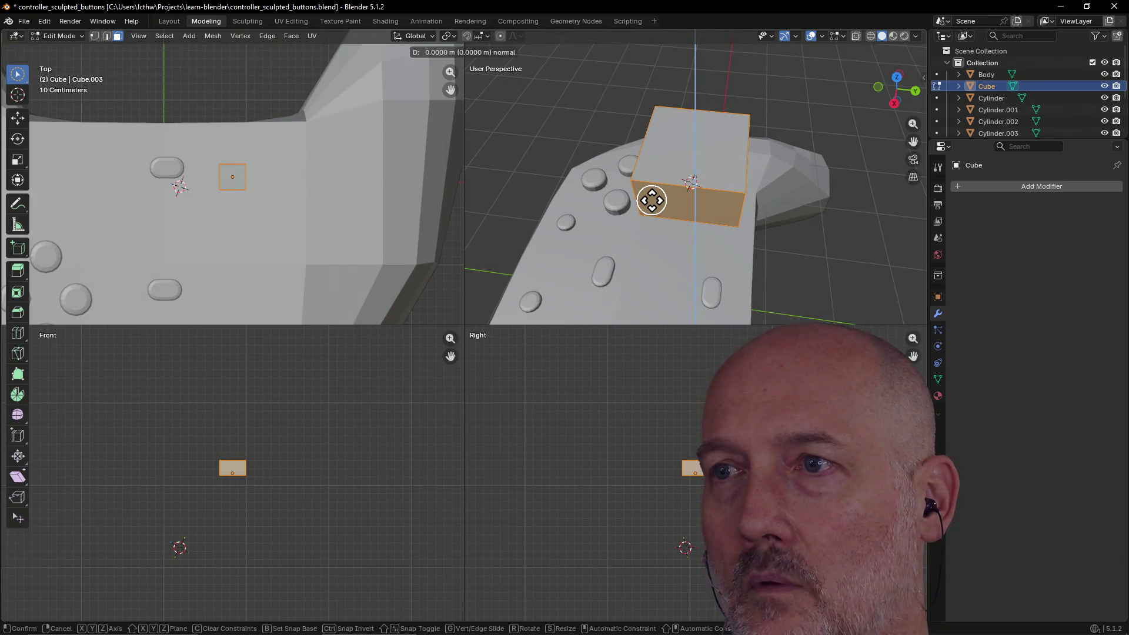
pyautogui.rightClick(659, 212)
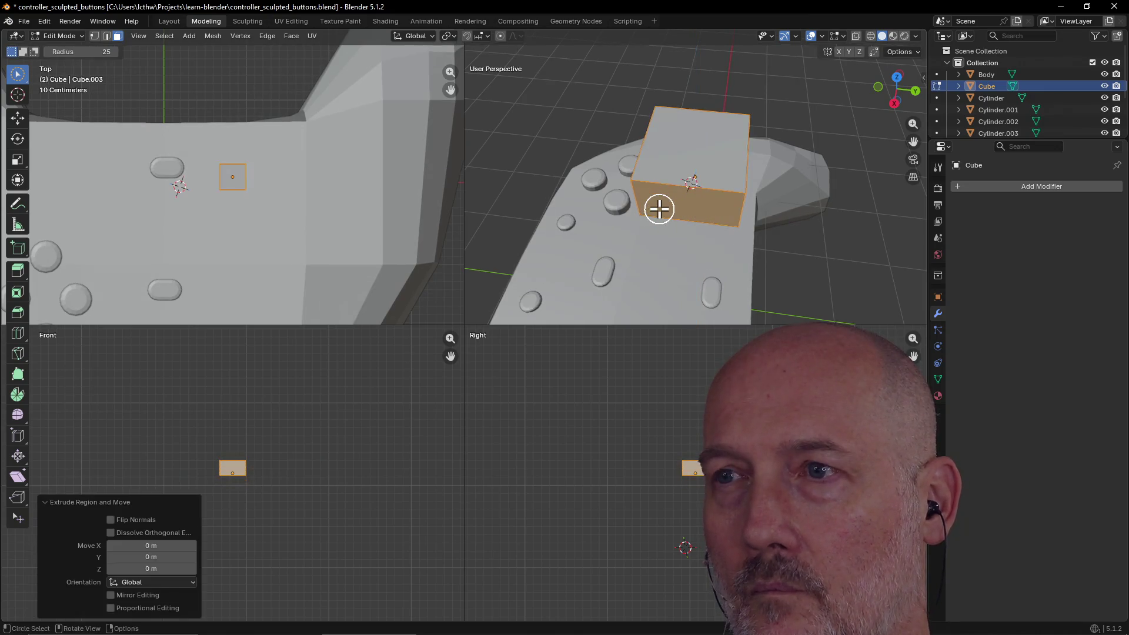
pyautogui.moveTo(638, 209); pyautogui.dragTo(705, 167, button='middle')
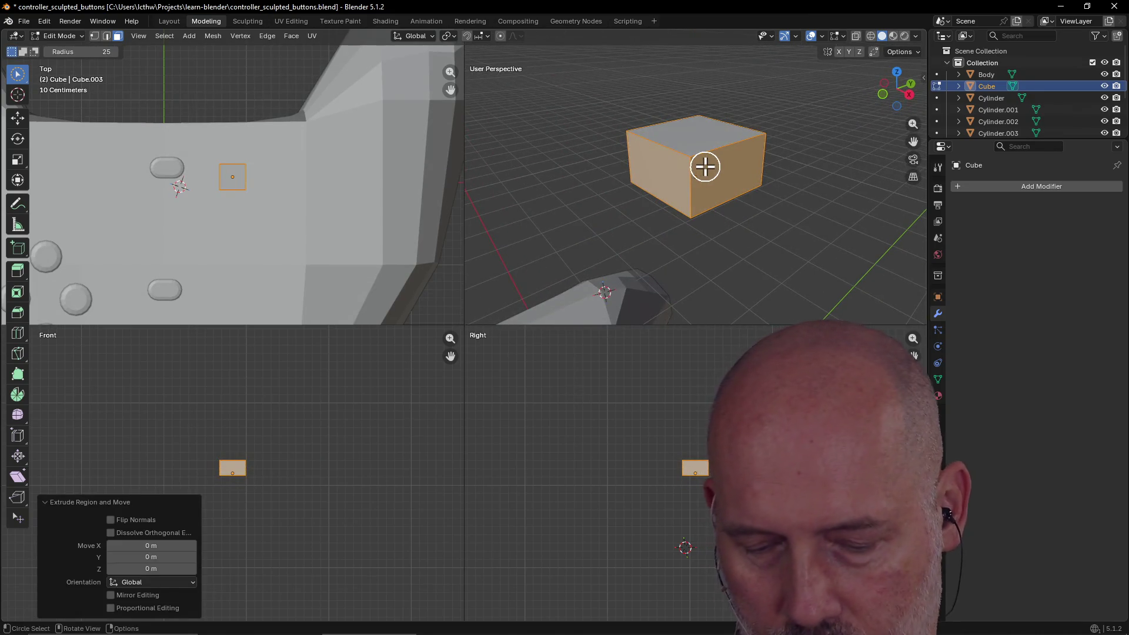
pyautogui.press('e')
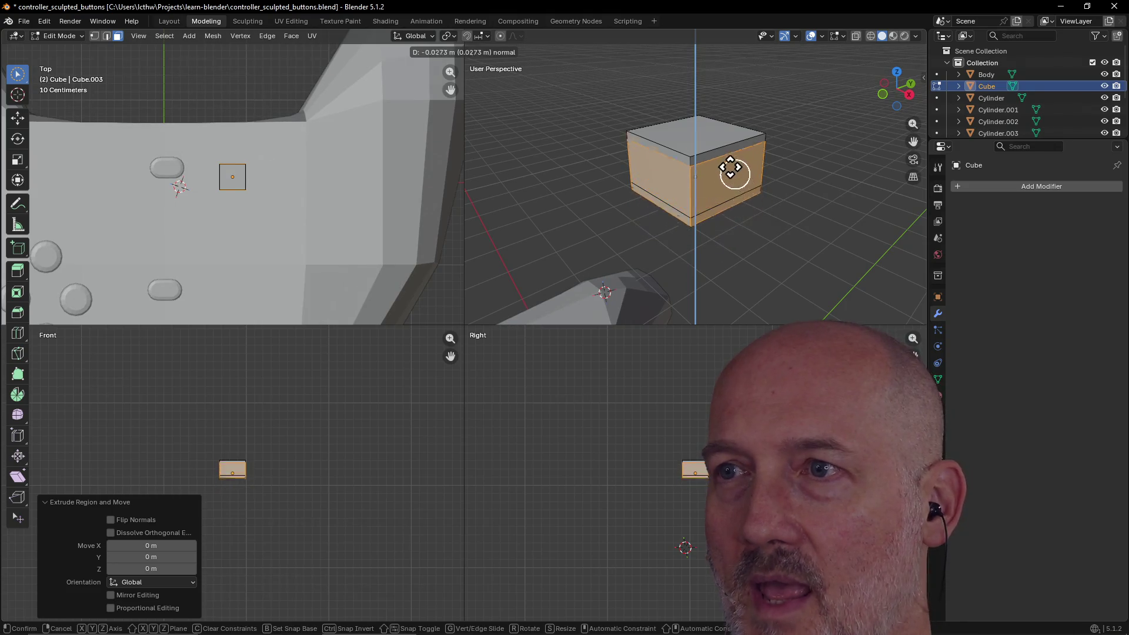
pyautogui.rightClick(721, 167)
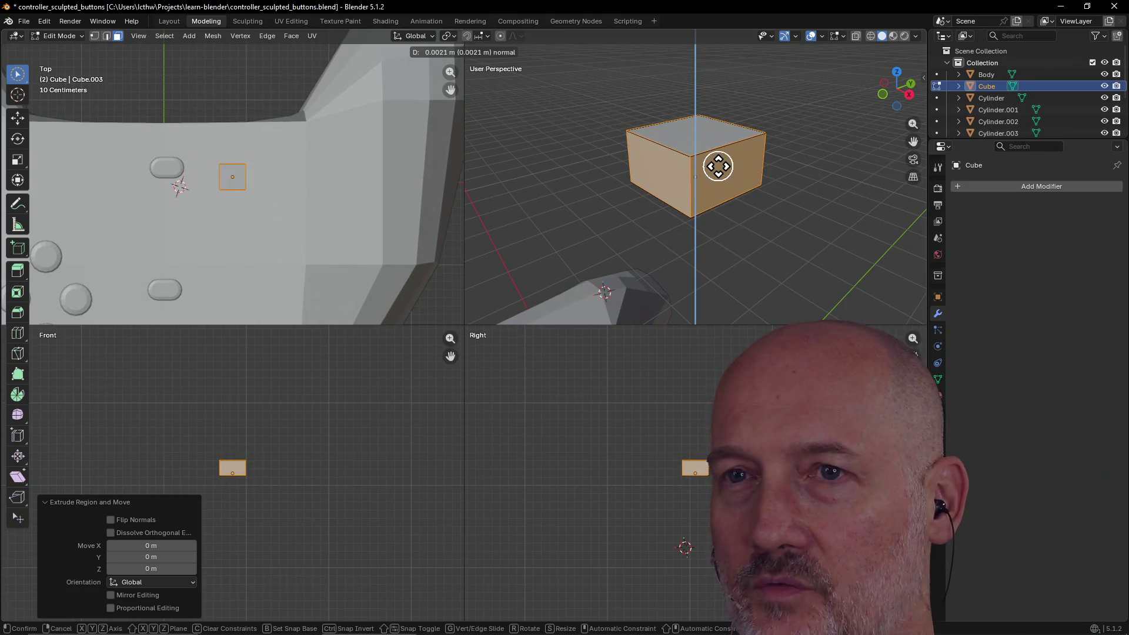
# Extrude two side faces of the cube outward into new blocks.
pyautogui.press('c')
pyautogui.click(736, 171)
pyautogui.moveTo(736, 171)
pyautogui.mouseDown(button='middle')
pyautogui.moveTo(676, 194)
pyautogui.moveTo(670, 184)
pyautogui.moveTo(531, 244)
pyautogui.moveTo(584, 216)
pyautogui.mouseUp(button='middle')
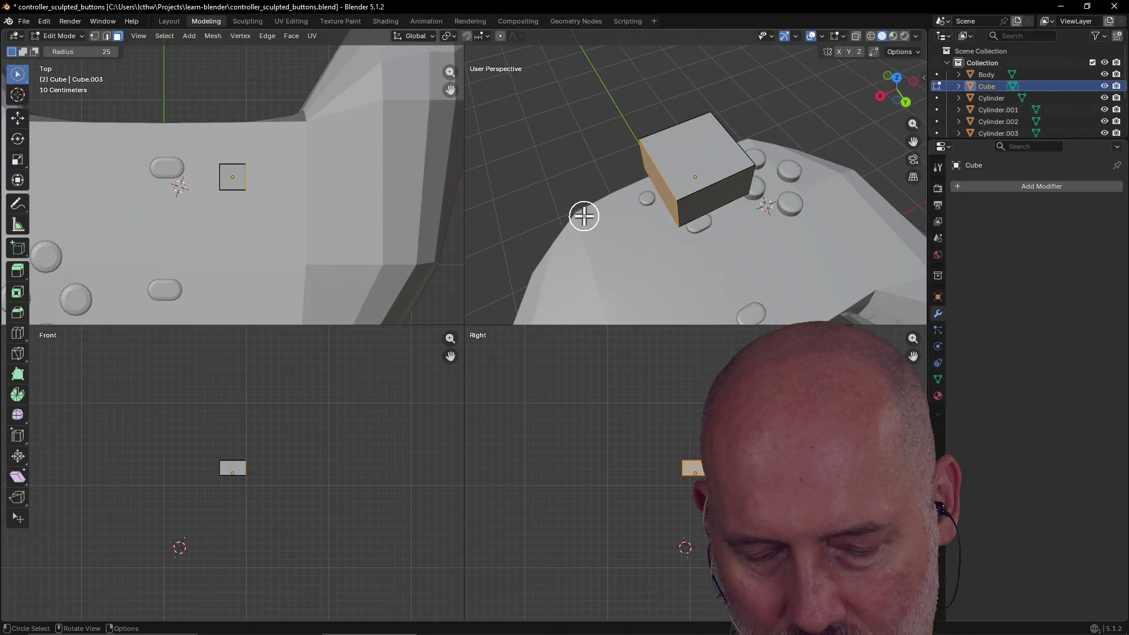
pyautogui.press('e')
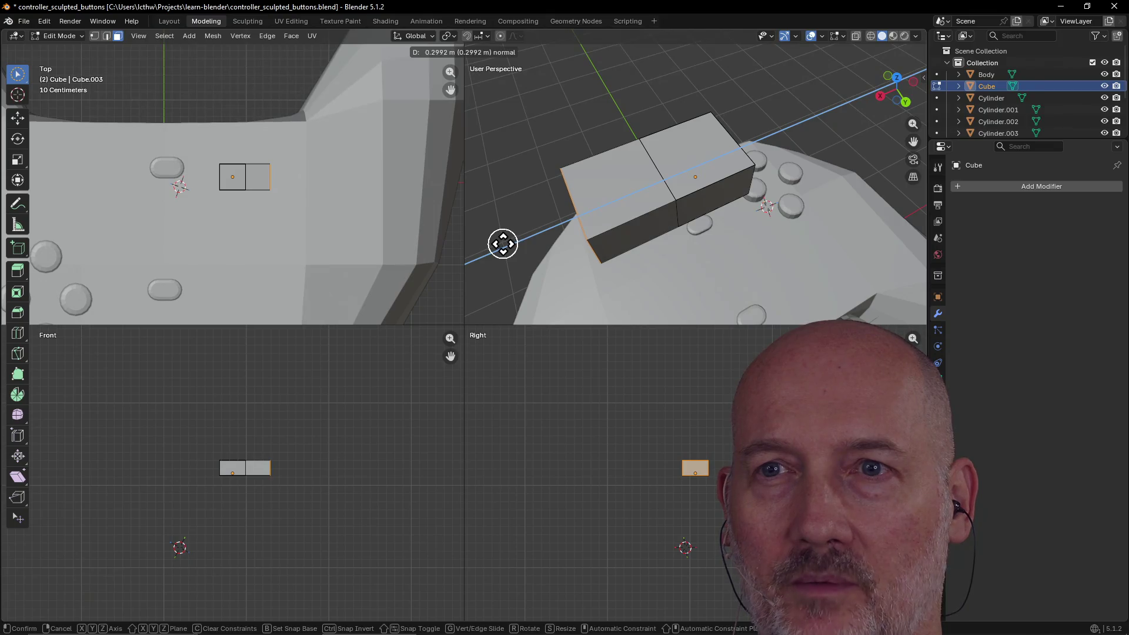
pyautogui.click(503, 244)
pyautogui.click(703, 209)
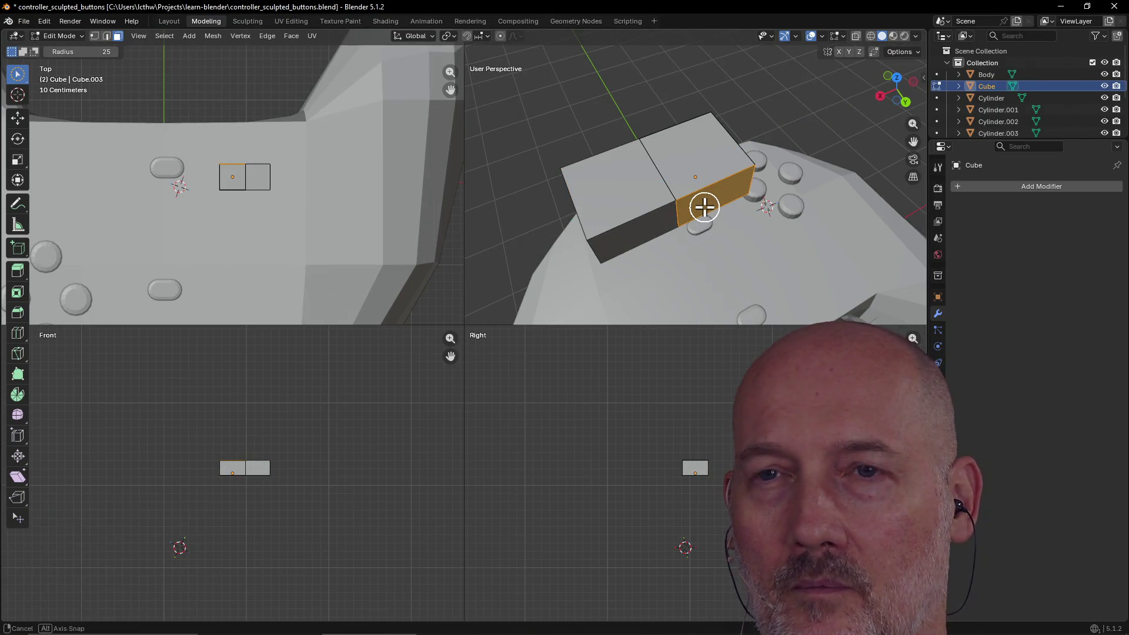
pyautogui.press('e')
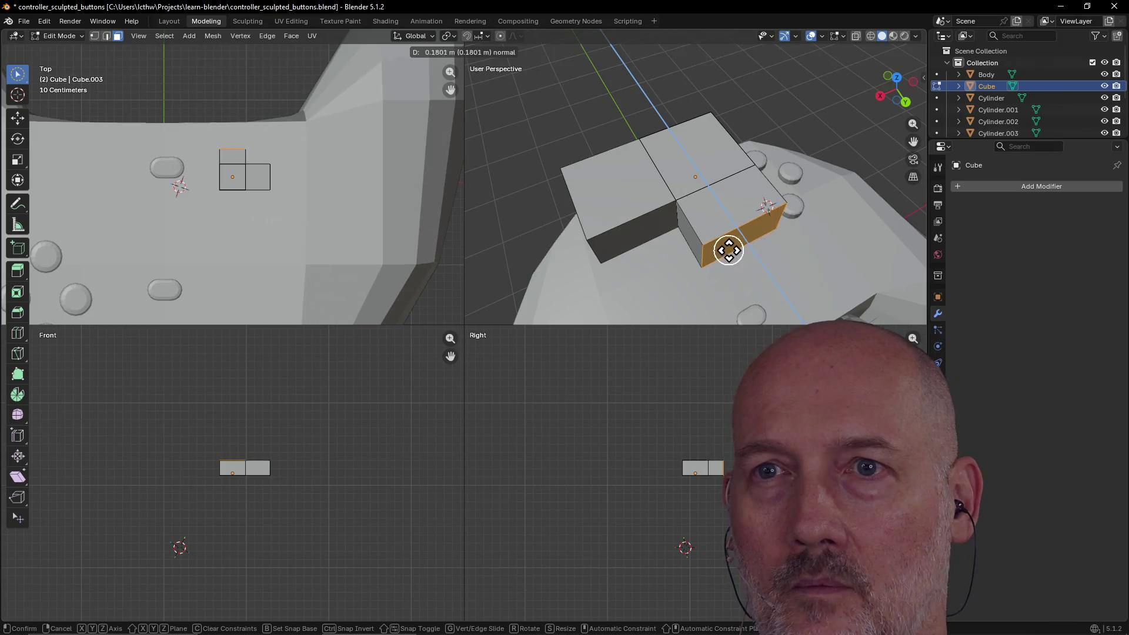
pyautogui.click(742, 275)
# Extrude another face into a third block about 0.28361 m long.
pyautogui.moveTo(841, 214)
pyautogui.mouseDown(button='middle')
pyautogui.moveTo(708, 221)
pyautogui.moveTo(692, 202)
pyautogui.mouseUp(button='middle')
pyautogui.click(693, 203)
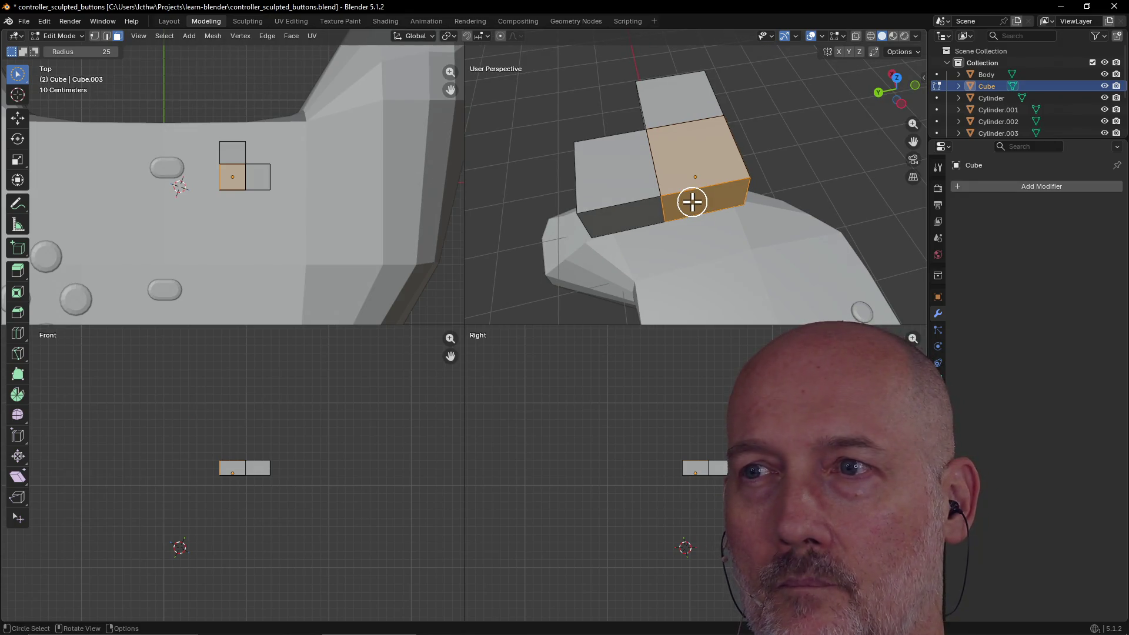
pyautogui.moveTo(691, 202); pyautogui.dragTo(686, 202, button='middle')
pyautogui.press('e')
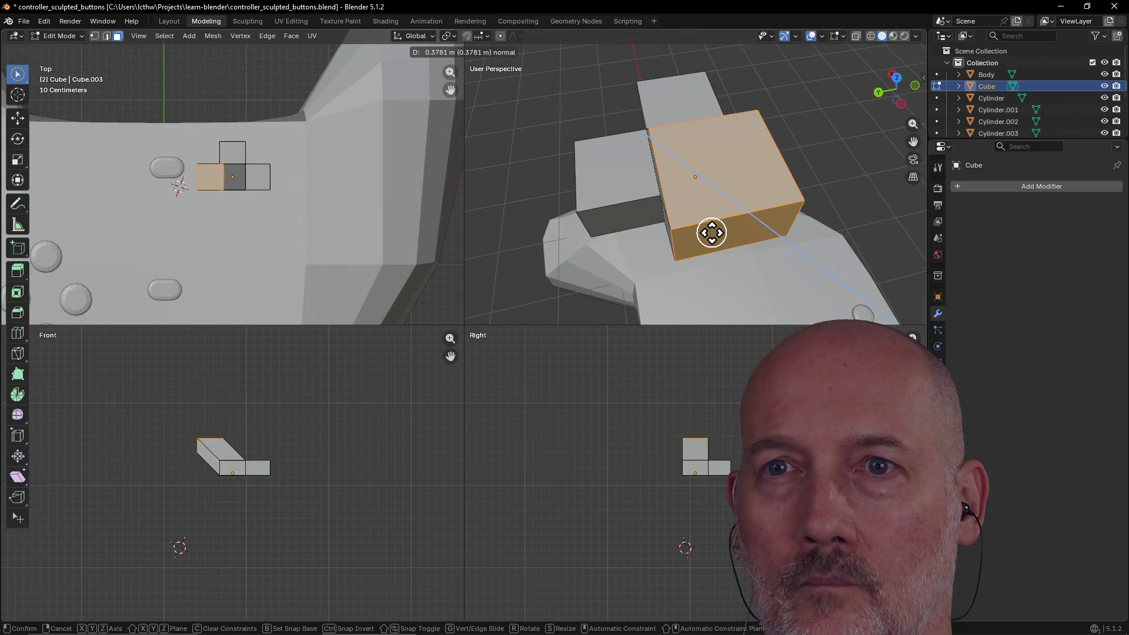
pyautogui.rightClick(711, 235)
pyautogui.press('c')
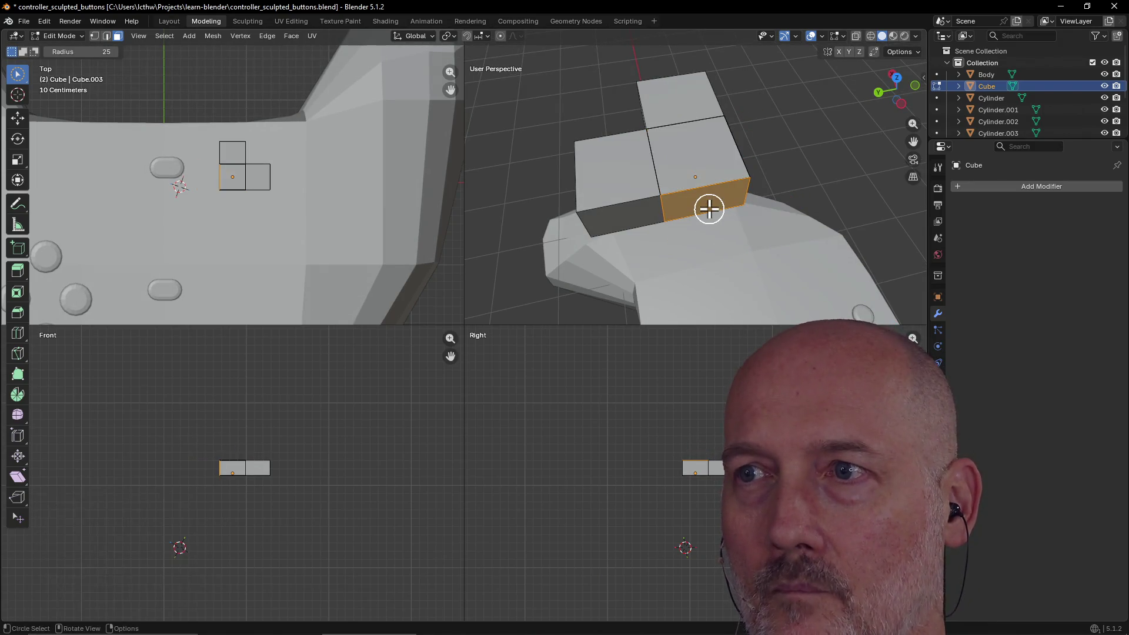
pyautogui.moveTo(708, 209); pyautogui.dragTo(707, 208, button='middle')
pyautogui.press('e')
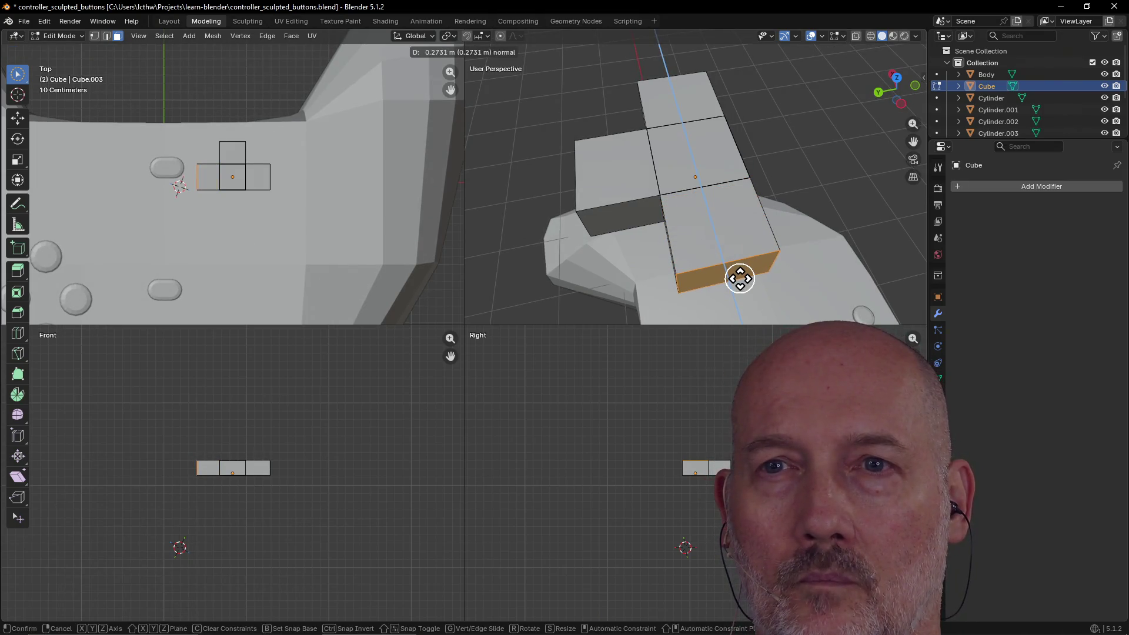
pyautogui.click(739, 281)
# Undo the left block extrusion and extrude a new block from the front face.
pyautogui.moveTo(765, 257); pyautogui.dragTo(645, 254, button='middle')
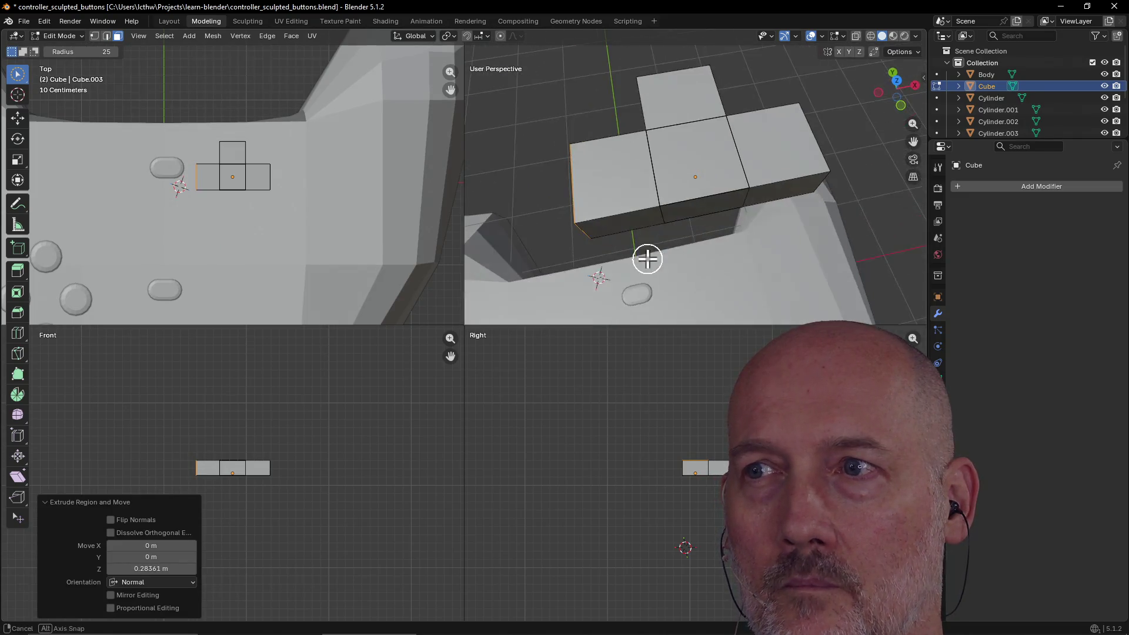
pyautogui.click(697, 214)
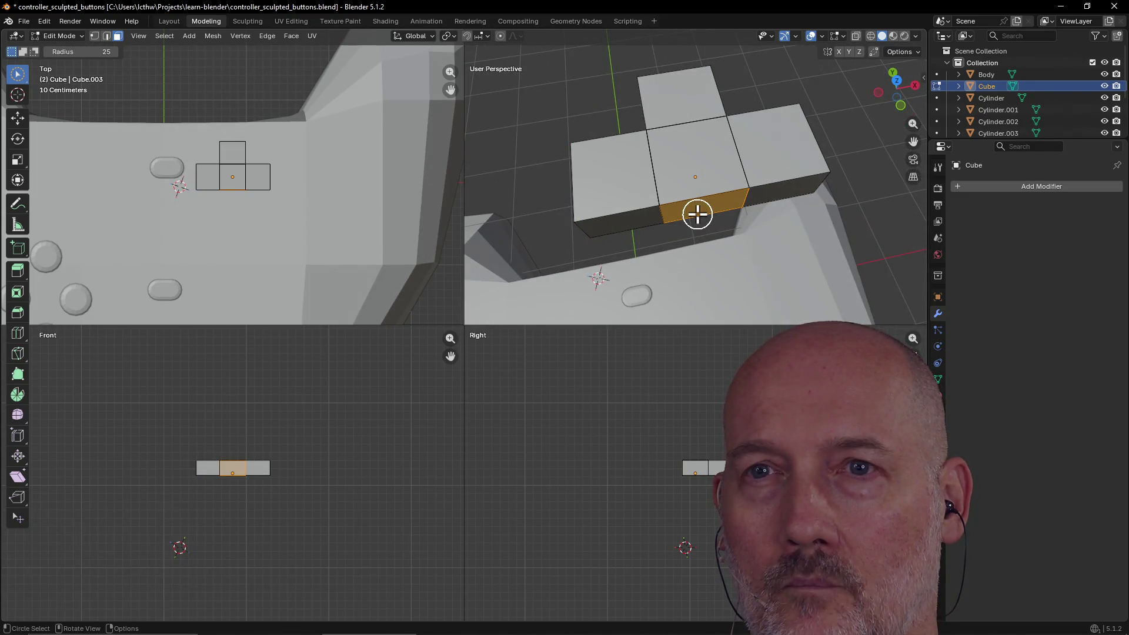
pyautogui.hotkey('ctrl', 'z')
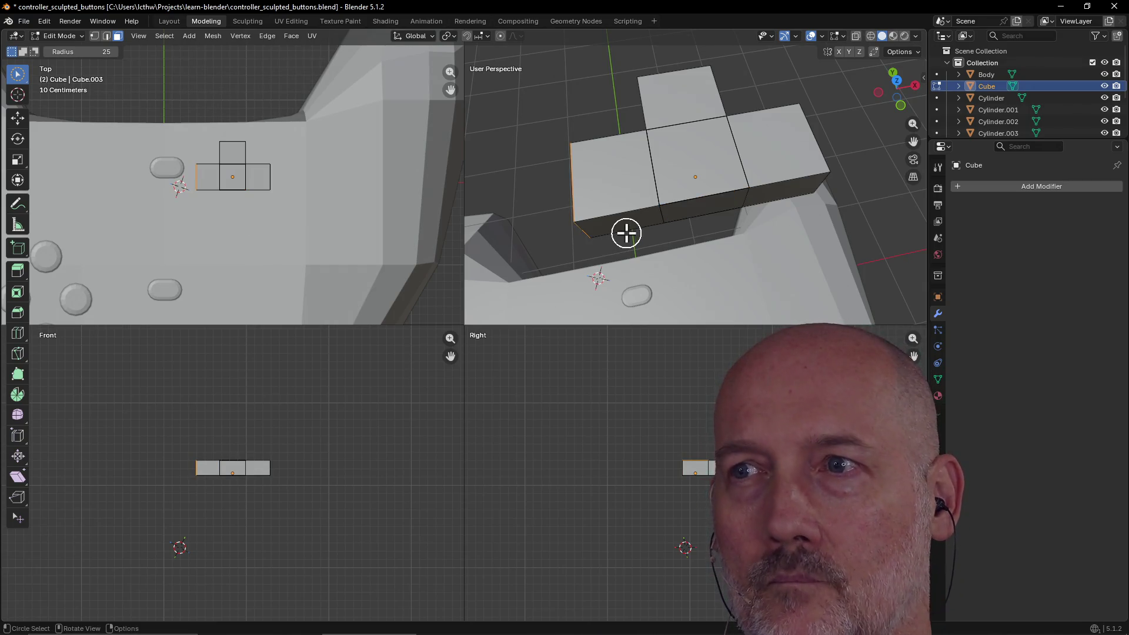
pyautogui.hotkey('ctrl', 'z')
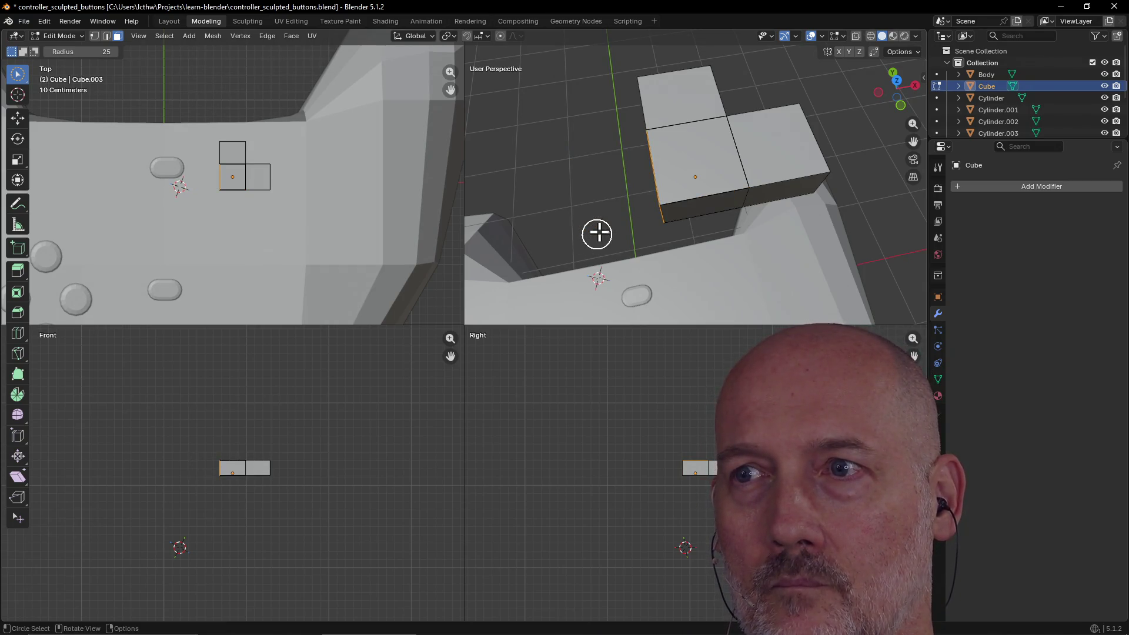
pyautogui.moveTo(603, 217); pyautogui.dragTo(698, 189, button='middle')
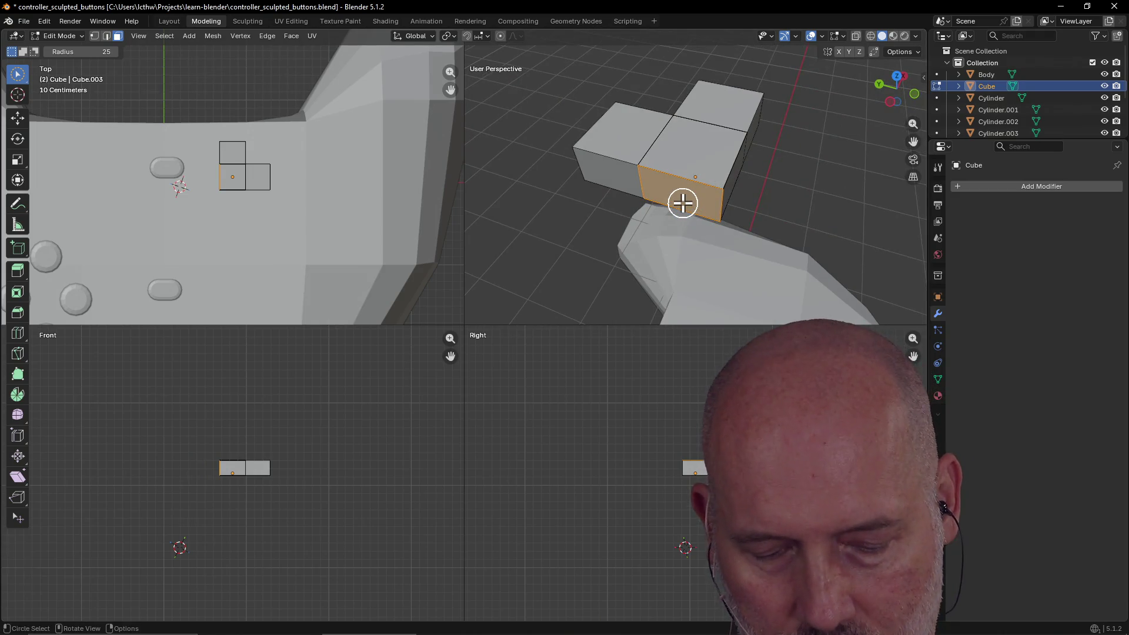
pyautogui.press('e')
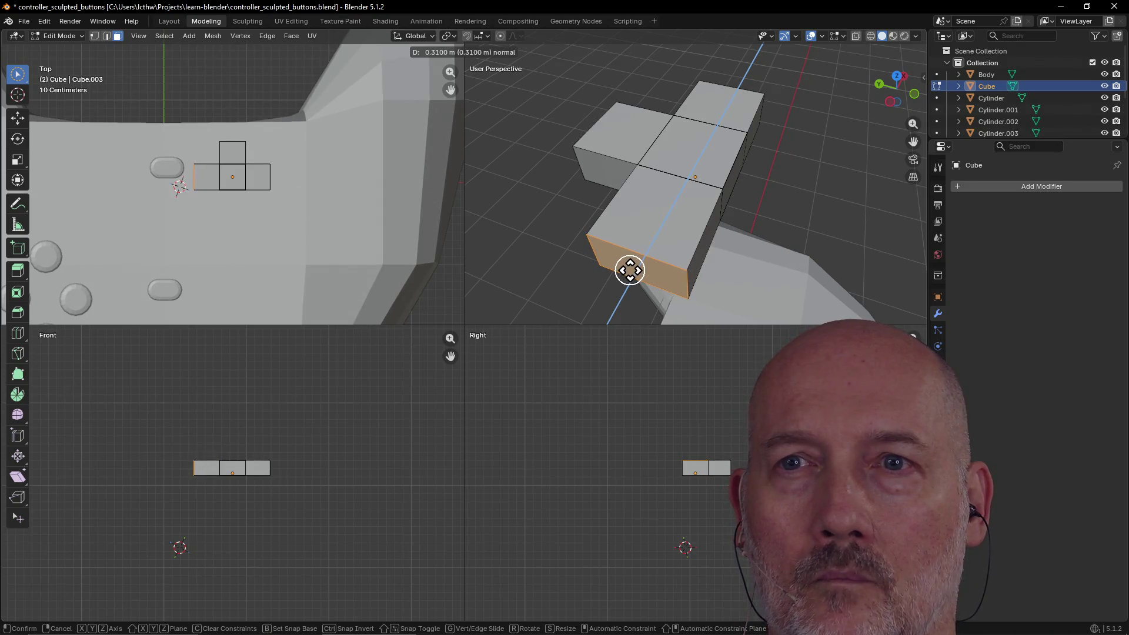
pyautogui.click(630, 270)
# Extrude the centre block's front face about 0.295 m, completing the four-armed cross.
pyautogui.moveTo(711, 229); pyautogui.dragTo(633, 222, button='middle')
pyautogui.click(703, 181)
pyautogui.moveTo(703, 182); pyautogui.dragTo(694, 210, button='middle')
pyautogui.click(694, 210)
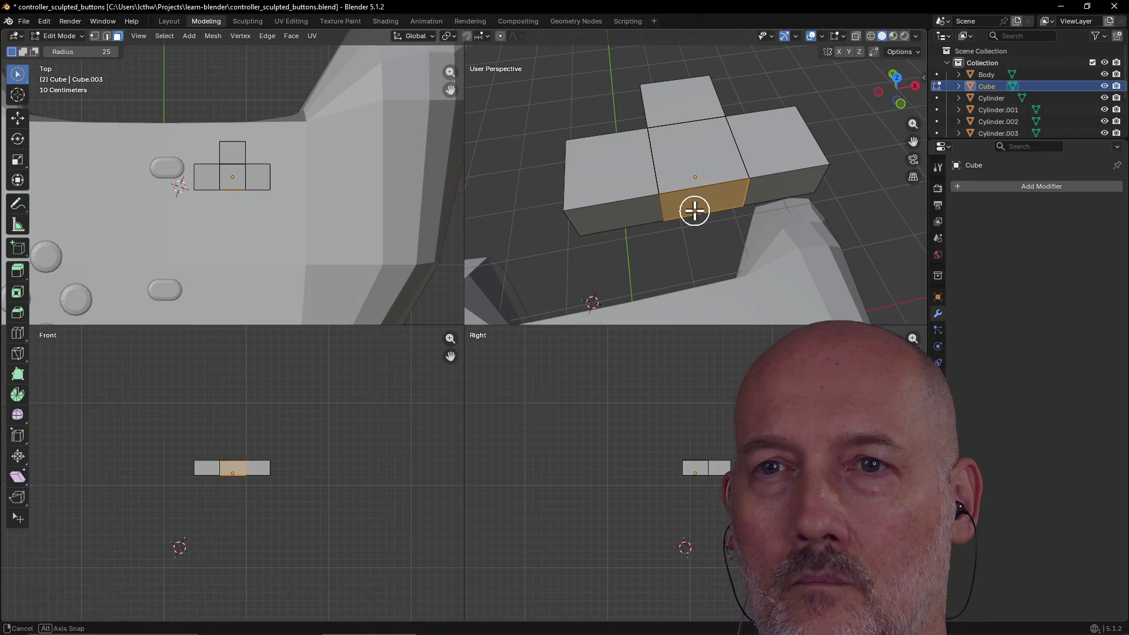
pyautogui.press('e')
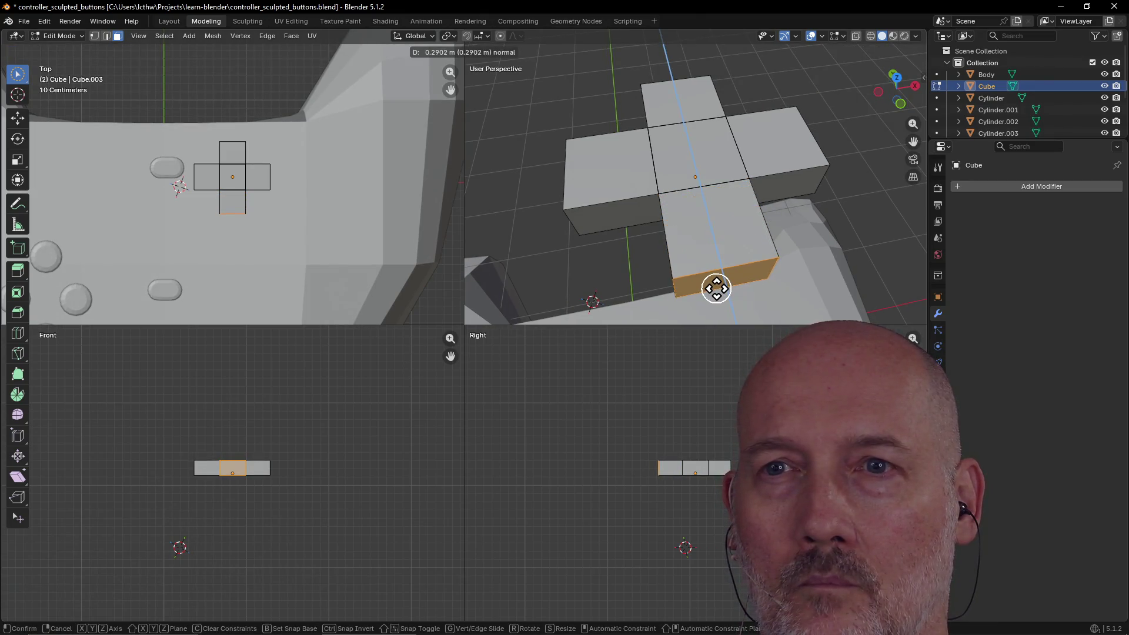
pyautogui.click(716, 289)
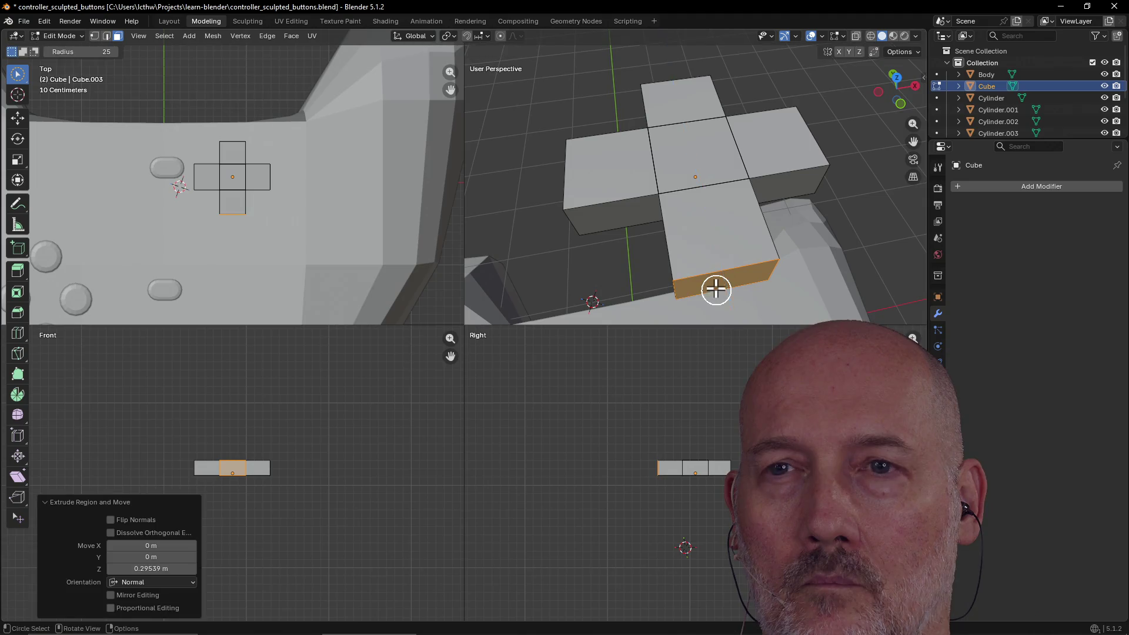
# Deselect the new face and orbit to view the finished cross from above.
pyautogui.click(628, 249)
pyautogui.moveTo(662, 226)
pyautogui.mouseDown(button='middle')
pyautogui.moveTo(731, 212)
pyautogui.moveTo(789, 217)
pyautogui.mouseUp(button='middle')
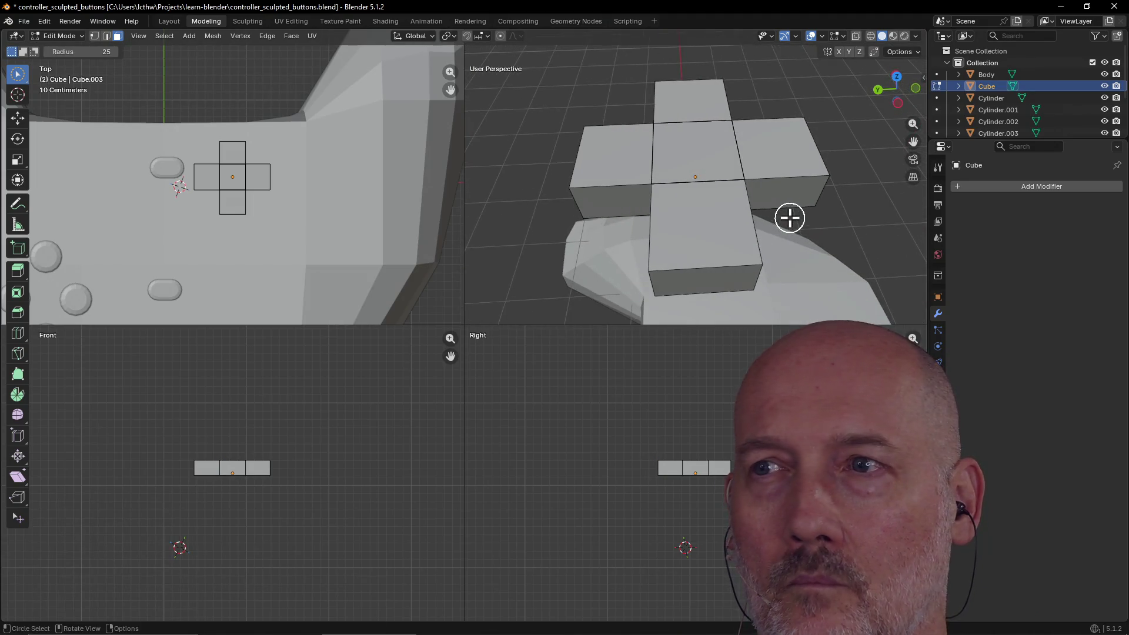
pyautogui.scroll(-3, 764, 200)
pyautogui.moveTo(724, 174)
pyautogui.mouseDown(button='middle')
pyautogui.moveTo(549, 199)
pyautogui.moveTo(588, 158)
pyautogui.moveTo(694, 156)
pyautogui.mouseUp(button='middle')
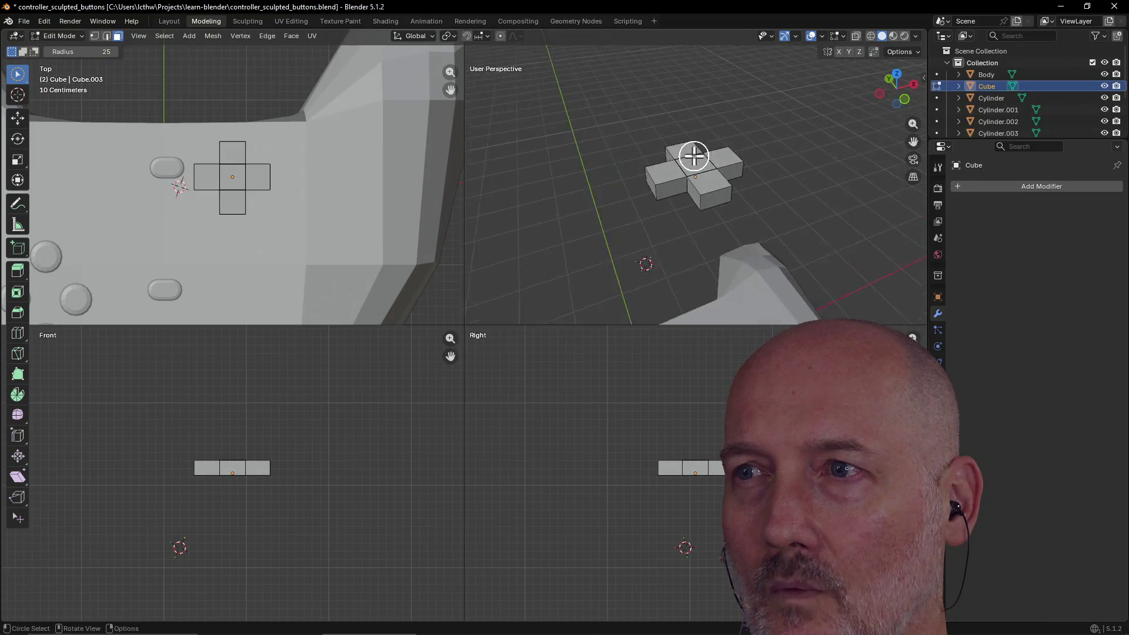
# Select the cross's centre top face, checking it from top-down and oblique angles.
pyautogui.scroll(4, 694, 156)
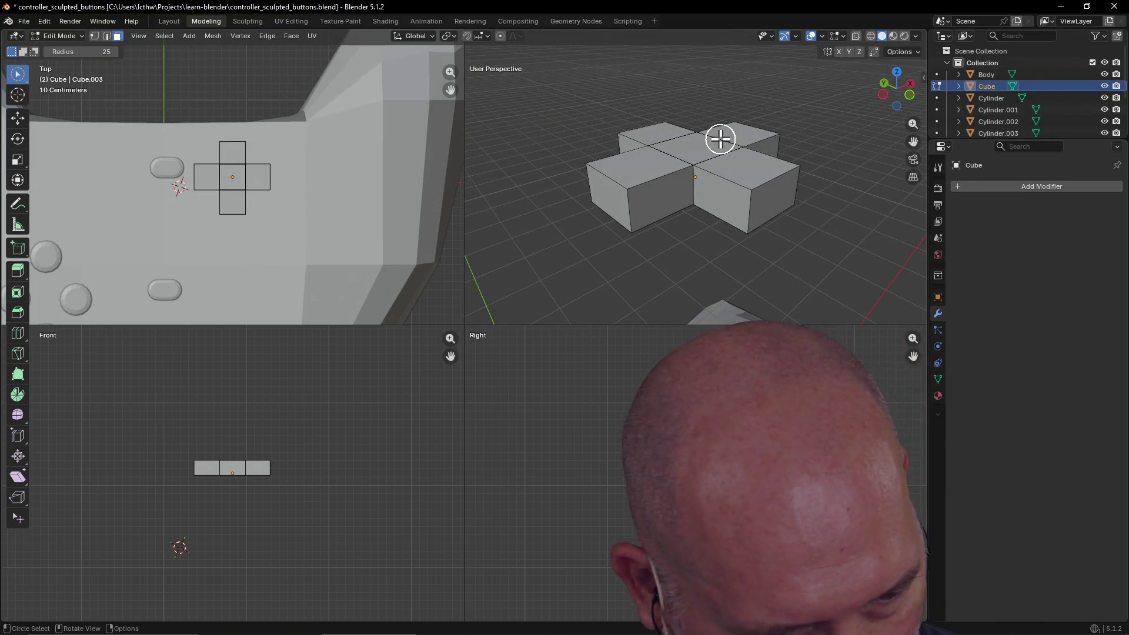
pyautogui.moveTo(730, 133); pyautogui.dragTo(715, 208, button='middle')
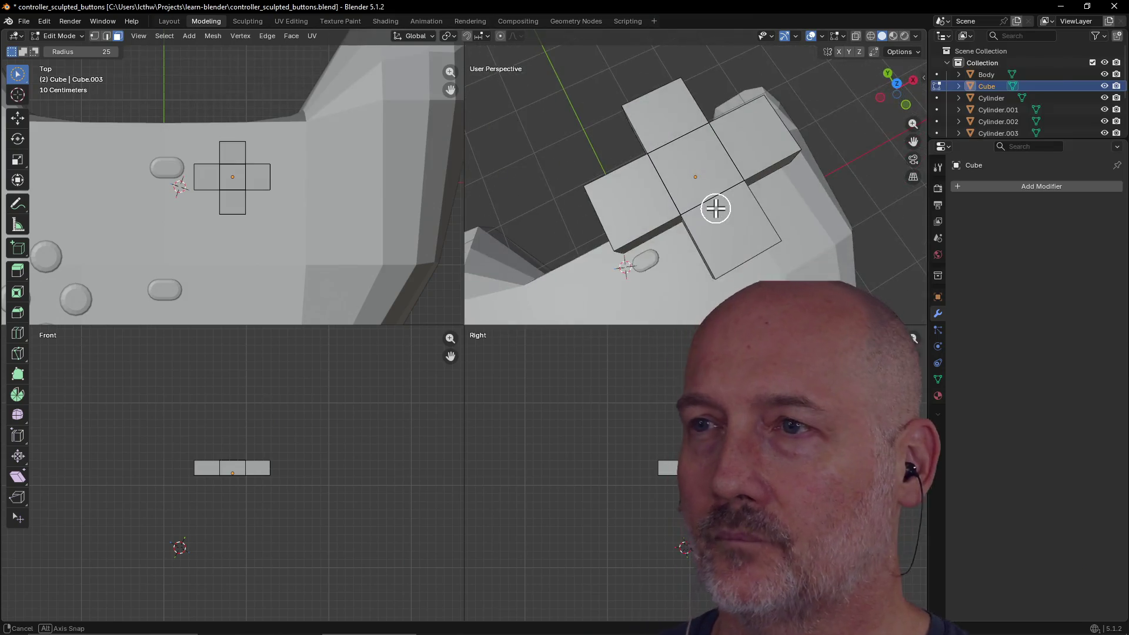
pyautogui.click(696, 170)
pyautogui.moveTo(696, 171)
pyautogui.mouseDown(button='middle')
pyautogui.moveTo(731, 111)
pyautogui.moveTo(792, 98)
pyautogui.moveTo(747, 159)
pyautogui.moveTo(786, 166)
pyautogui.mouseUp(button='middle')
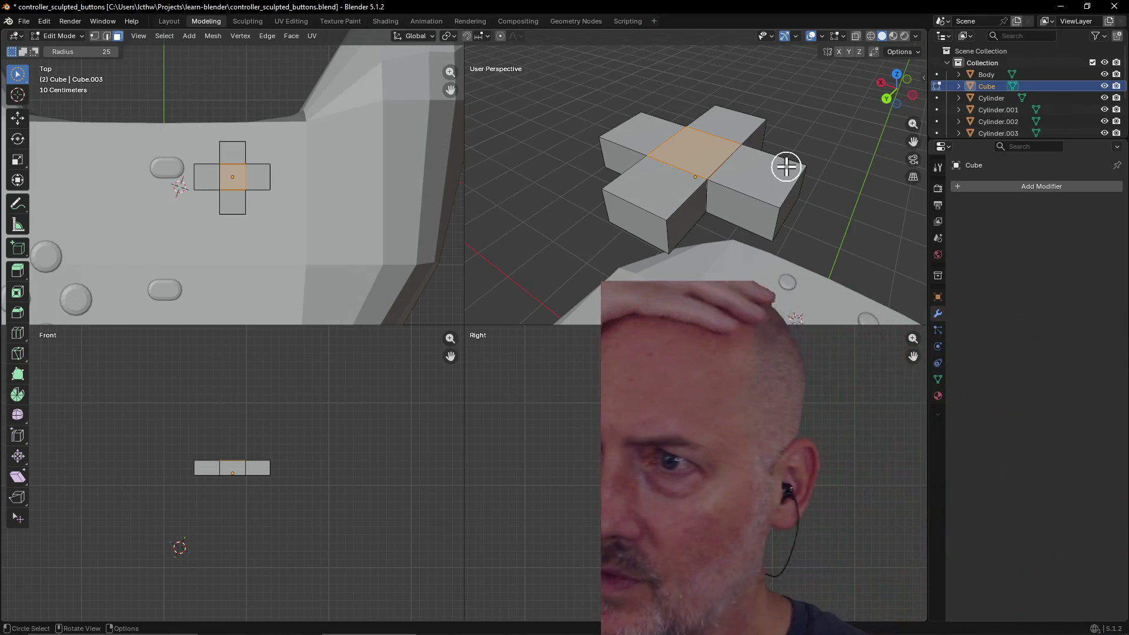
pyautogui.scroll(4, 765, 158)
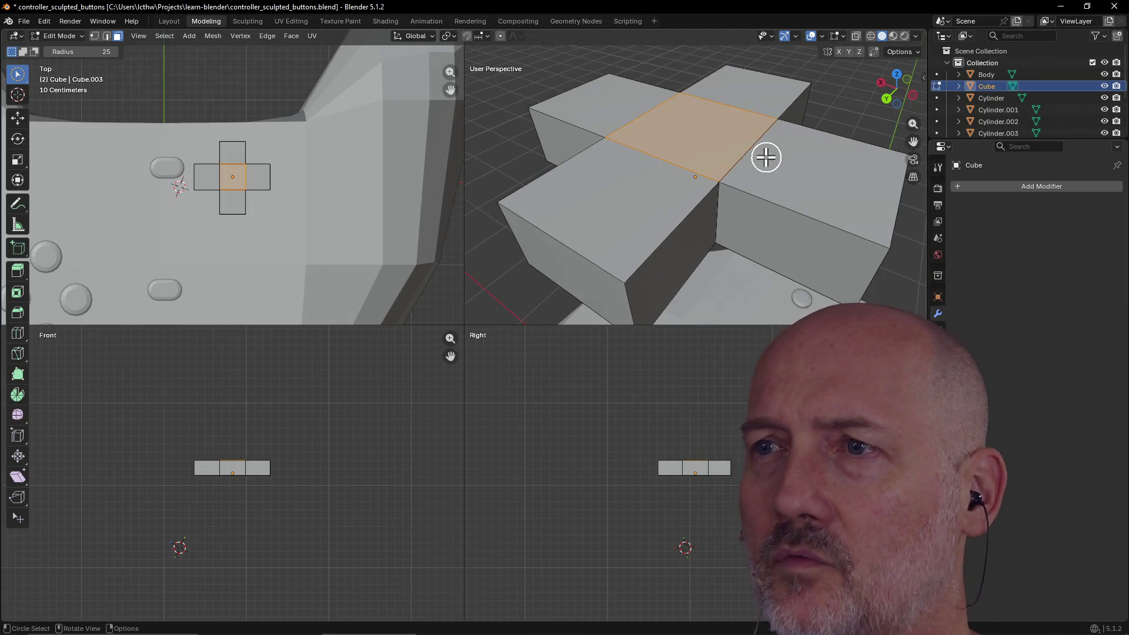
pyautogui.moveTo(765, 157); pyautogui.dragTo(743, 261, button='middle')
pyautogui.moveTo(722, 187)
pyautogui.mouseDown(button='middle')
pyautogui.moveTo(733, 154)
pyautogui.moveTo(753, 142)
pyautogui.mouseUp(button='middle')
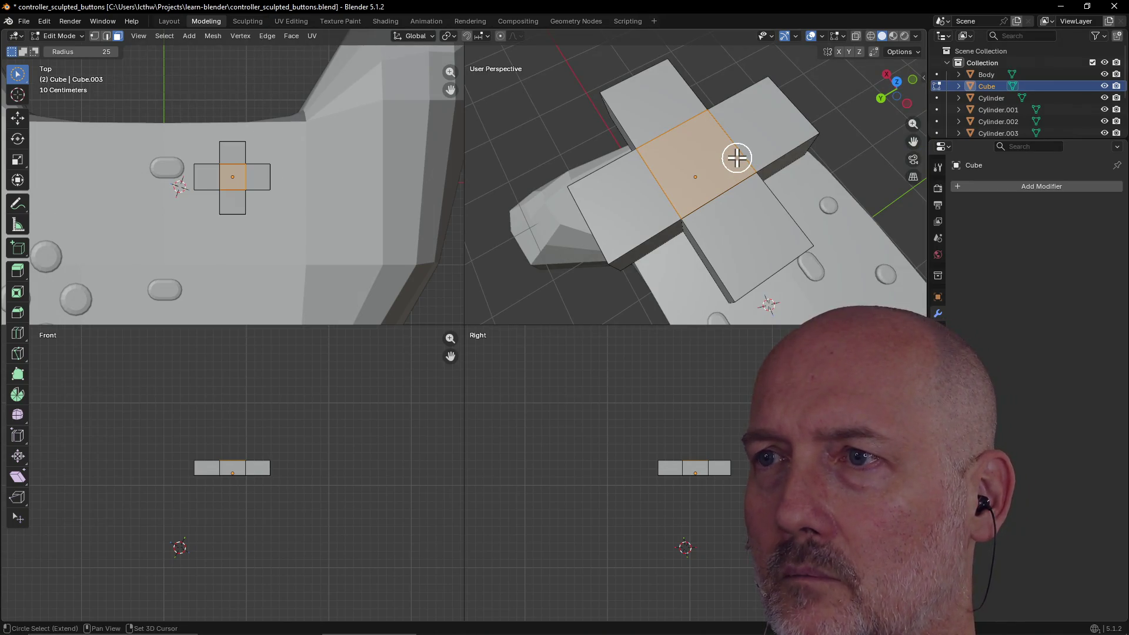
pyautogui.hotkey('ctrl', 'r')
pyautogui.press('Escape')
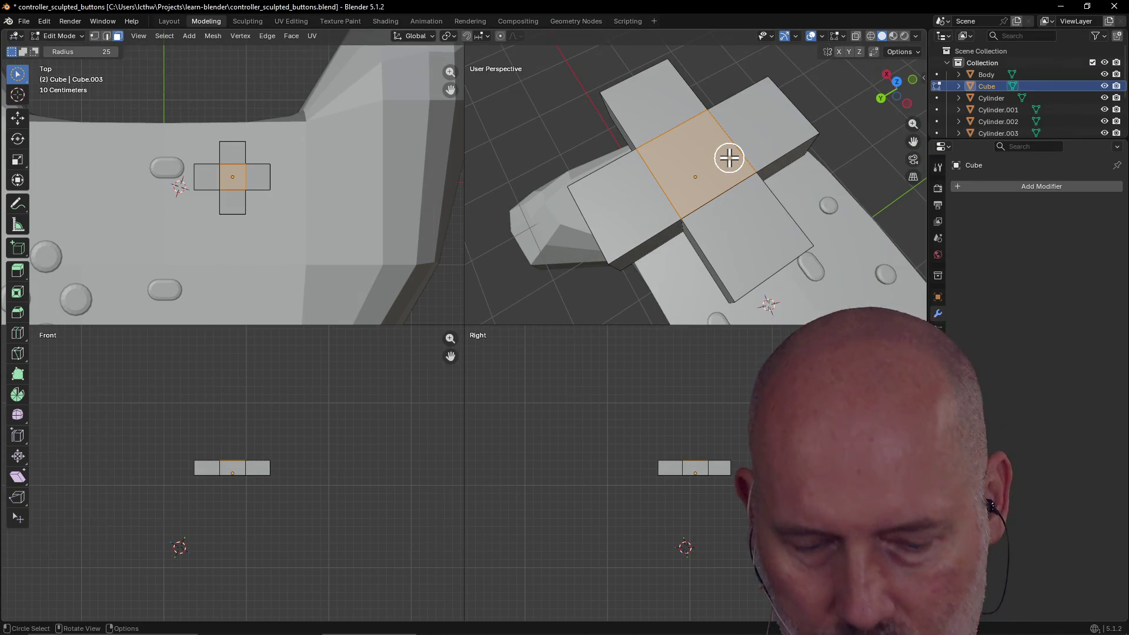
# Inset the centre face about 0.04 m with Ctrl+B and lower it along Z into a recess.
pyautogui.press('e')
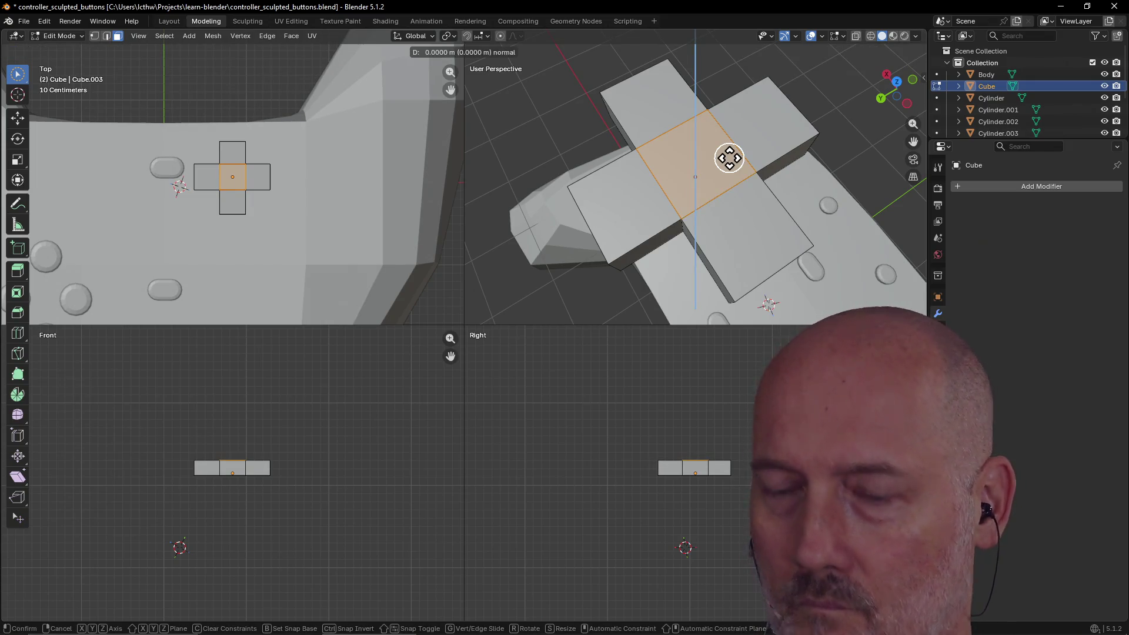
pyautogui.click(729, 157)
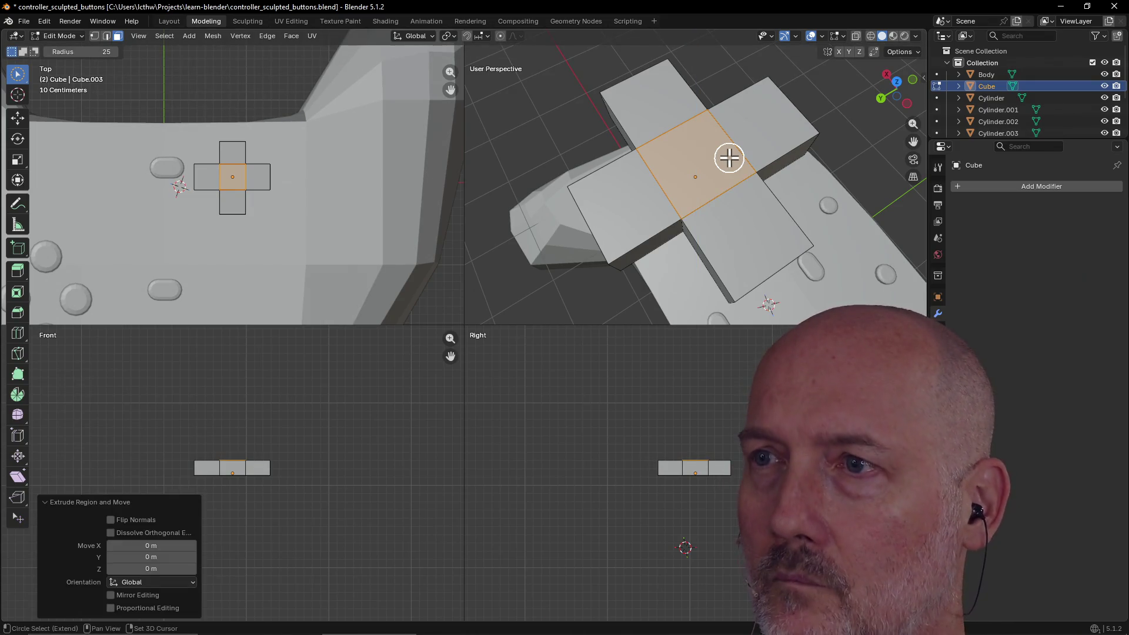
pyautogui.hotkey('ctrl', 'b')
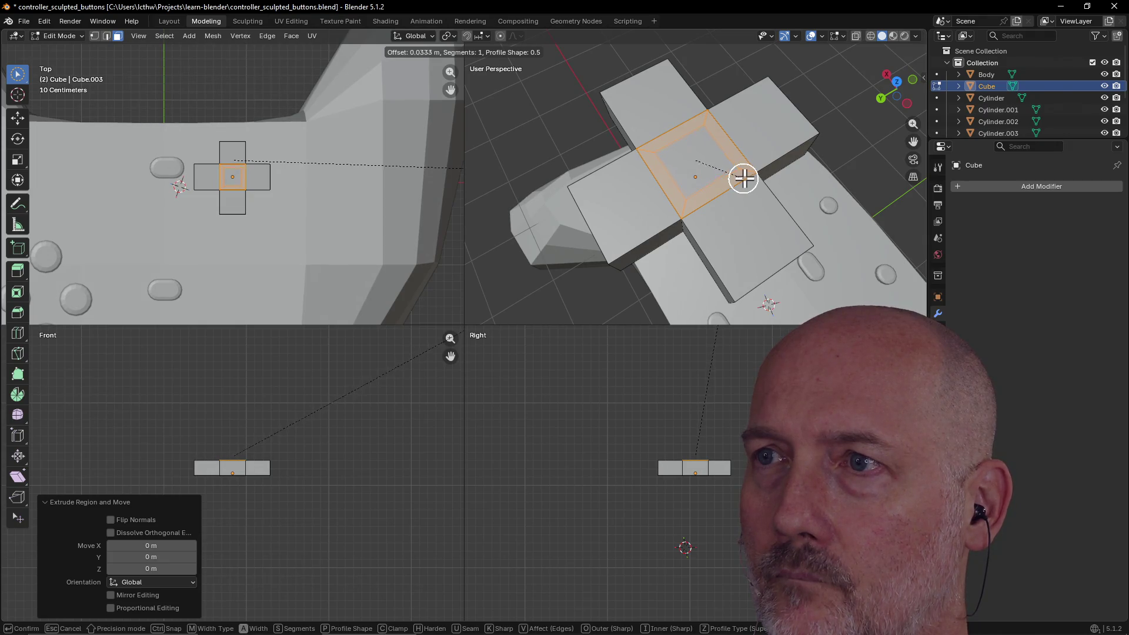
pyautogui.click(746, 176)
pyautogui.moveTo(711, 171)
pyautogui.mouseDown(button='middle')
pyautogui.moveTo(759, 96)
pyautogui.moveTo(694, 167)
pyautogui.moveTo(761, 126)
pyautogui.moveTo(727, 115)
pyautogui.mouseUp(button='middle')
pyautogui.press('g')
pyautogui.press('z')
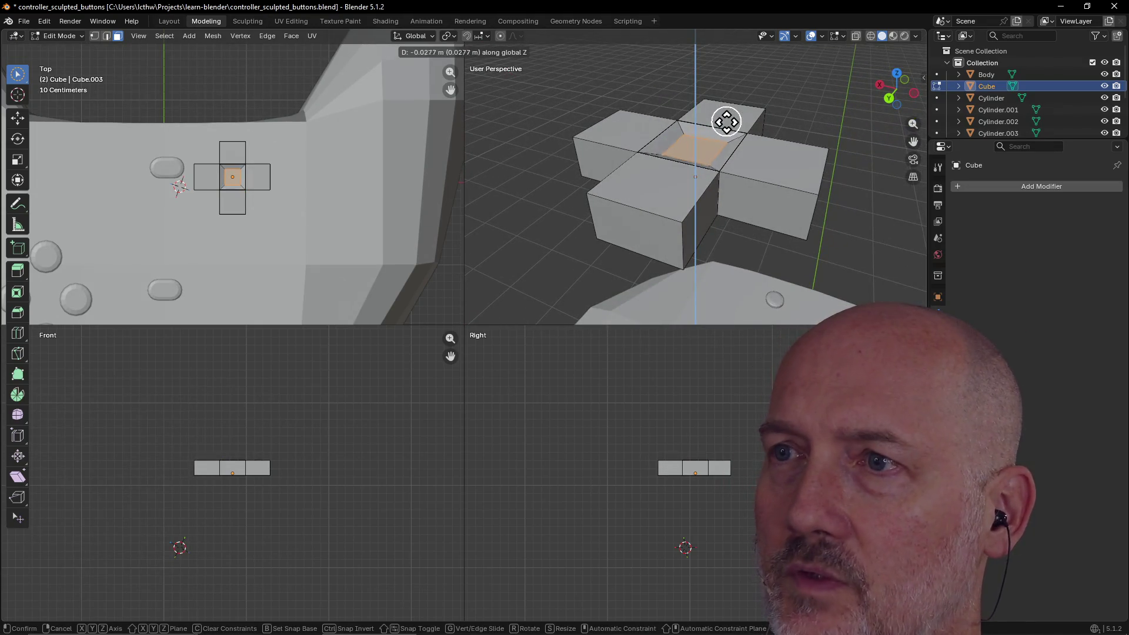
pyautogui.click(727, 117)
# Select a side face and the left block while orbiting to inspect the recessed centre.
pyautogui.click(718, 194)
pyautogui.moveTo(718, 194)
pyautogui.mouseDown(button='middle')
pyautogui.moveTo(885, 186)
pyautogui.moveTo(529, 219)
pyautogui.moveTo(486, 196)
pyautogui.moveTo(650, 174)
pyautogui.mouseUp(button='middle')
pyautogui.scroll(3, 621, 212)
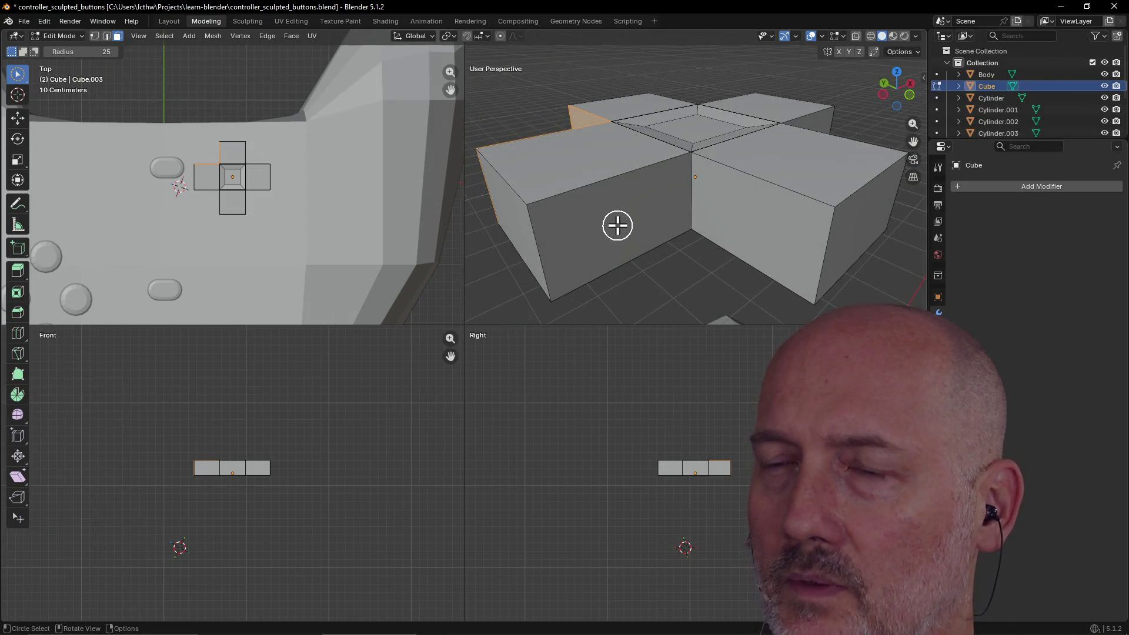
pyautogui.scroll(-3, 617, 225)
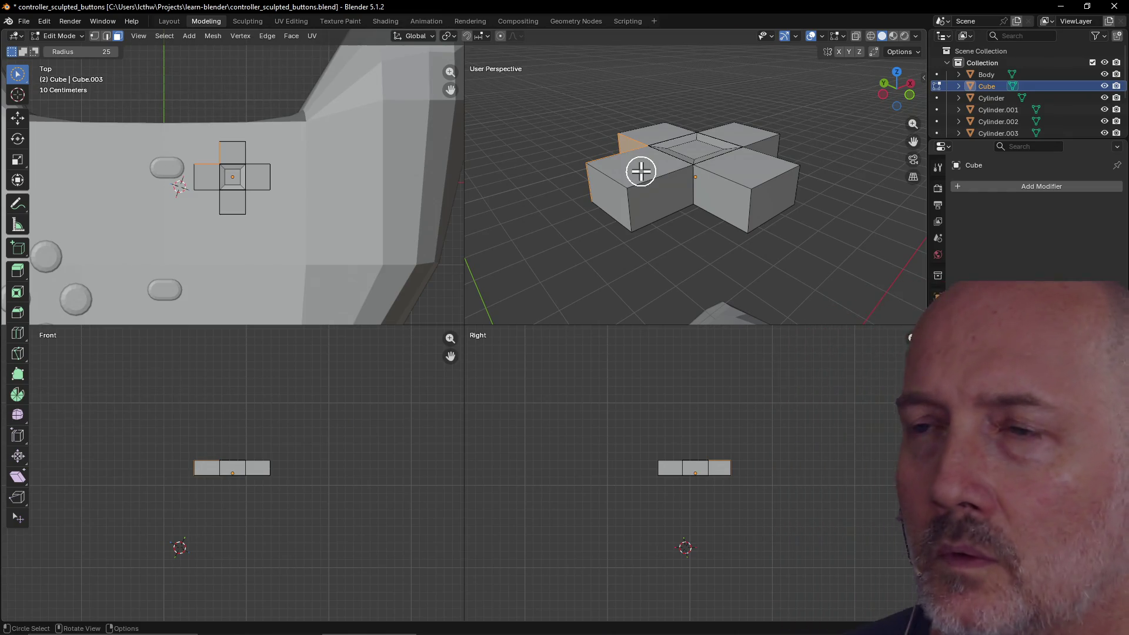
pyautogui.click(640, 171)
pyautogui.moveTo(663, 184)
pyautogui.mouseDown(button='middle')
pyautogui.moveTo(678, 176)
pyautogui.moveTo(645, 206)
pyautogui.moveTo(673, 184)
pyautogui.mouseUp(button='middle')
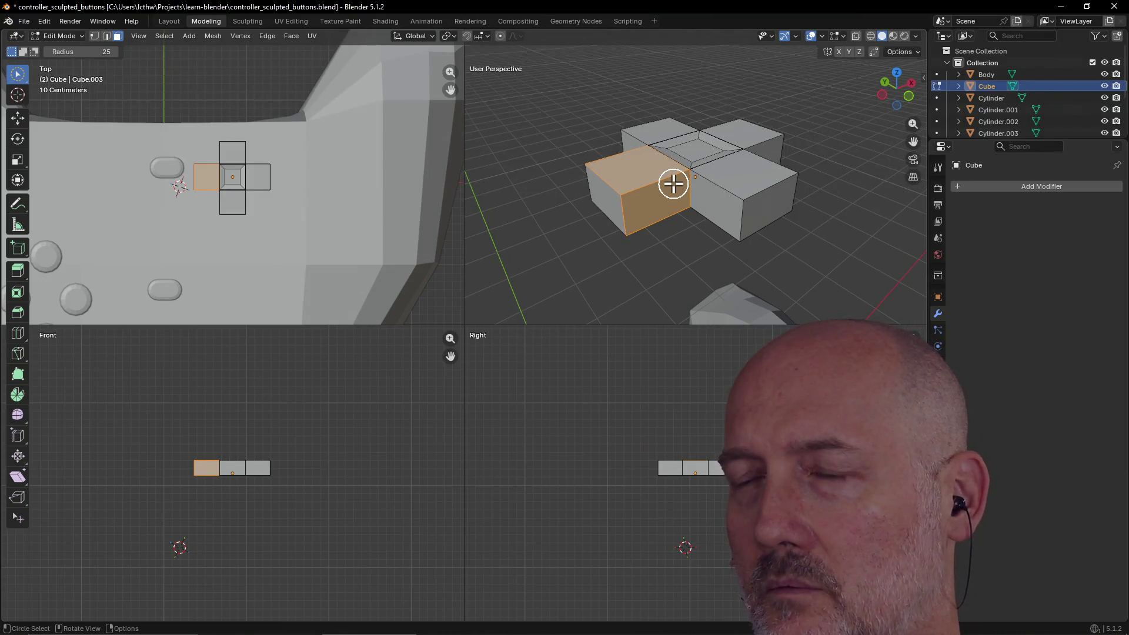
# Select the whole cross mesh and briefly consult the Proportional Edit manual page in Firefox.
pyautogui.press('a')
pyautogui.moveTo(663, 205)
pyautogui.mouseDown(button='middle')
pyautogui.moveTo(713, 176)
pyautogui.moveTo(693, 88)
pyautogui.moveTo(627, 121)
pyautogui.moveTo(631, 196)
pyautogui.moveTo(698, 201)
pyautogui.moveTo(666, 212)
pyautogui.mouseUp(button='middle')
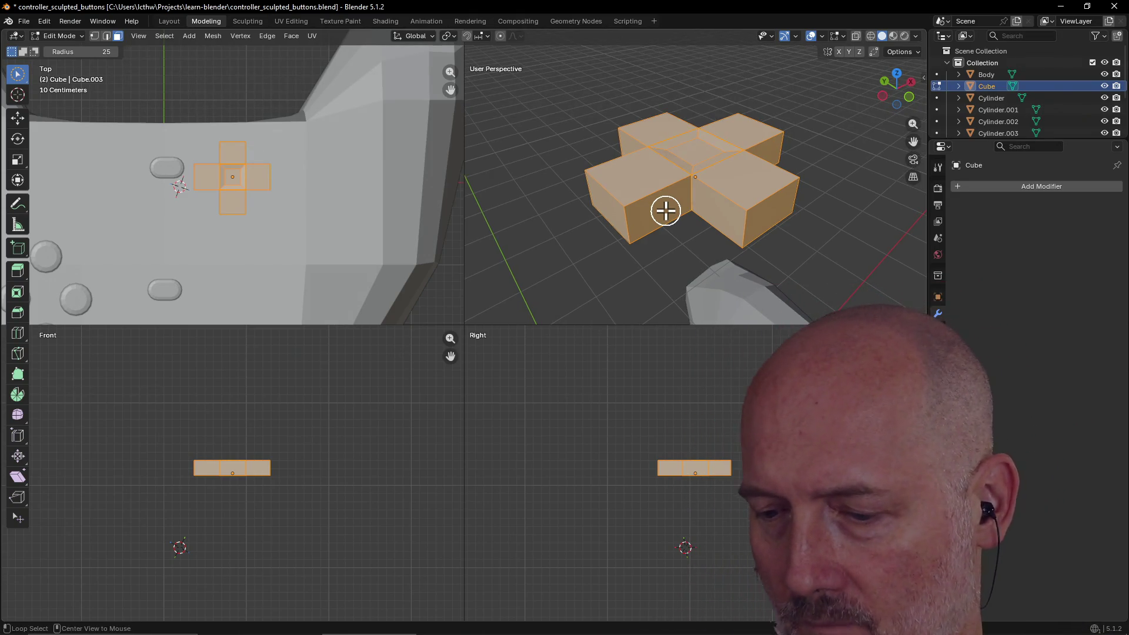
pyautogui.hotkey('alt', 'Tab')
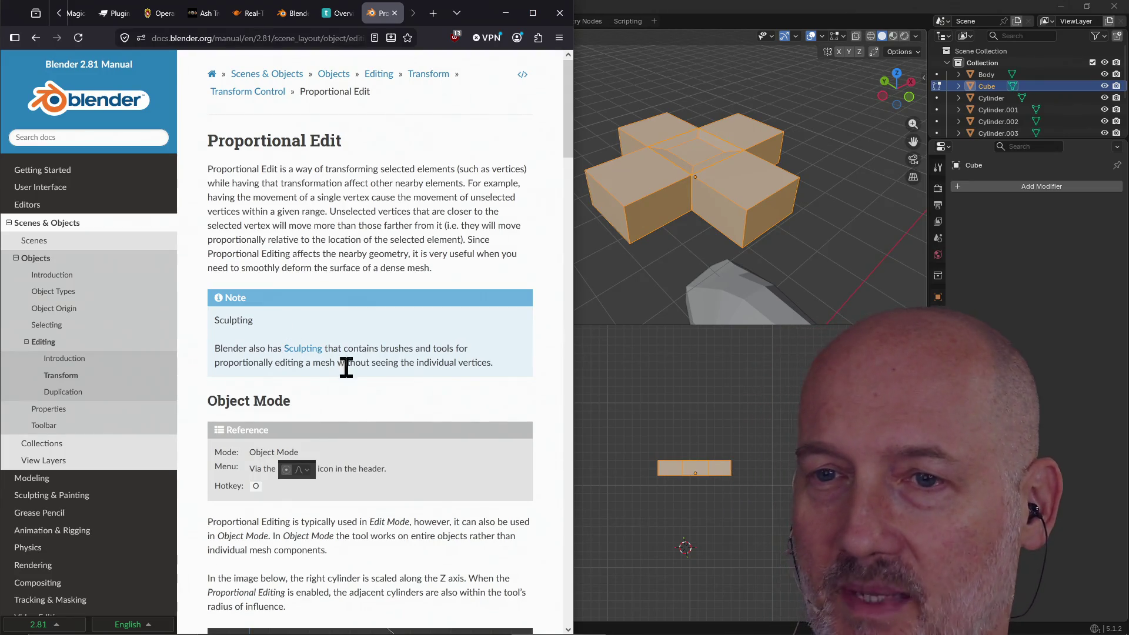
pyautogui.hotkey('alt', 'Tab')
pyautogui.press('c')
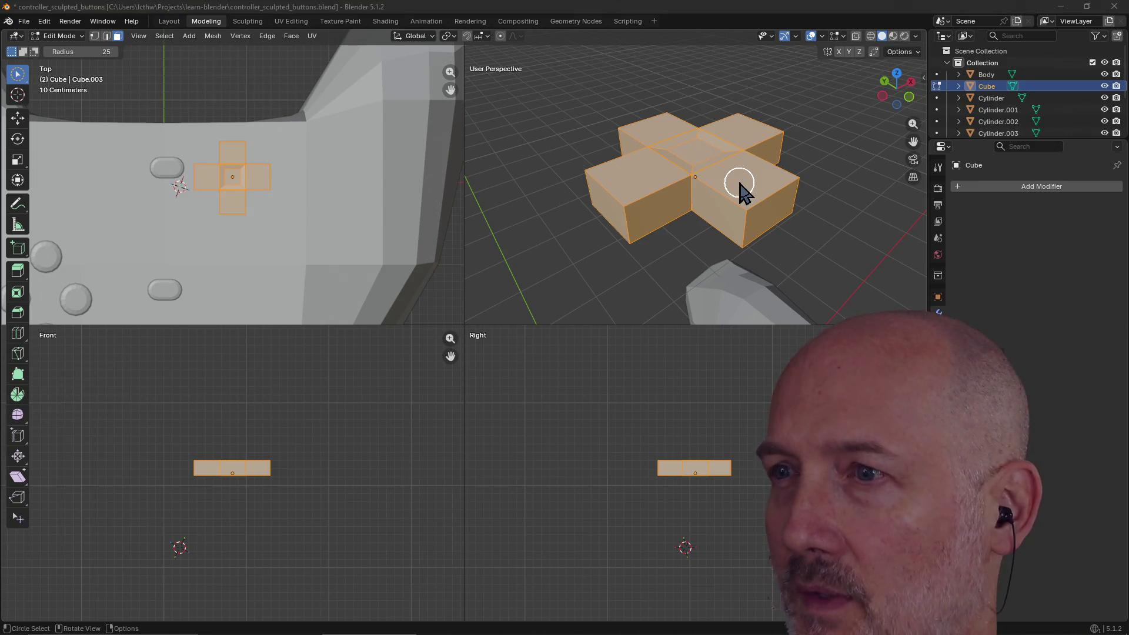
pyautogui.hotkey('alt', 'Tab')
pyautogui.press('Tab')
pyautogui.hotkey('alt', 'Tab')
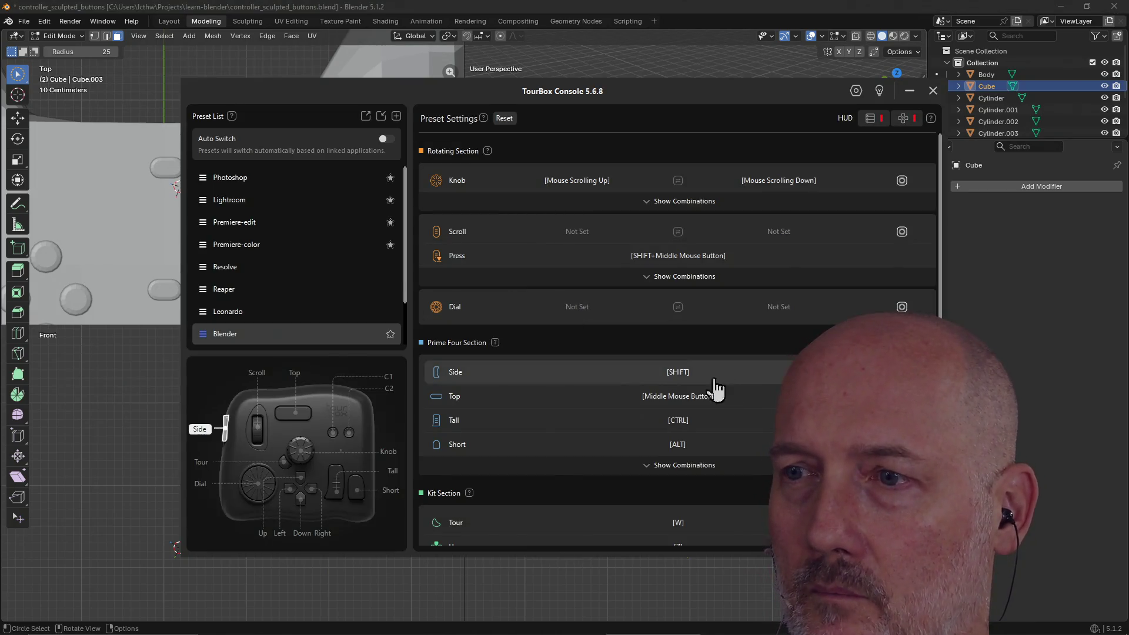
pyautogui.scroll(-3, 668, 340)
pyautogui.click(676, 383)
pyautogui.scroll(-5, 677, 388)
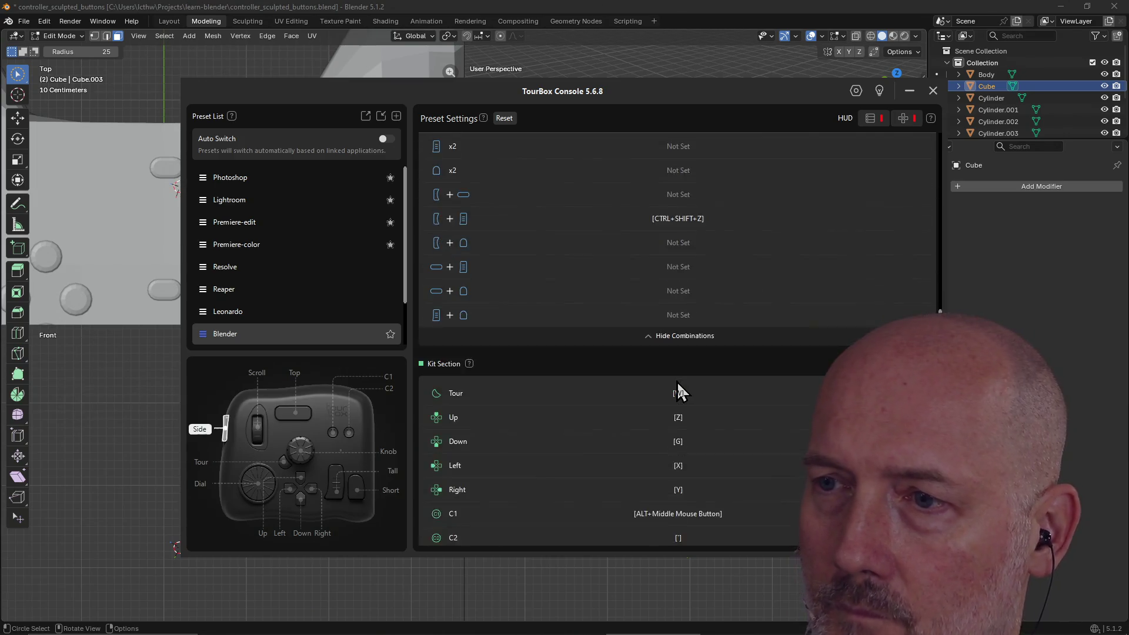
pyautogui.click(669, 485)
pyautogui.scroll(-4, 673, 435)
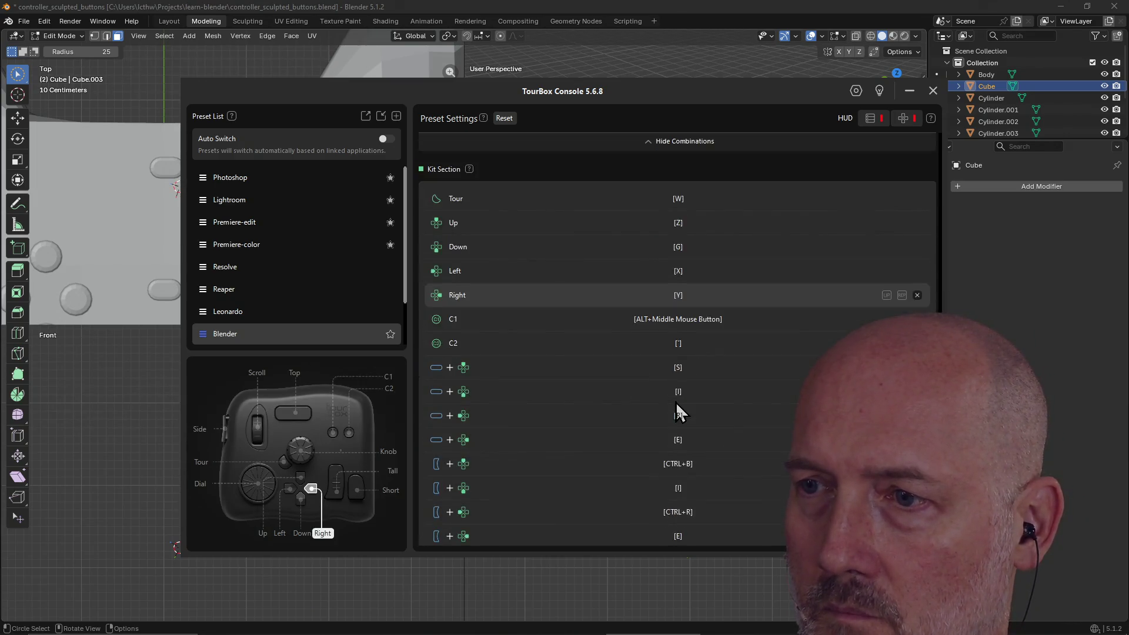
pyautogui.scroll(-2, 676, 402)
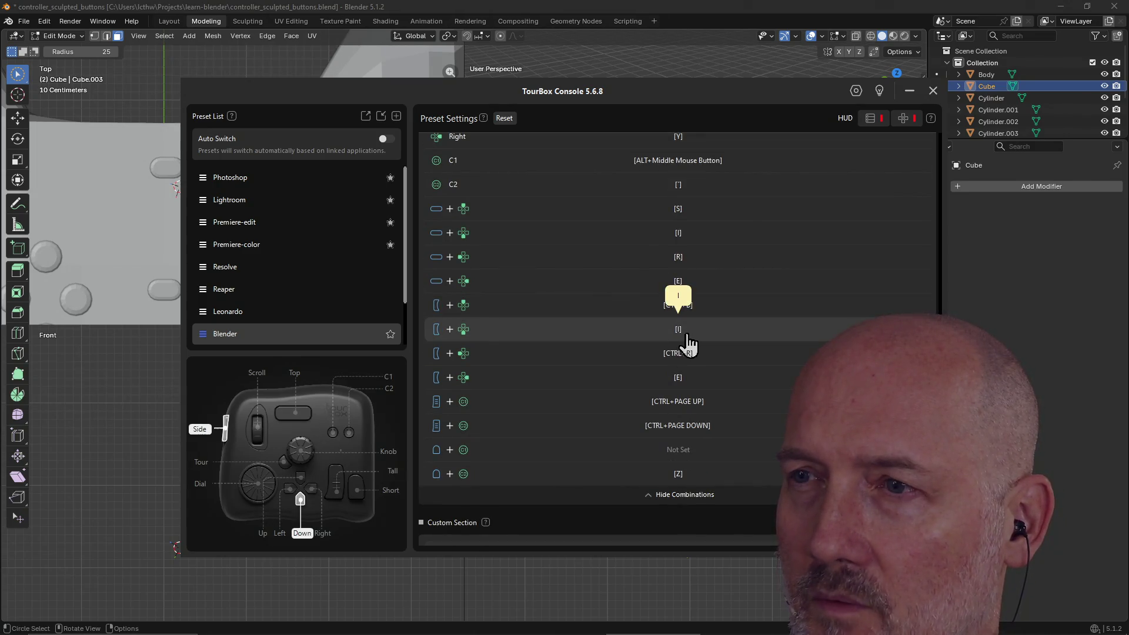
pyautogui.click(736, 15)
pyautogui.scroll(-1, 702, 205)
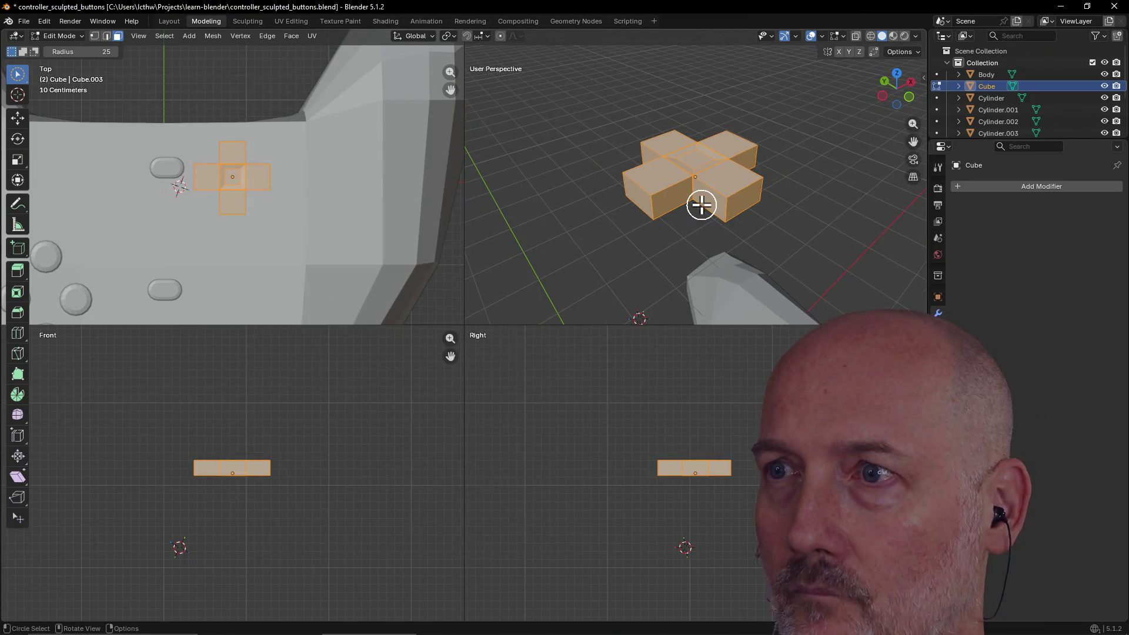
# Bevel all cross edges 0.00589 m wide with 5 segments, then deselect and inspect.
pyautogui.hotkey('ctrl', 'b')
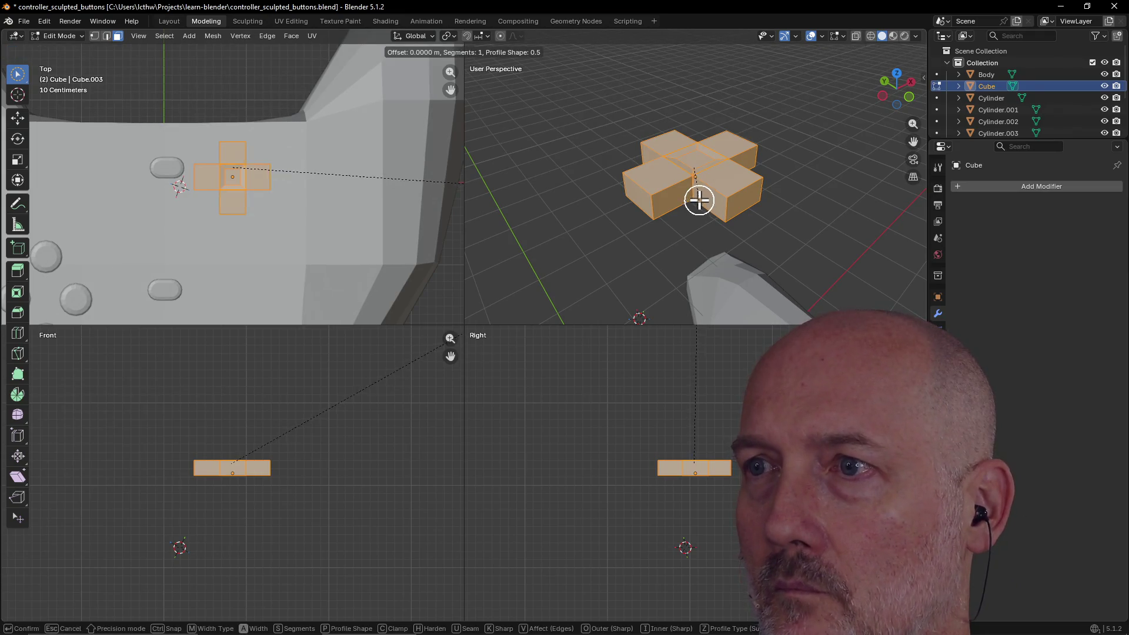
pyautogui.scroll(1, 689, 211)
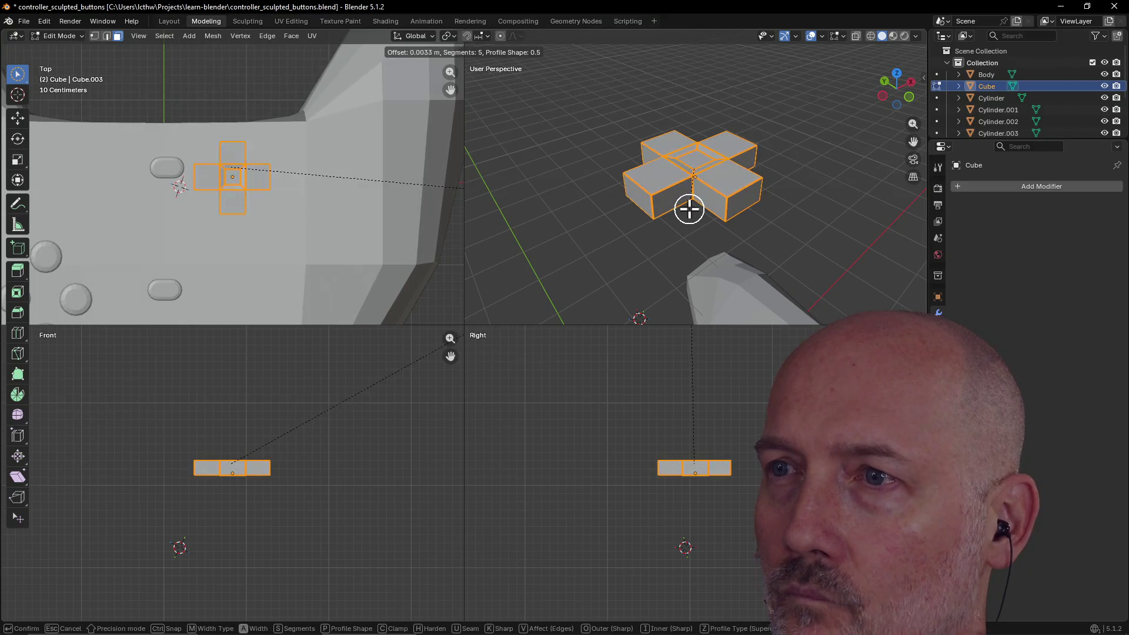
pyautogui.click(689, 209)
pyautogui.scroll(4, 676, 241)
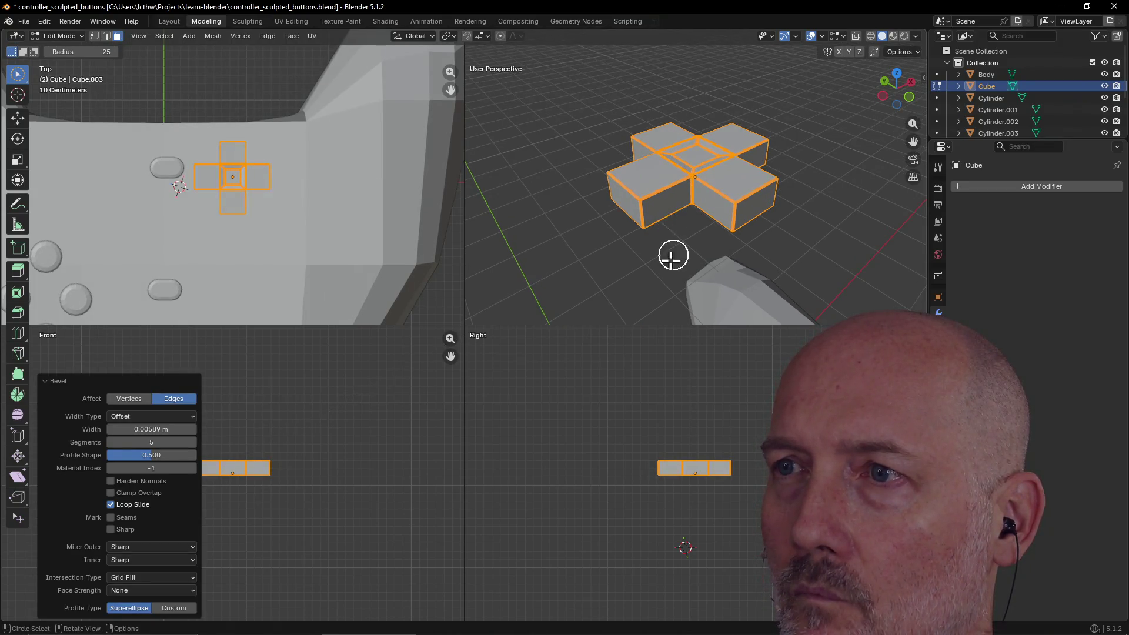
pyautogui.click(674, 259)
pyautogui.scroll(4, 725, 255)
pyautogui.moveTo(736, 254); pyautogui.dragTo(649, 269, button='middle')
pyautogui.moveTo(742, 242)
pyautogui.mouseDown(button='middle')
pyautogui.moveTo(720, 262)
pyautogui.moveTo(667, 270)
pyautogui.moveTo(736, 230)
pyautogui.moveTo(695, 214)
pyautogui.moveTo(697, 248)
pyautogui.mouseUp(button='middle')
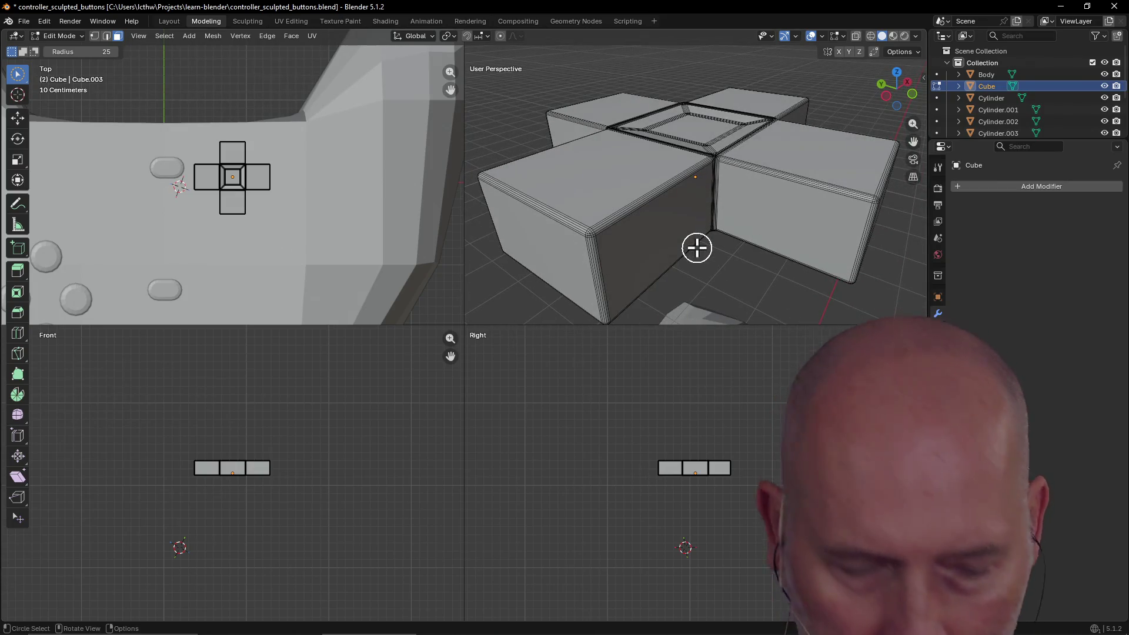
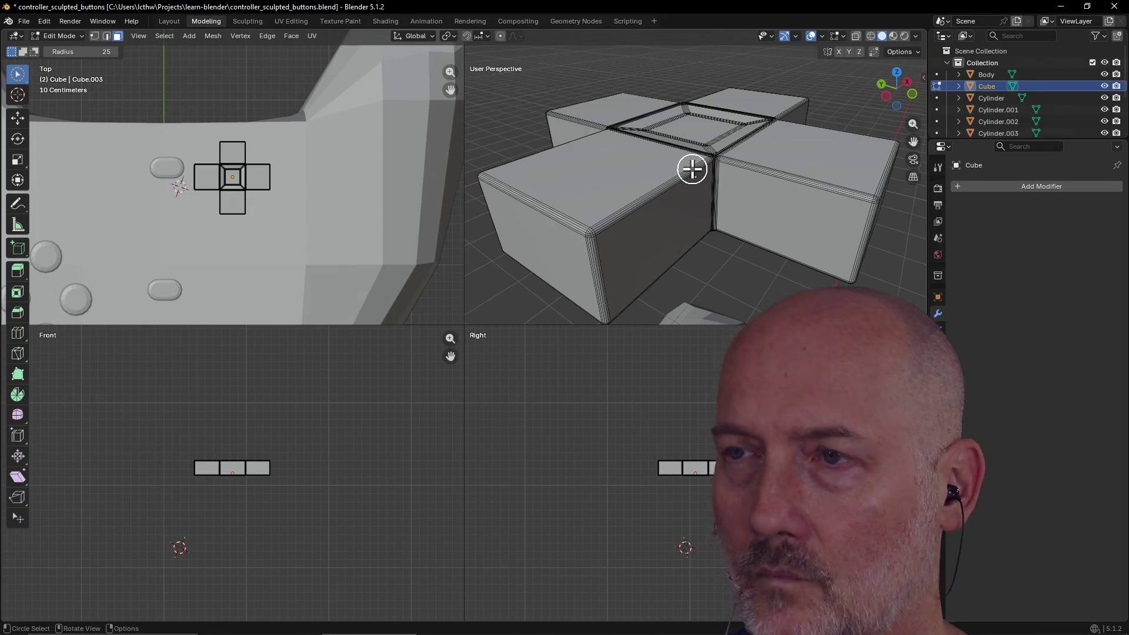
# Exit to Object Mode and switch between the single-viewport and four-view workspaces.
pyautogui.press('a')
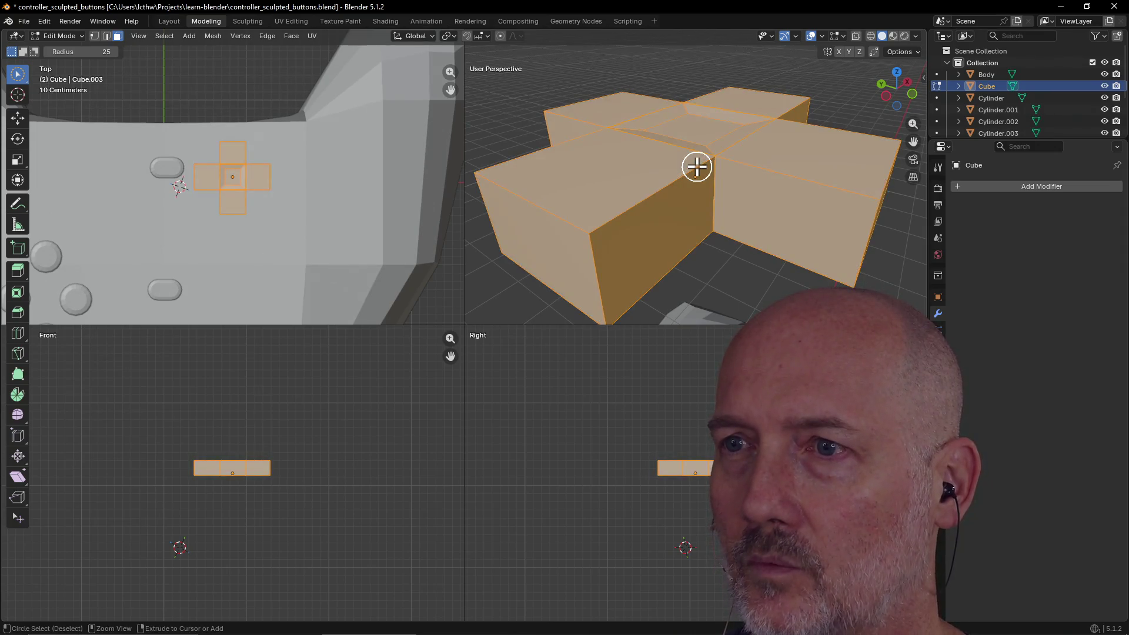
pyautogui.click(740, 140)
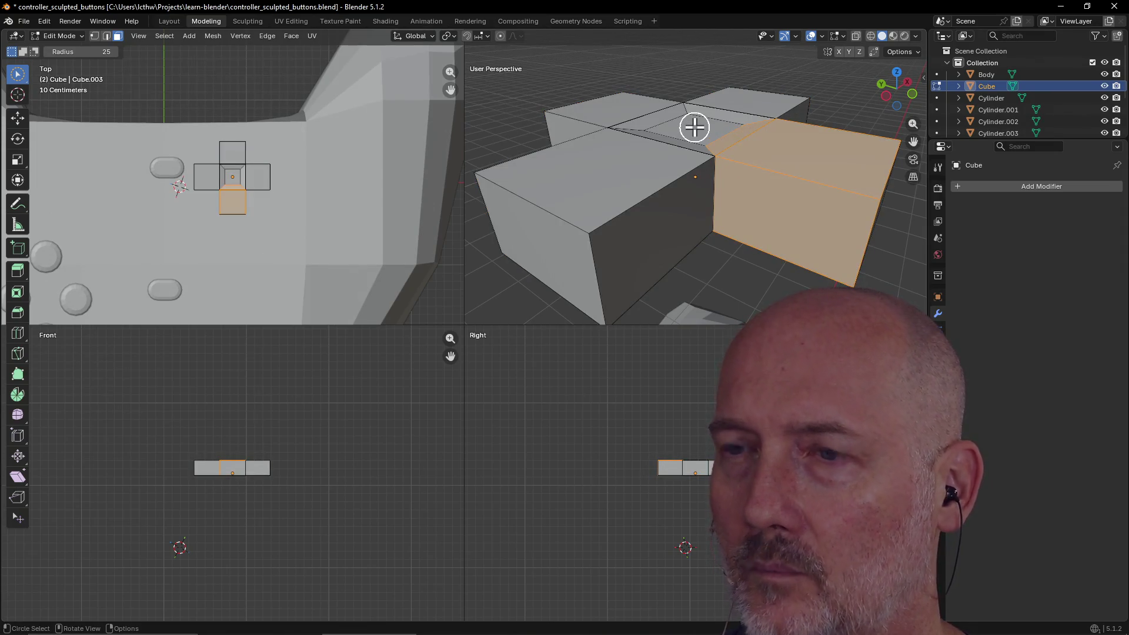
pyautogui.press('Tab')
pyautogui.moveTo(718, 126)
pyautogui.mouseDown(button='middle')
pyautogui.moveTo(600, 166)
pyautogui.moveTo(627, 144)
pyautogui.moveTo(632, 157)
pyautogui.mouseUp(button='middle')
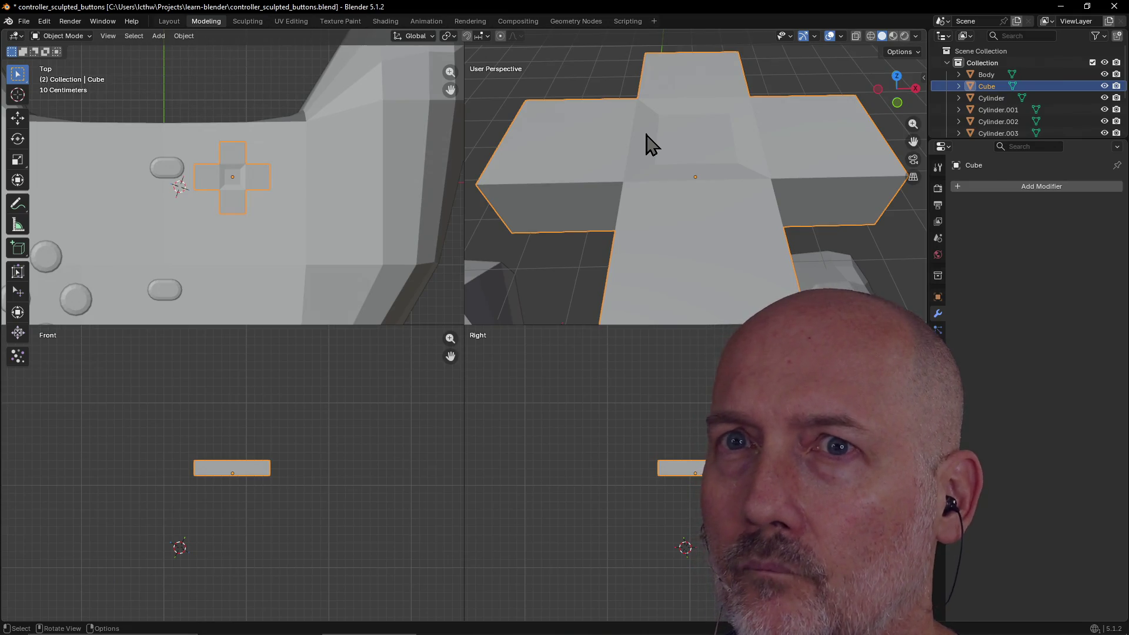
pyautogui.click(551, 292)
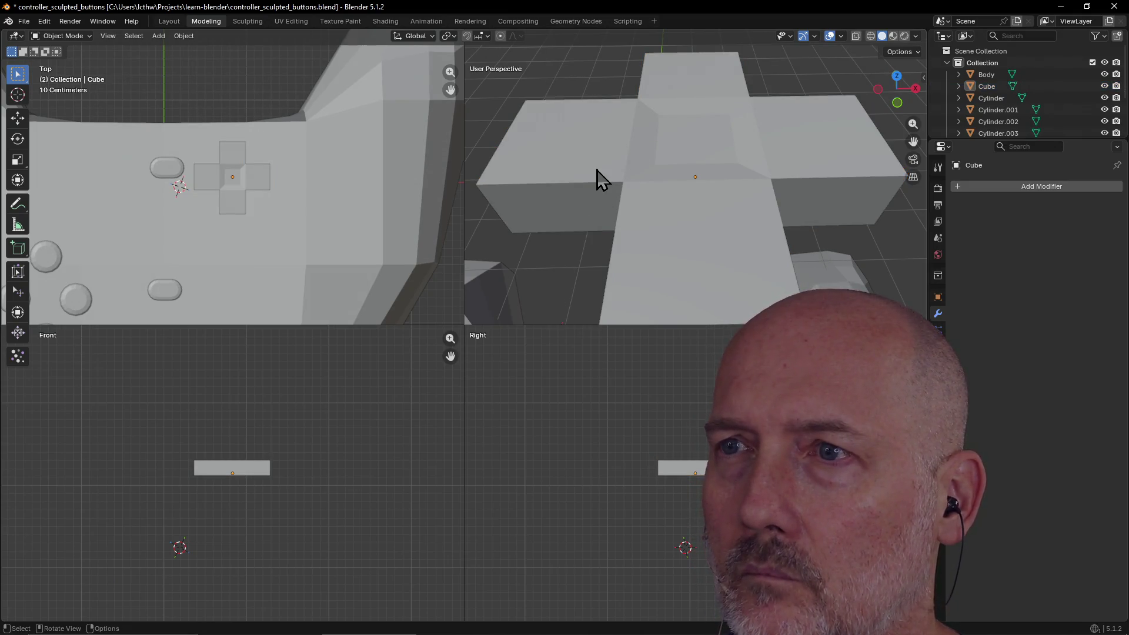
pyautogui.click(649, 145)
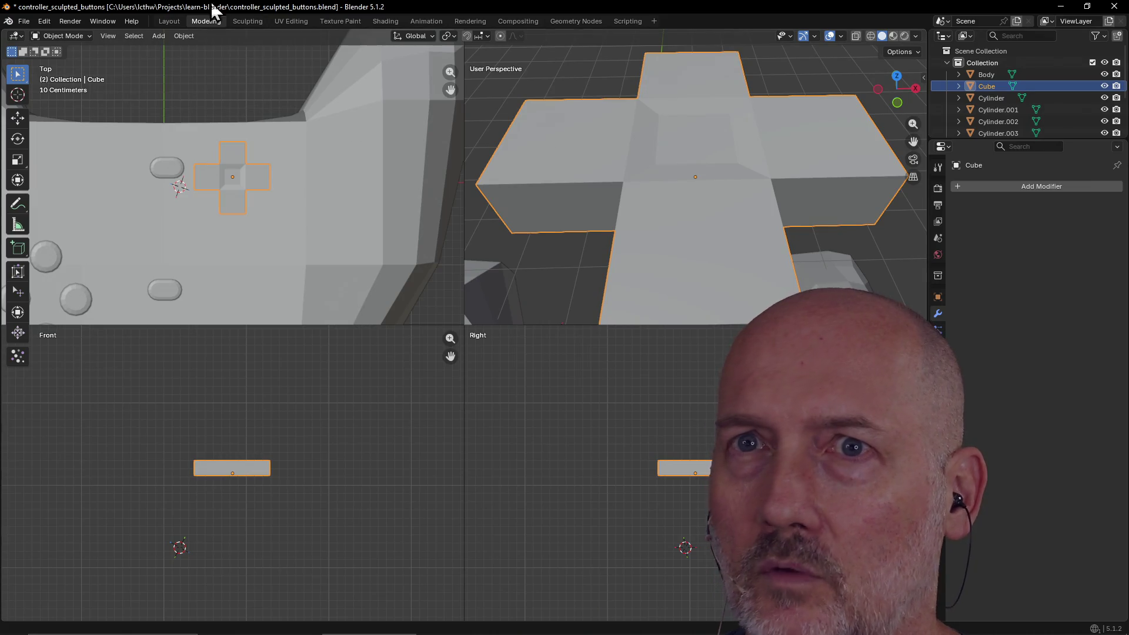
pyautogui.click(167, 33)
pyautogui.click(175, 18)
pyautogui.click(200, 21)
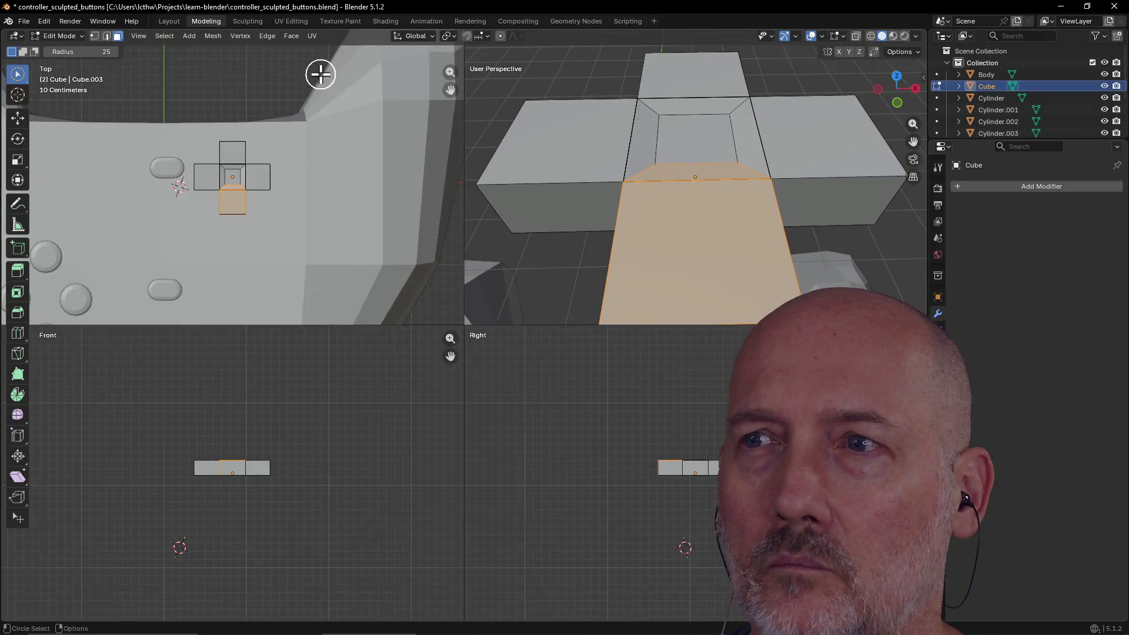
# Select the left arm's top face together with its neighbouring bevel face.
pyautogui.click(584, 132)
pyautogui.scroll(2, 670, 129)
pyautogui.moveTo(670, 129)
pyautogui.mouseDown(button='middle')
pyautogui.moveTo(680, 103)
pyautogui.moveTo(704, 110)
pyautogui.moveTo(695, 143)
pyautogui.moveTo(713, 126)
pyautogui.moveTo(625, 144)
pyautogui.mouseUp(button='middle')
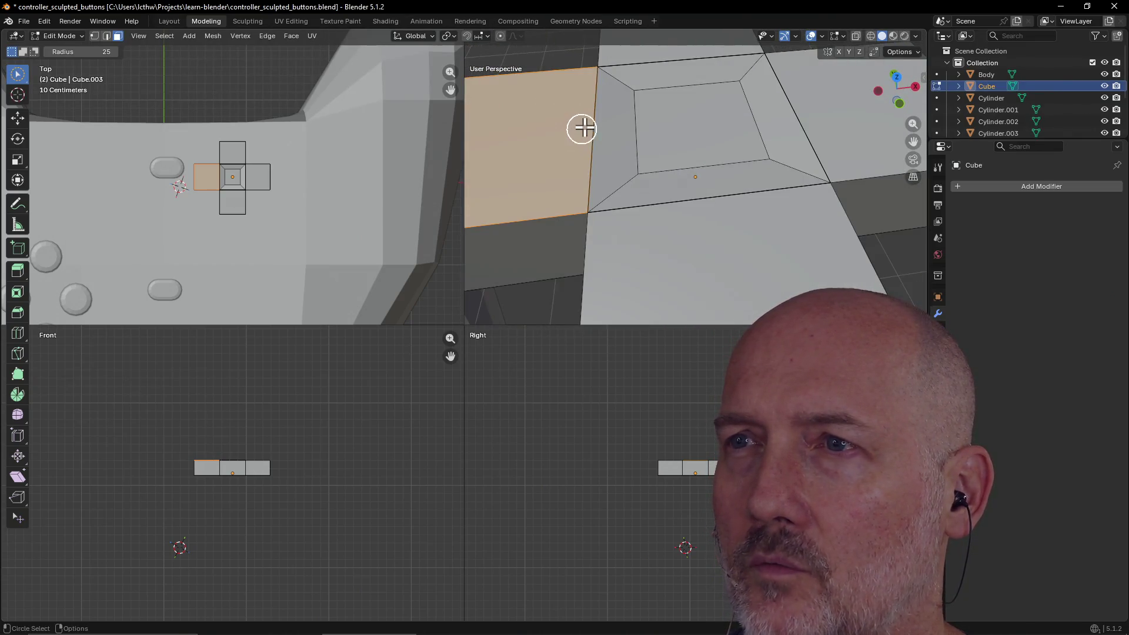
pyautogui.keyDown('shift'); pyautogui.click(595, 127); pyautogui.keyUp('shift')
pyautogui.moveTo(610, 104); pyautogui.dragTo(593, 109, button='middle')
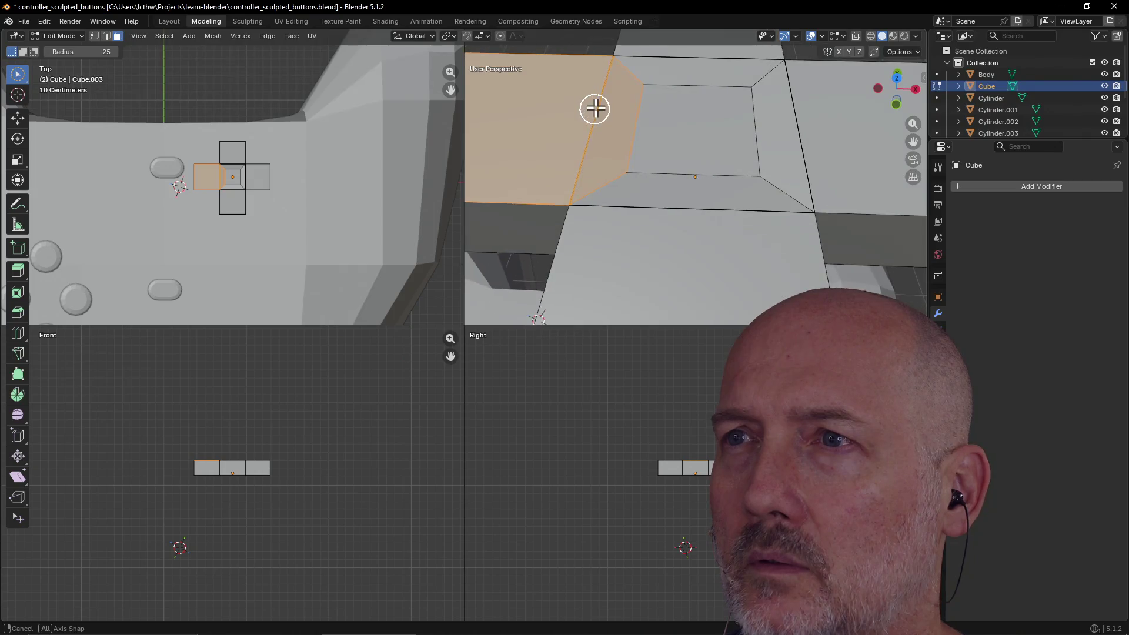
# Select the centre square's border edges, try a vertical move, then cancel and clear it.
pyautogui.click(107, 36)
pyautogui.moveTo(480, 57)
pyautogui.mouseDown(button='middle')
pyautogui.moveTo(676, 90)
pyautogui.moveTo(622, 108)
pyautogui.moveTo(708, 131)
pyautogui.mouseUp(button='middle')
pyautogui.scroll(3, 764, 134)
pyautogui.click(772, 129)
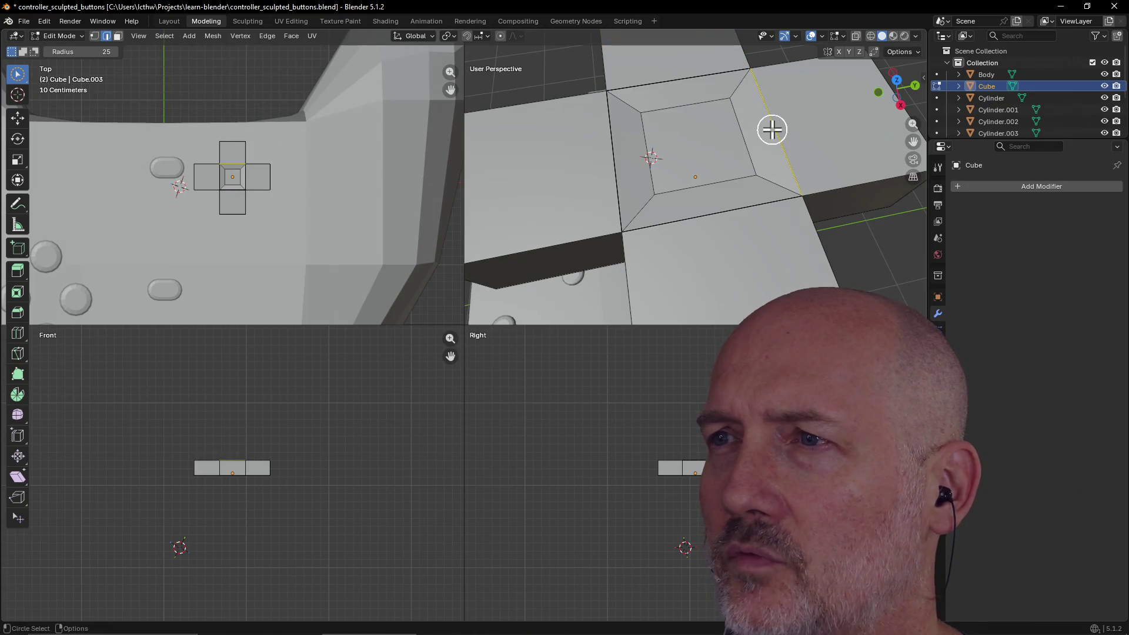
pyautogui.click(679, 78)
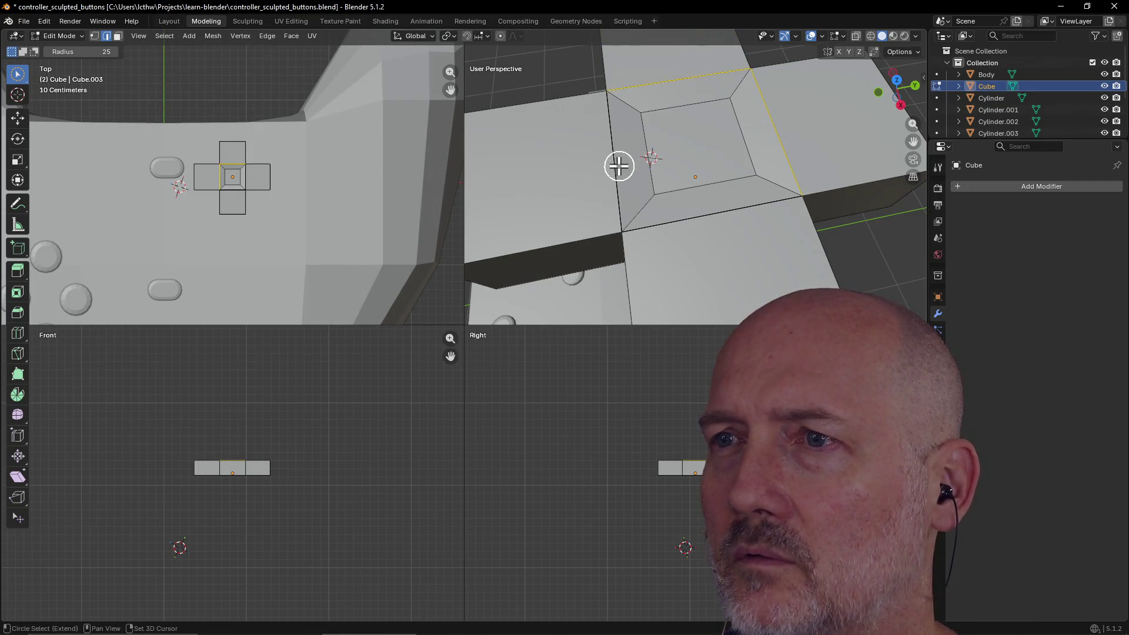
pyautogui.click(691, 216)
pyautogui.moveTo(682, 157)
pyautogui.mouseDown(button='middle')
pyautogui.moveTo(786, 93)
pyautogui.moveTo(807, 106)
pyautogui.mouseUp(button='middle')
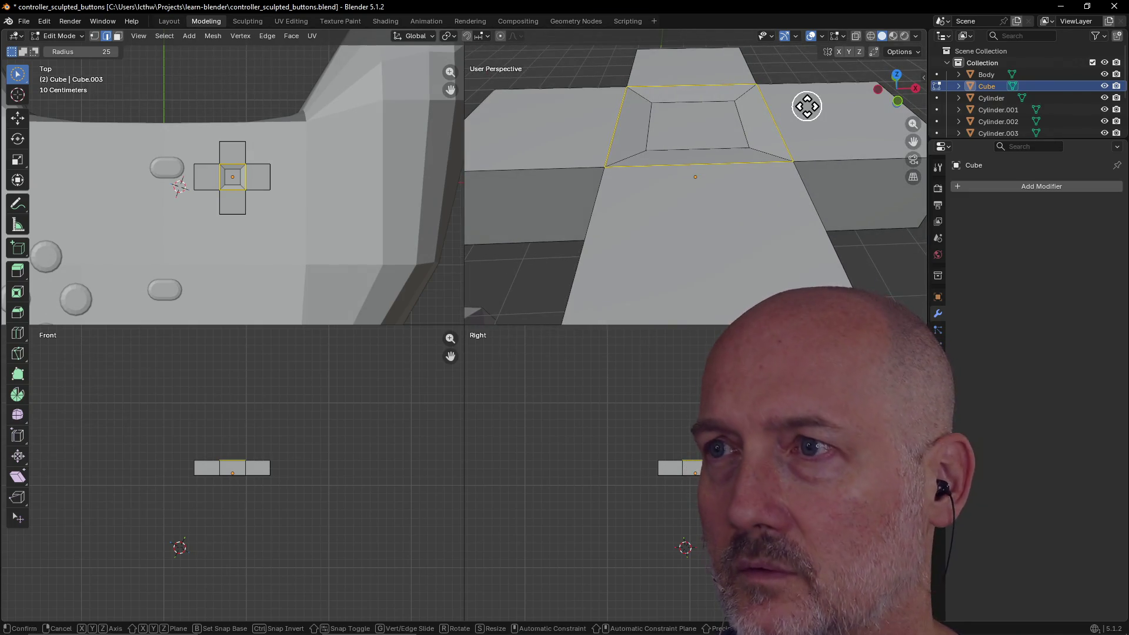
pyautogui.press('g')
pyautogui.press('z')
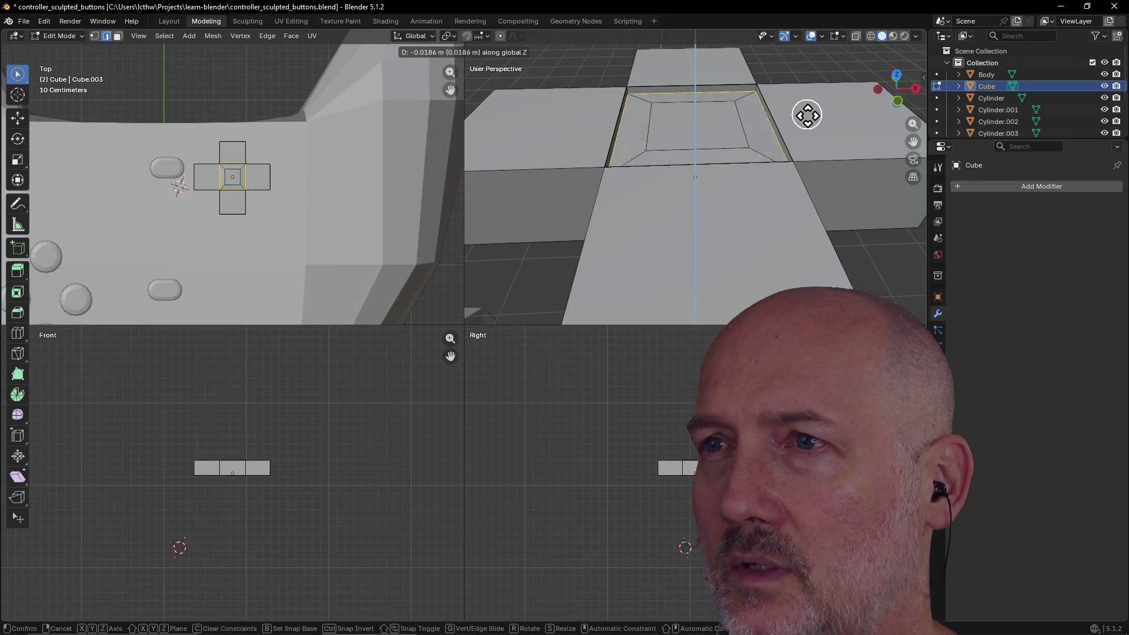
pyautogui.rightClick(806, 107)
pyautogui.click(814, 113)
pyautogui.moveTo(807, 123)
pyautogui.mouseDown(button='middle')
pyautogui.moveTo(793, 133)
pyautogui.moveTo(814, 146)
pyautogui.mouseUp(button='middle')
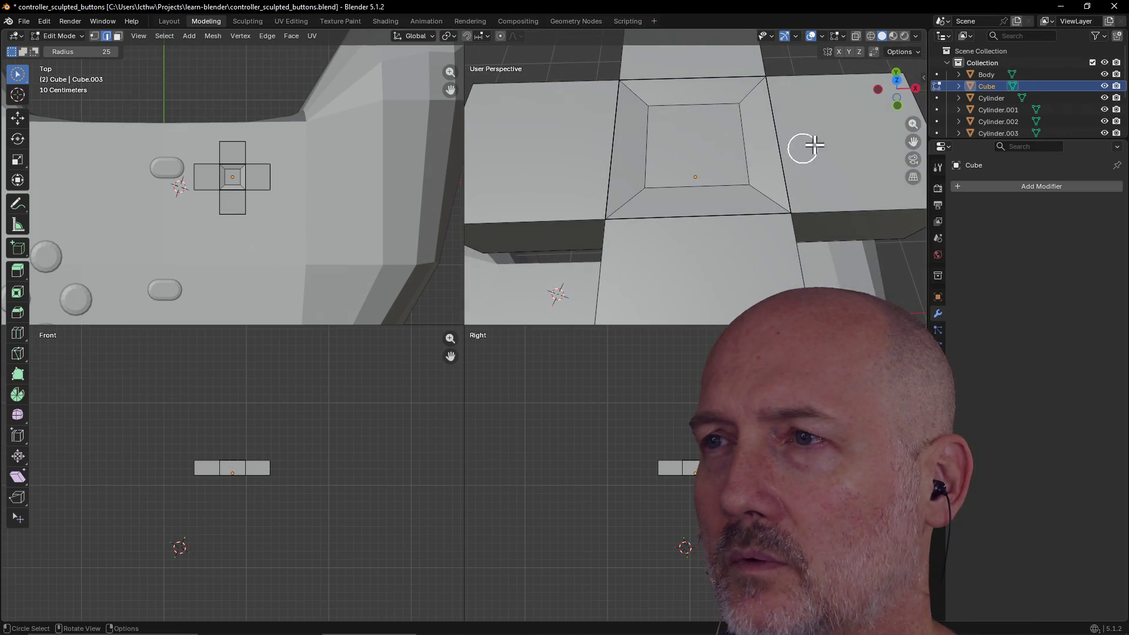
# Try several face selections, ending with only the inner square face selected.
pyautogui.click(118, 36)
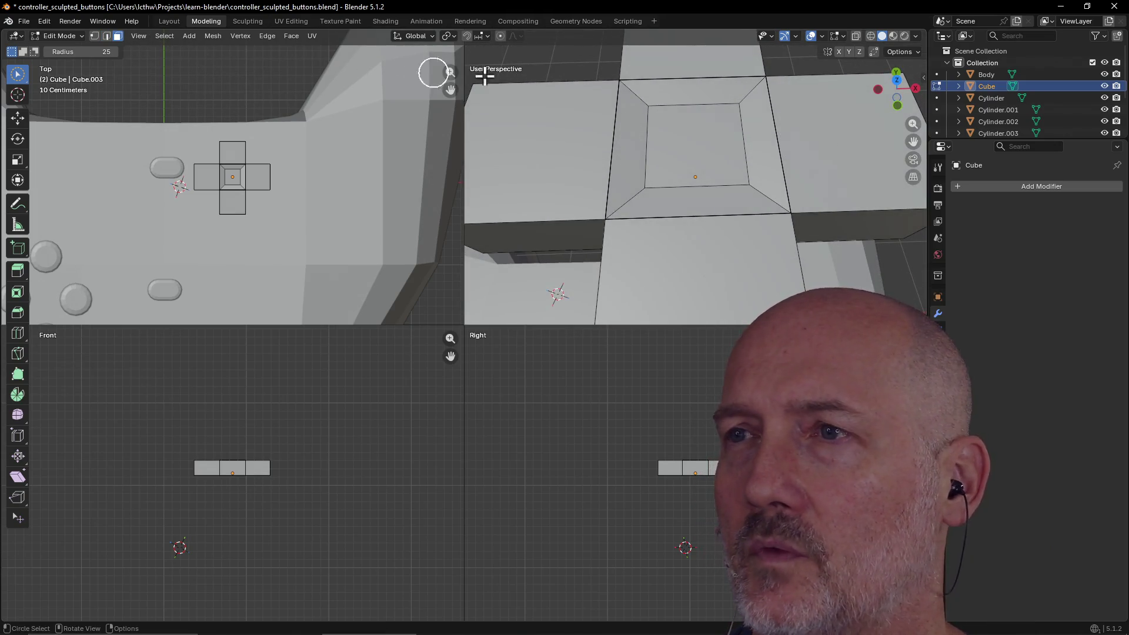
pyautogui.keyDown('shift'); pyautogui.click(603, 130); pyautogui.keyUp('shift')
pyautogui.keyDown('shift'); pyautogui.click(699, 179); pyautogui.keyUp('shift')
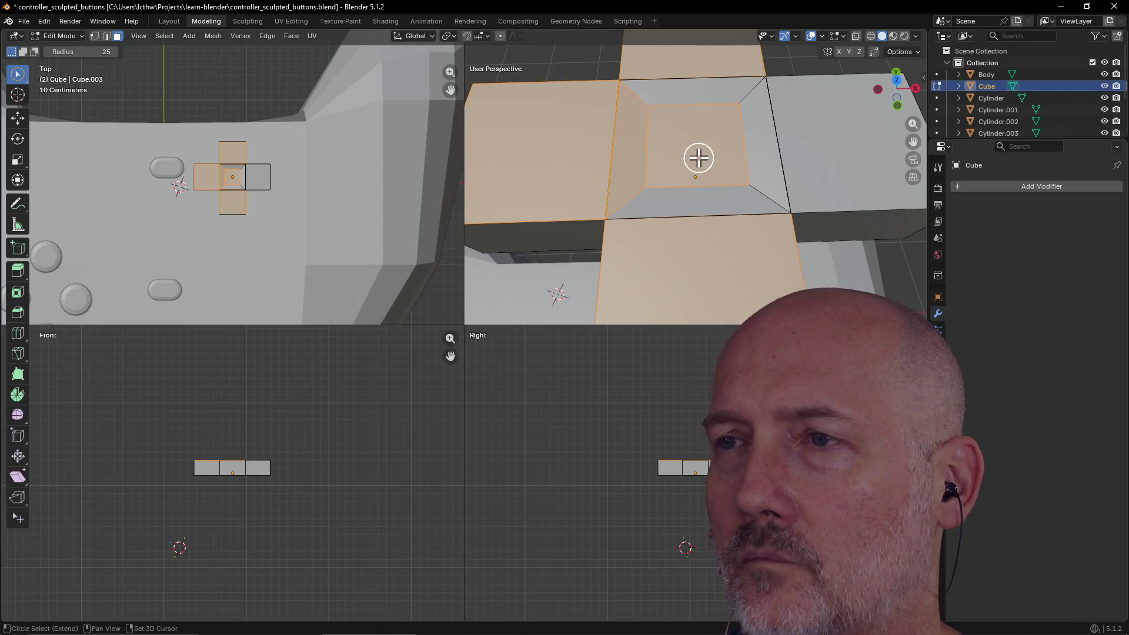
pyautogui.keyDown('ctrl'); pyautogui.click(669, 152); pyautogui.keyUp('ctrl')
pyautogui.keyDown('ctrl'); pyautogui.click(632, 164); pyautogui.keyUp('ctrl')
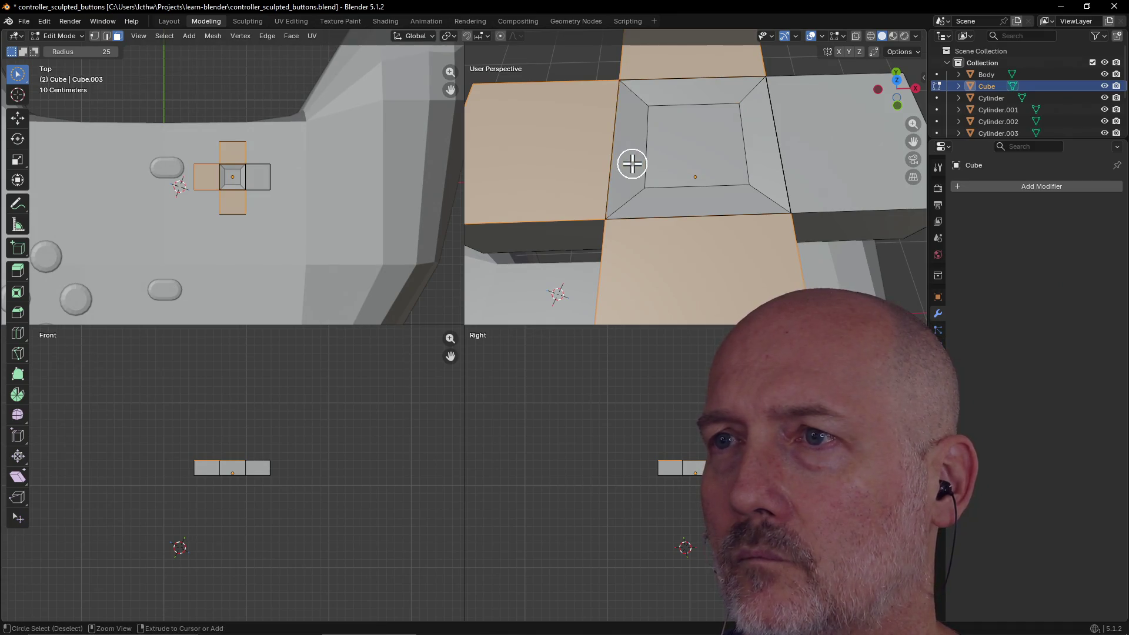
pyautogui.keyDown('shift'); pyautogui.click(816, 141); pyautogui.keyUp('shift')
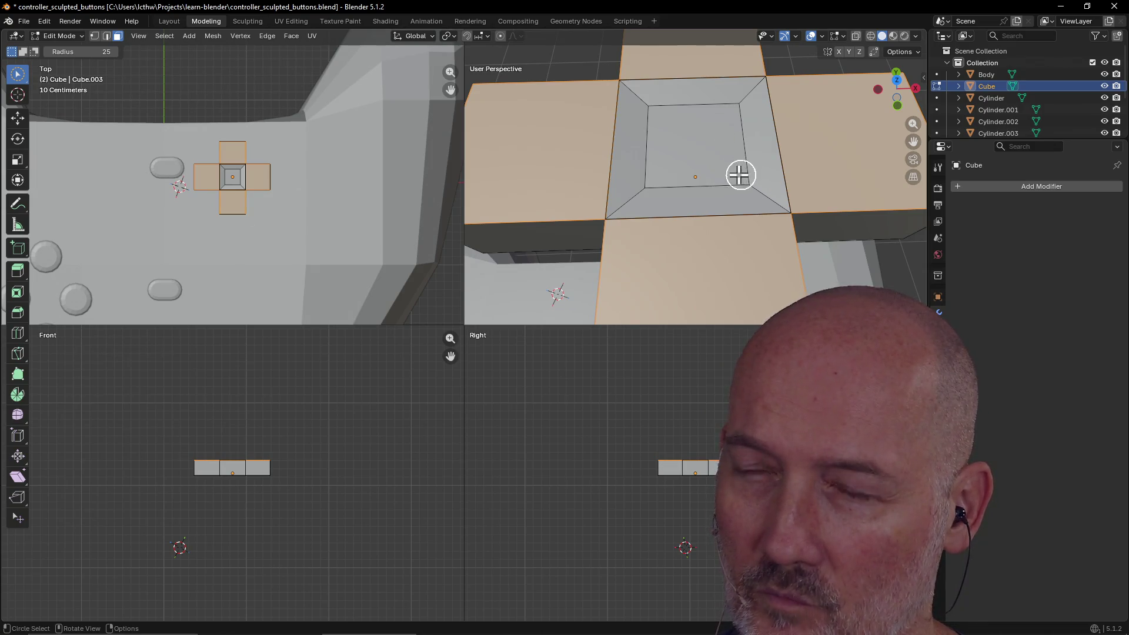
pyautogui.click(716, 156)
pyautogui.moveTo(706, 146)
pyautogui.mouseDown(button='middle')
pyautogui.moveTo(766, 126)
pyautogui.moveTo(703, 159)
pyautogui.moveTo(705, 106)
pyautogui.moveTo(637, 116)
pyautogui.moveTo(705, 126)
pyautogui.mouseUp(button='middle')
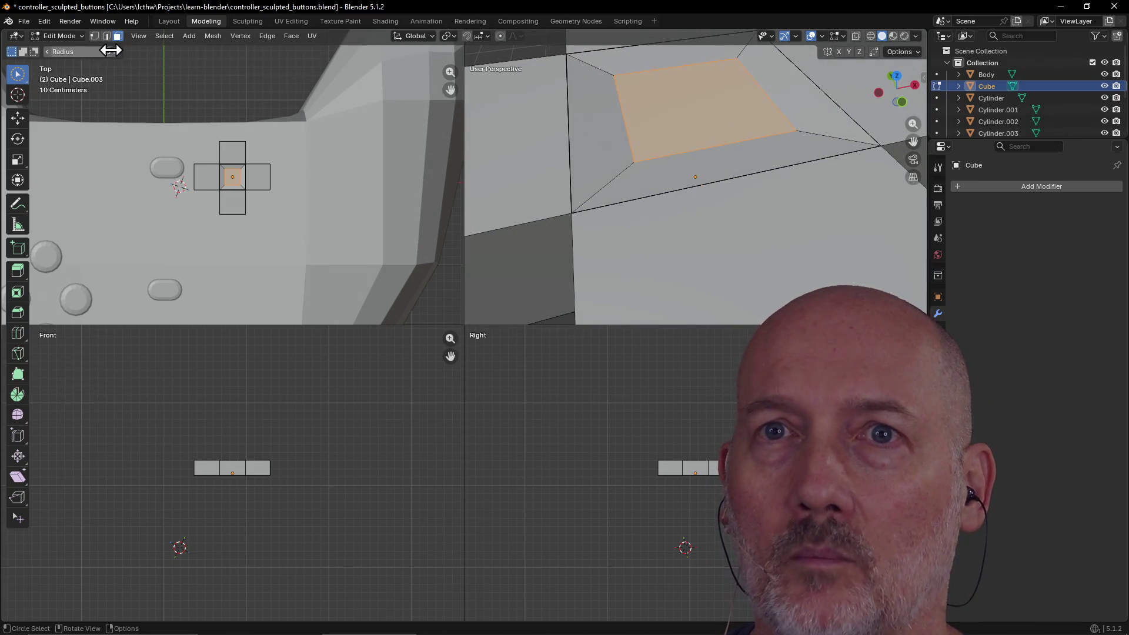
# In vertex mode, select the vertices of the square border around the centre.
pyautogui.click(94, 36)
pyautogui.click(573, 213)
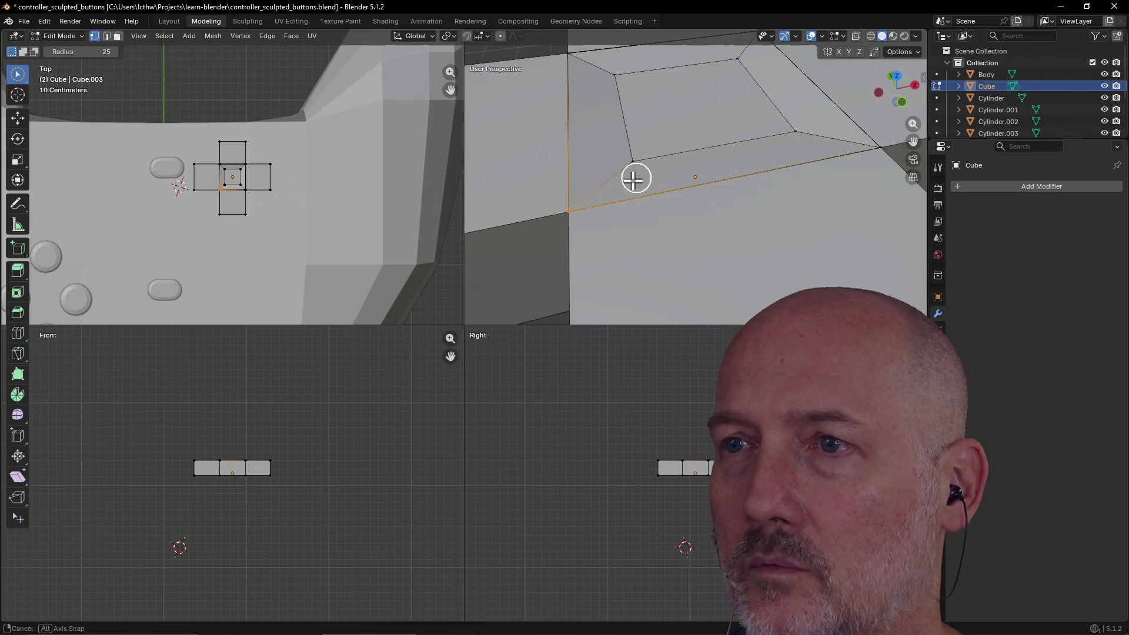
pyautogui.scroll(-3, 635, 176)
pyautogui.moveTo(618, 194)
pyautogui.mouseDown(button='middle')
pyautogui.moveTo(582, 204)
pyautogui.moveTo(617, 152)
pyautogui.mouseUp(button='middle')
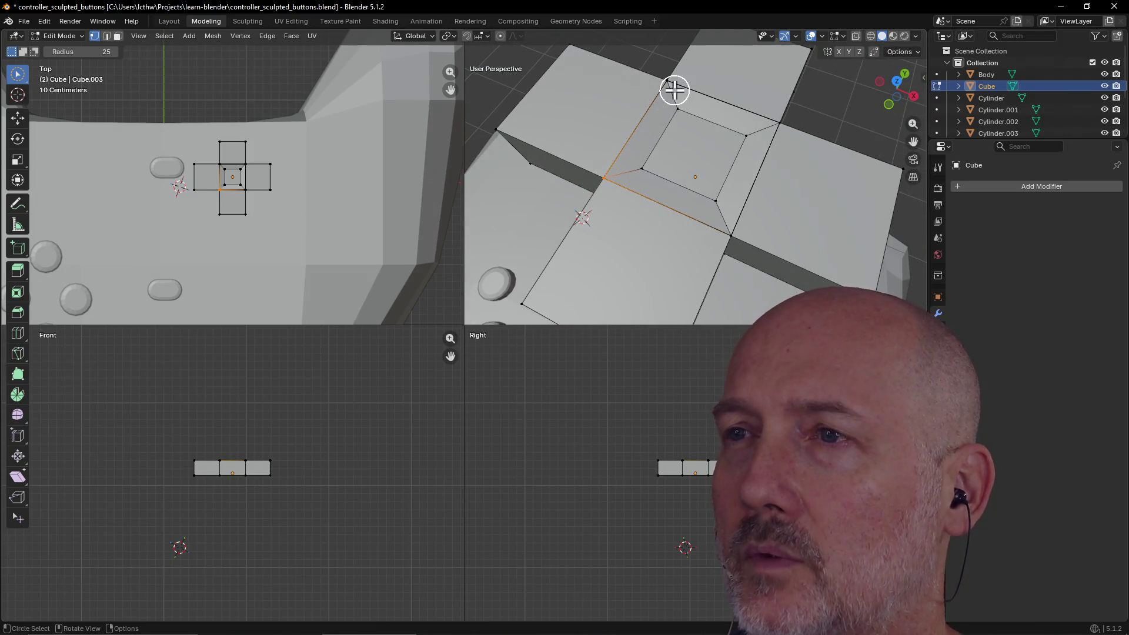
pyautogui.moveTo(786, 121); pyautogui.dragTo(729, 214)
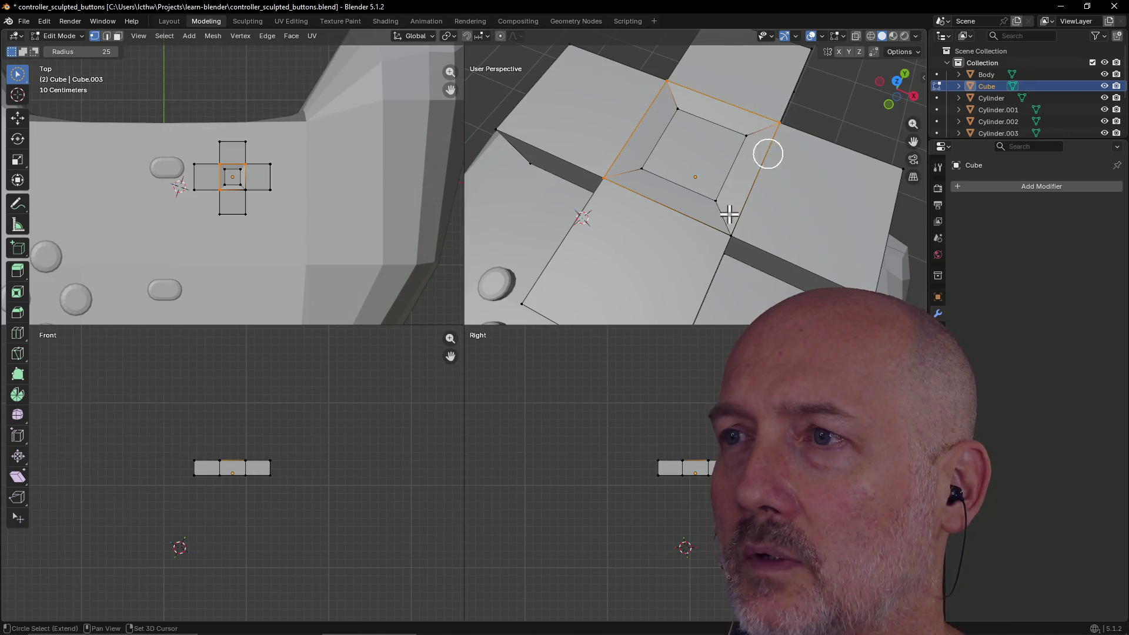
pyautogui.moveTo(686, 239)
pyautogui.mouseDown(button='middle')
pyautogui.moveTo(716, 161)
pyautogui.moveTo(625, 154)
pyautogui.moveTo(709, 206)
pyautogui.moveTo(685, 111)
pyautogui.moveTo(696, 243)
pyautogui.moveTo(721, 179)
pyautogui.moveTo(745, 162)
pyautogui.mouseUp(button='middle')
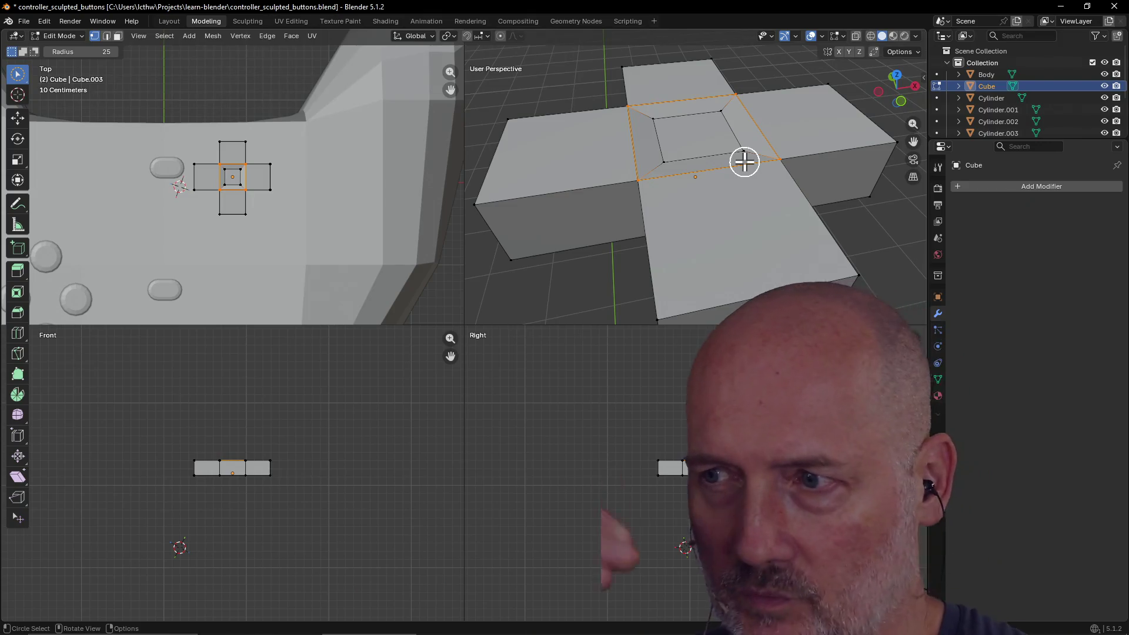
pyautogui.scroll(3, 748, 159)
pyautogui.moveTo(756, 151); pyautogui.dragTo(756, 165, button='middle')
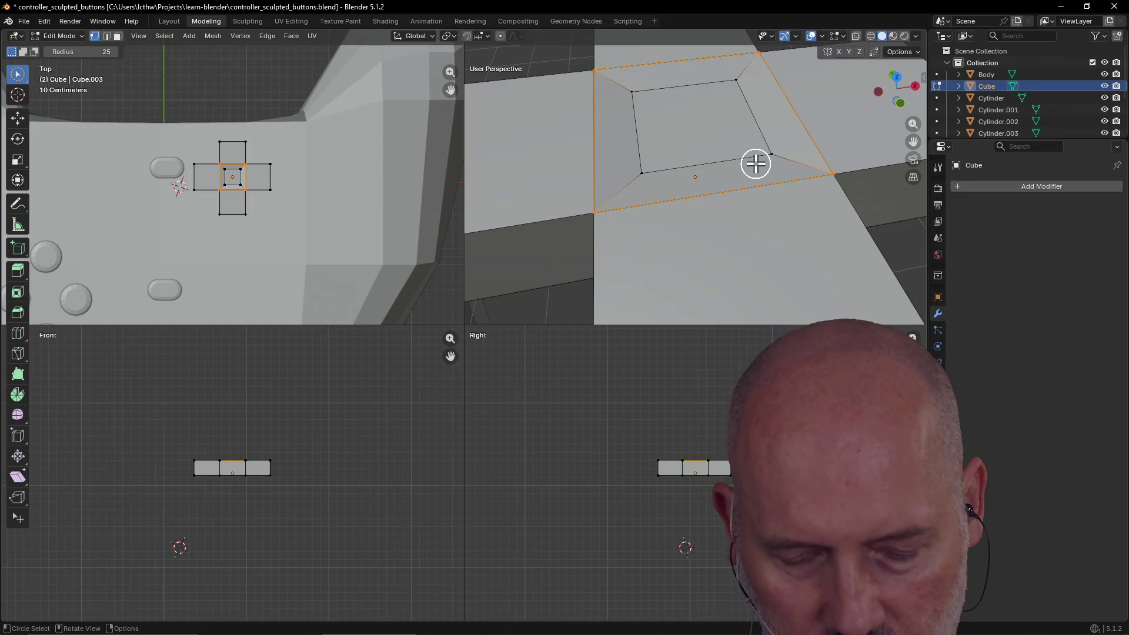
# Lower the square border about 0.013 m along Z and inspect the sunken inset.
pyautogui.press('g')
pyautogui.press('z')
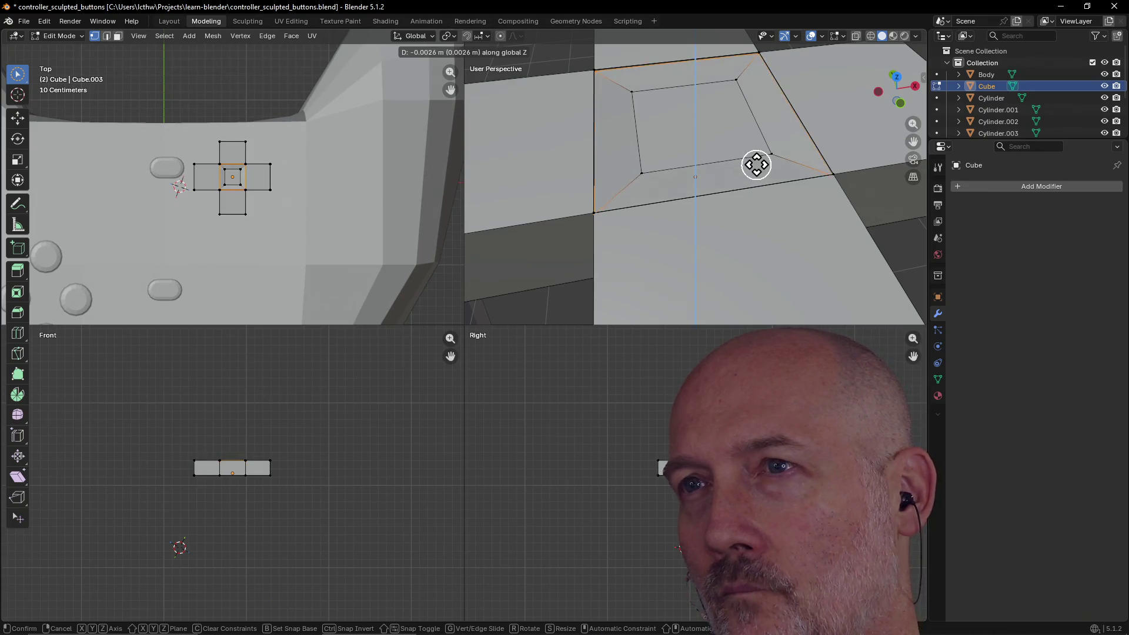
pyautogui.click(757, 170)
pyautogui.moveTo(753, 169)
pyautogui.mouseDown(button='middle')
pyautogui.moveTo(783, 43)
pyautogui.moveTo(750, 88)
pyautogui.moveTo(700, 80)
pyautogui.moveTo(781, 88)
pyautogui.moveTo(799, 78)
pyautogui.moveTo(826, 103)
pyautogui.mouseUp(button='middle')
pyautogui.scroll(-2, 751, 88)
pyautogui.scroll(4, 753, 81)
pyautogui.scroll(-3, 762, 82)
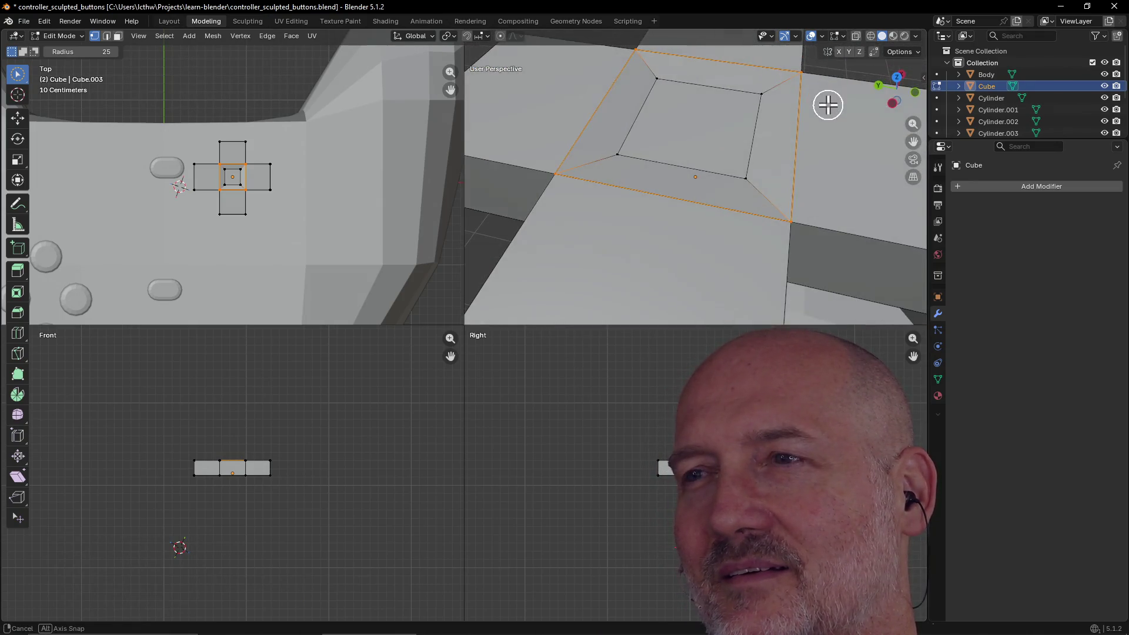
pyautogui.scroll(1, 680, 146)
pyautogui.moveTo(712, 151)
pyautogui.mouseDown(button='middle')
pyautogui.moveTo(673, 171)
pyautogui.moveTo(753, 144)
pyautogui.moveTo(709, 180)
pyautogui.moveTo(726, 151)
pyautogui.moveTo(812, 174)
pyautogui.moveTo(786, 189)
pyautogui.mouseUp(button='middle')
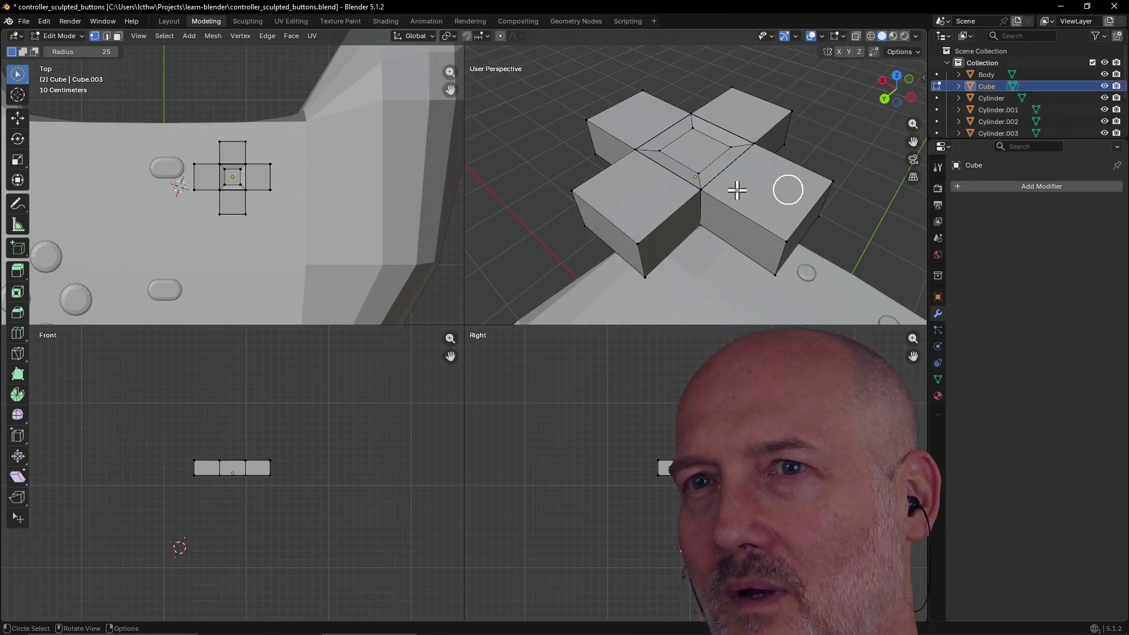
# Lower one top edge of the arm about 2 cm along the Z axis.
pyautogui.click(107, 36)
pyautogui.click(733, 215)
pyautogui.moveTo(733, 217)
pyautogui.mouseDown(button='middle')
pyautogui.moveTo(791, 184)
pyautogui.moveTo(760, 196)
pyautogui.mouseUp(button='middle')
pyautogui.scroll(2, 760, 197)
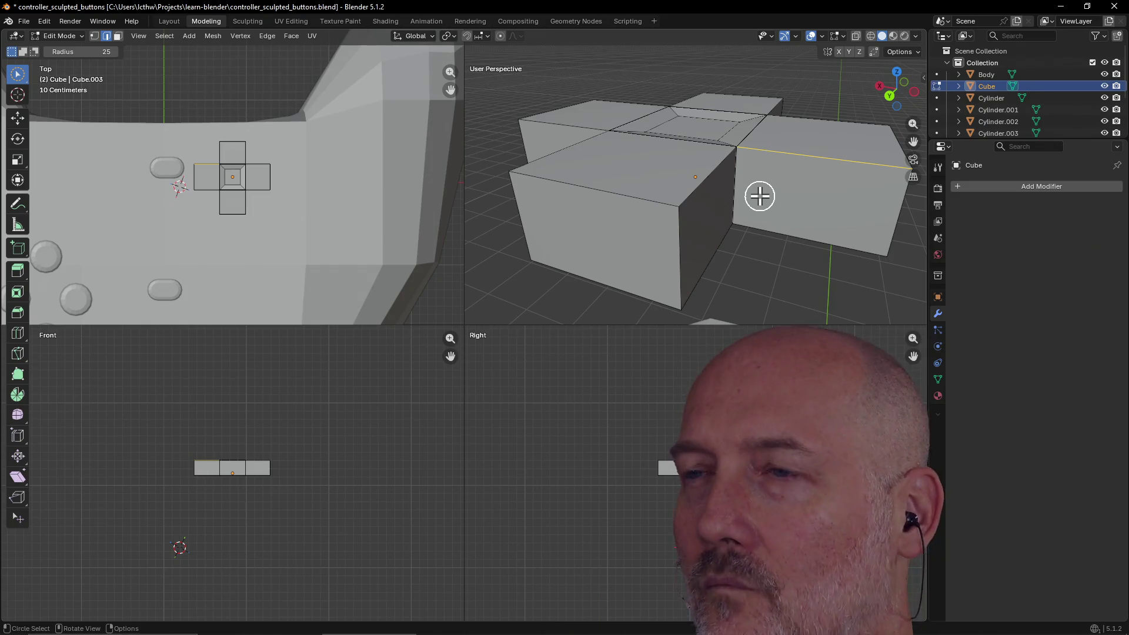
pyautogui.press('g')
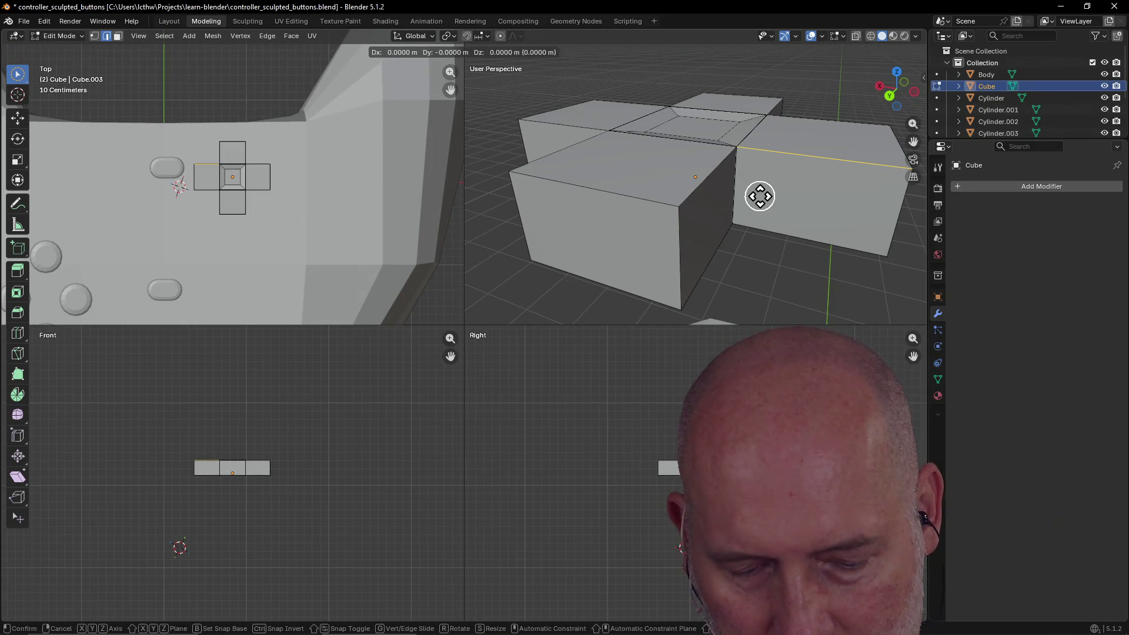
pyautogui.press('z')
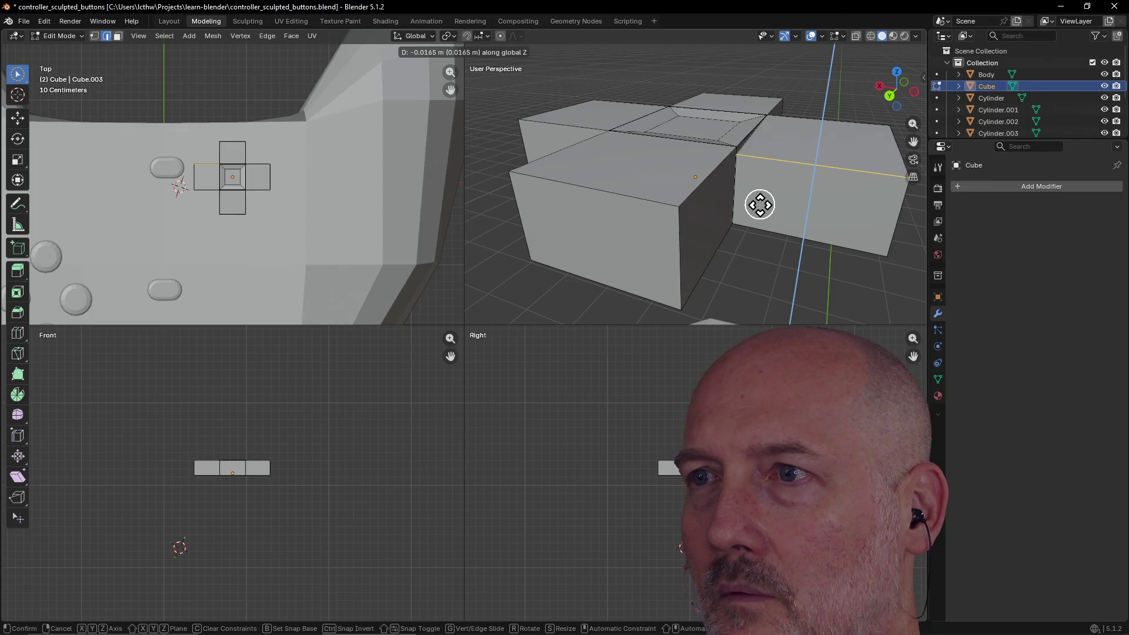
pyautogui.click(758, 197)
# Try extruding, scaling and rotating the edge, cancelling each attempt.
pyautogui.press('c')
pyautogui.moveTo(758, 194)
pyautogui.mouseDown(button='middle')
pyautogui.moveTo(725, 167)
pyautogui.moveTo(711, 171)
pyautogui.moveTo(764, 154)
pyautogui.moveTo(746, 182)
pyautogui.moveTo(782, 190)
pyautogui.moveTo(741, 187)
pyautogui.mouseUp(button='middle')
pyautogui.click(764, 154)
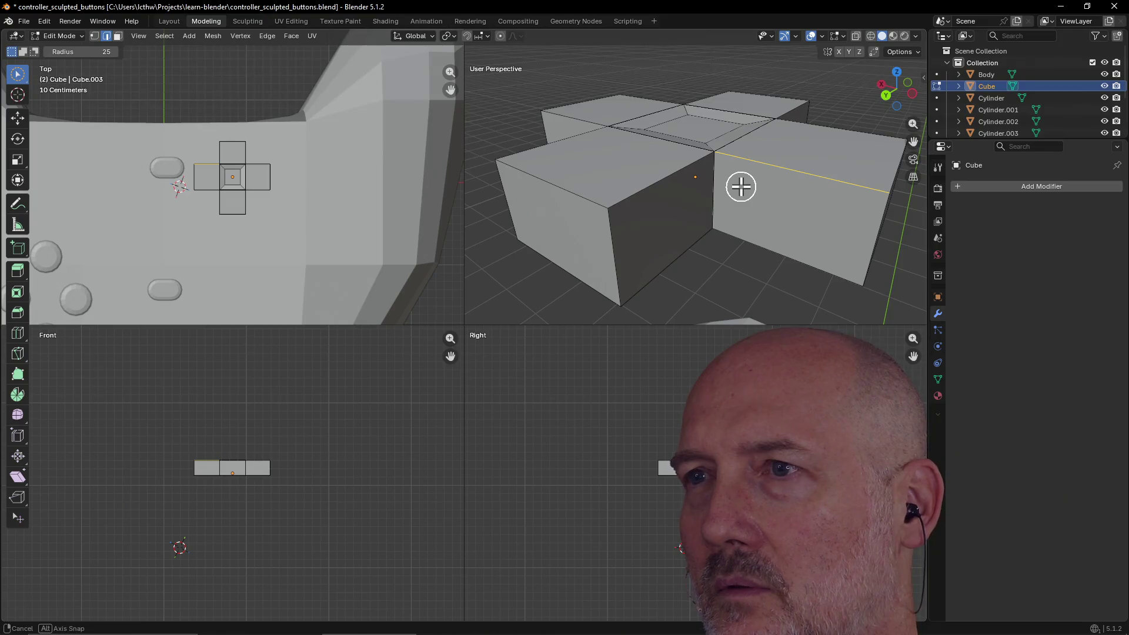
pyautogui.press('g')
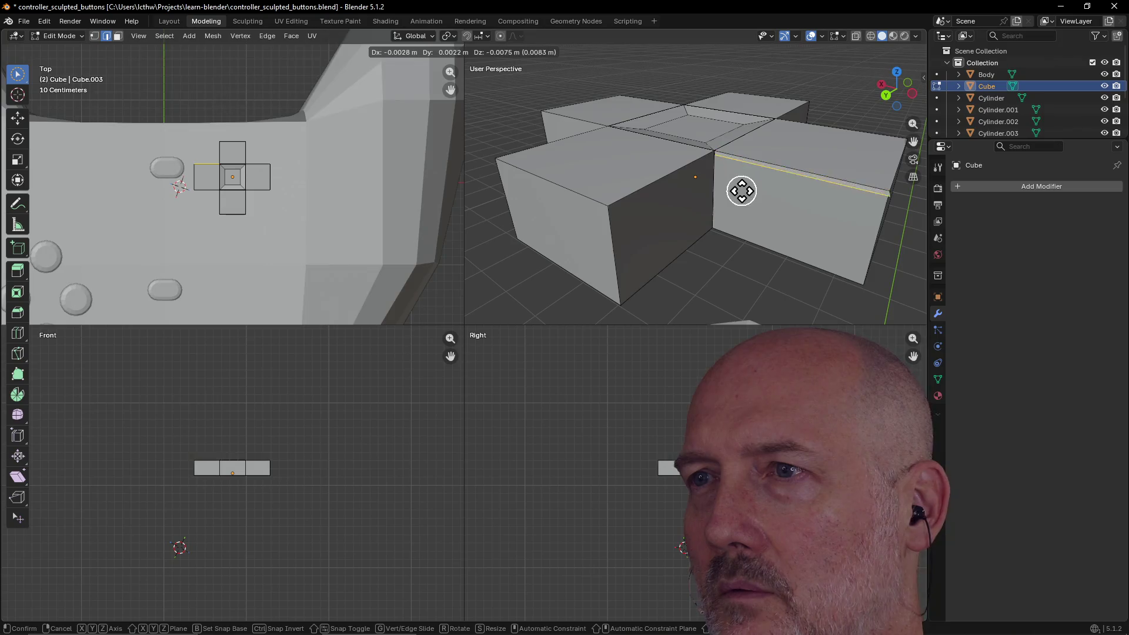
pyautogui.press('Escape')
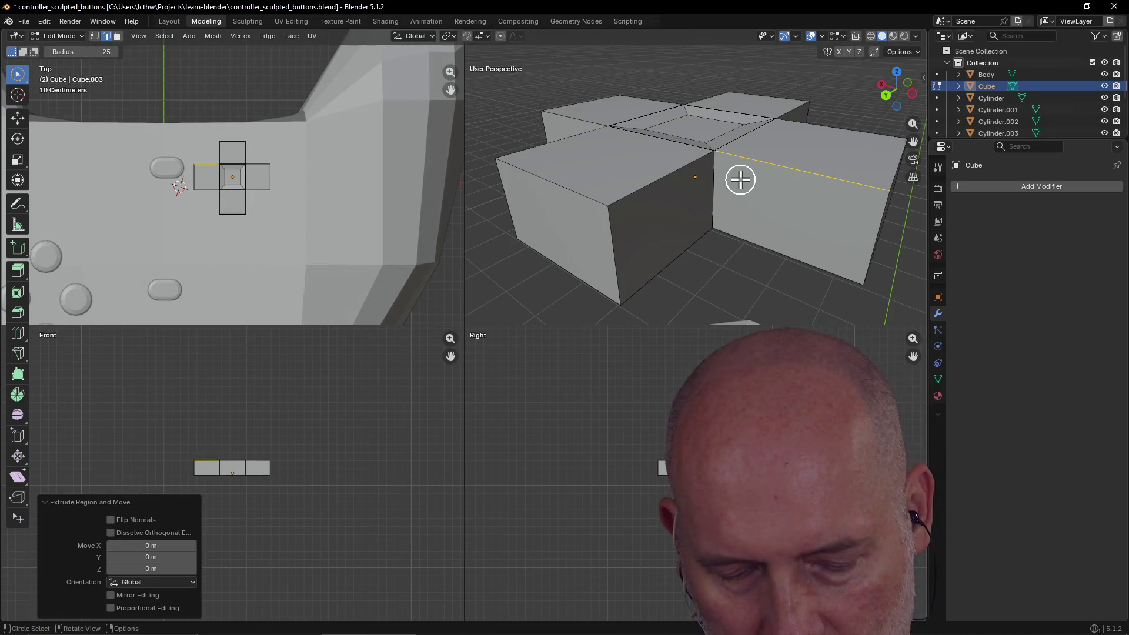
pyautogui.press('s')
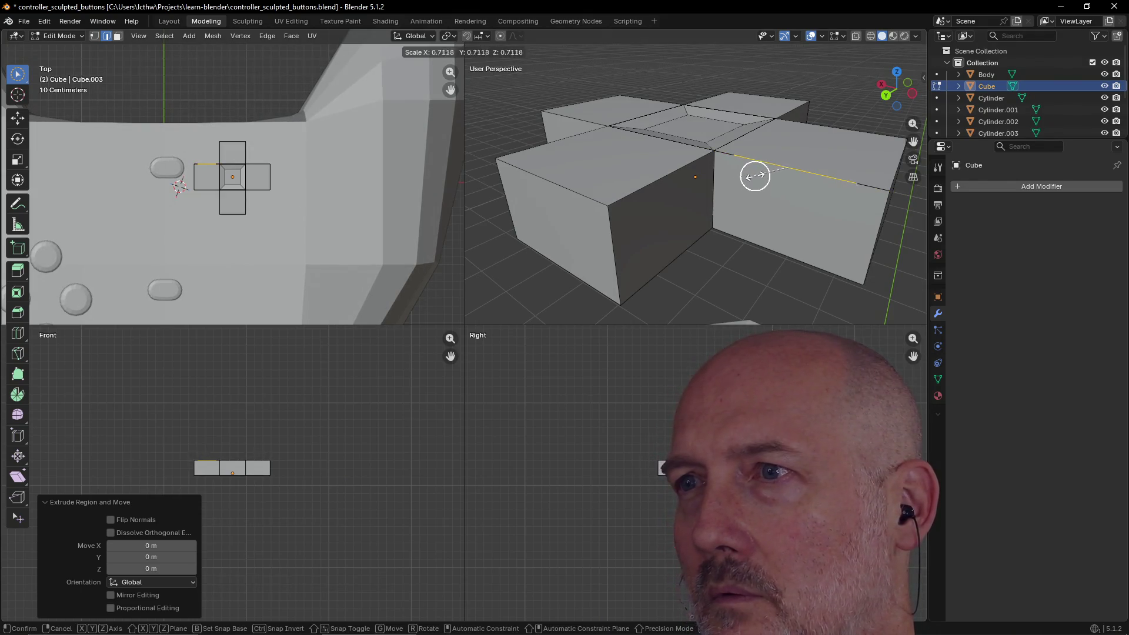
pyautogui.press('Escape')
pyautogui.press('w')
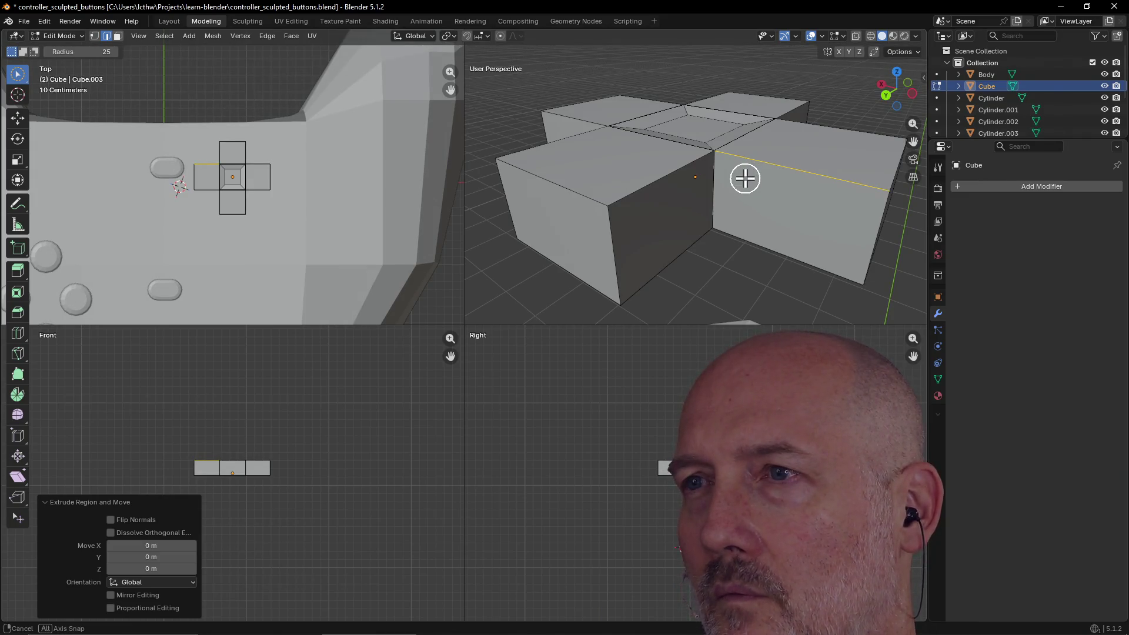
pyautogui.press('r')
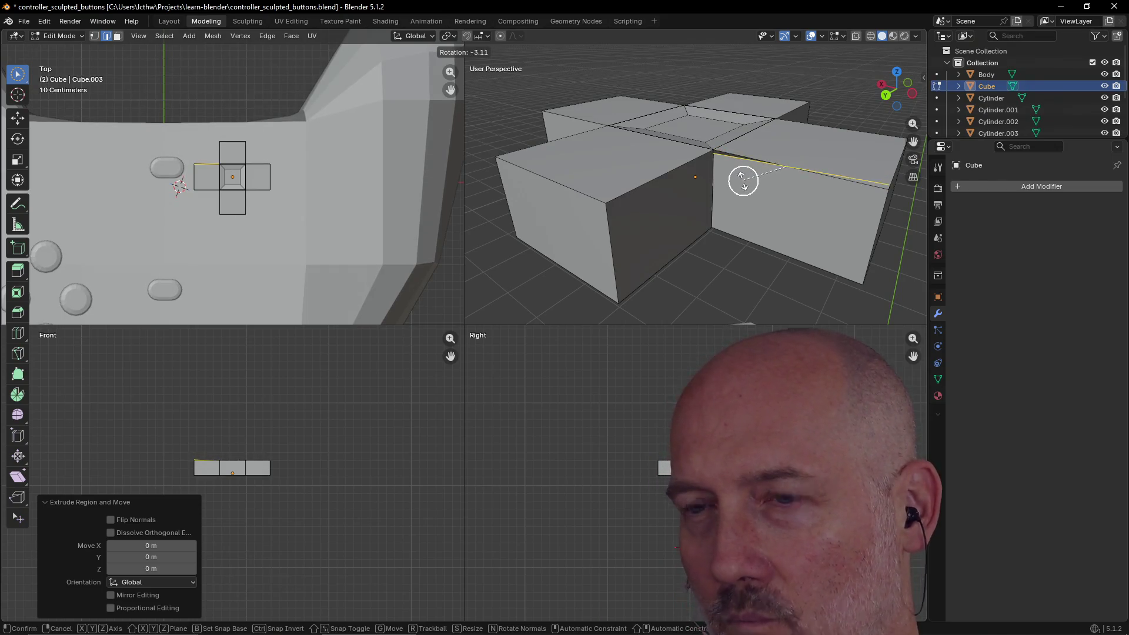
pyautogui.press('Escape')
pyautogui.press('c')
pyautogui.moveTo(746, 168); pyautogui.dragTo(786, 143, button='middle')
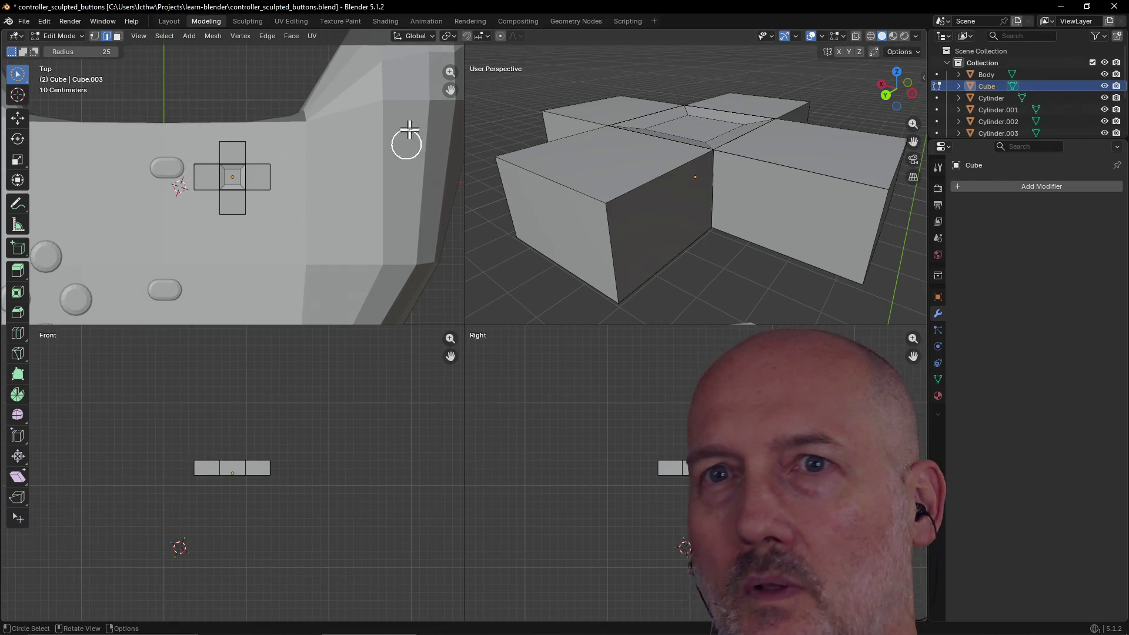
# Tilt the left arm's top face about 2 degrees around the Y axis.
pyautogui.click(117, 36)
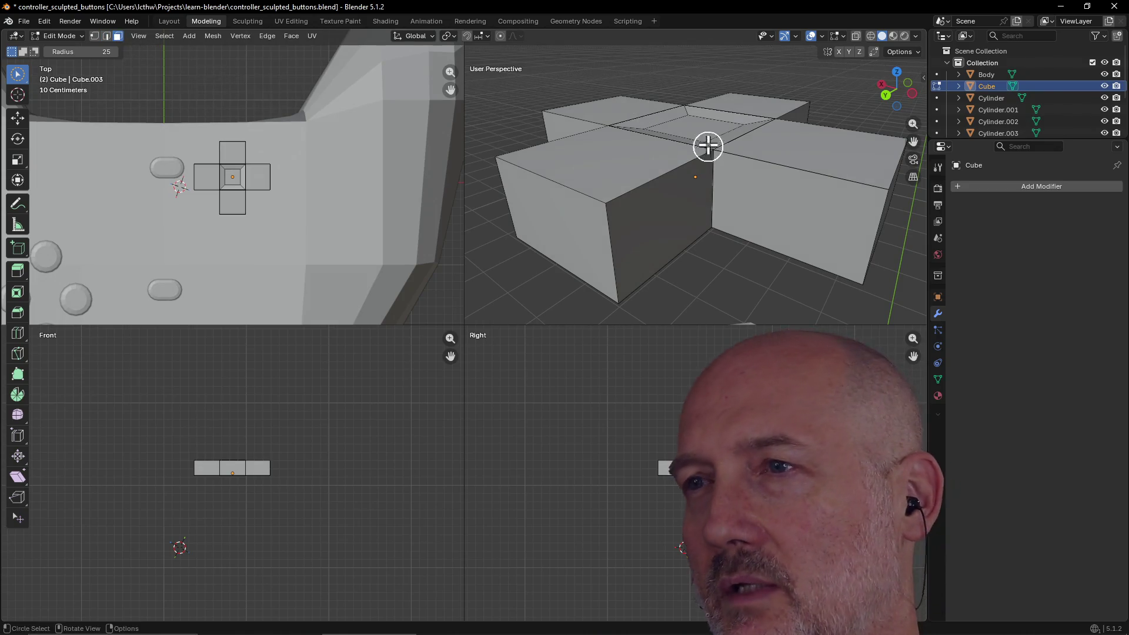
pyautogui.click(785, 144)
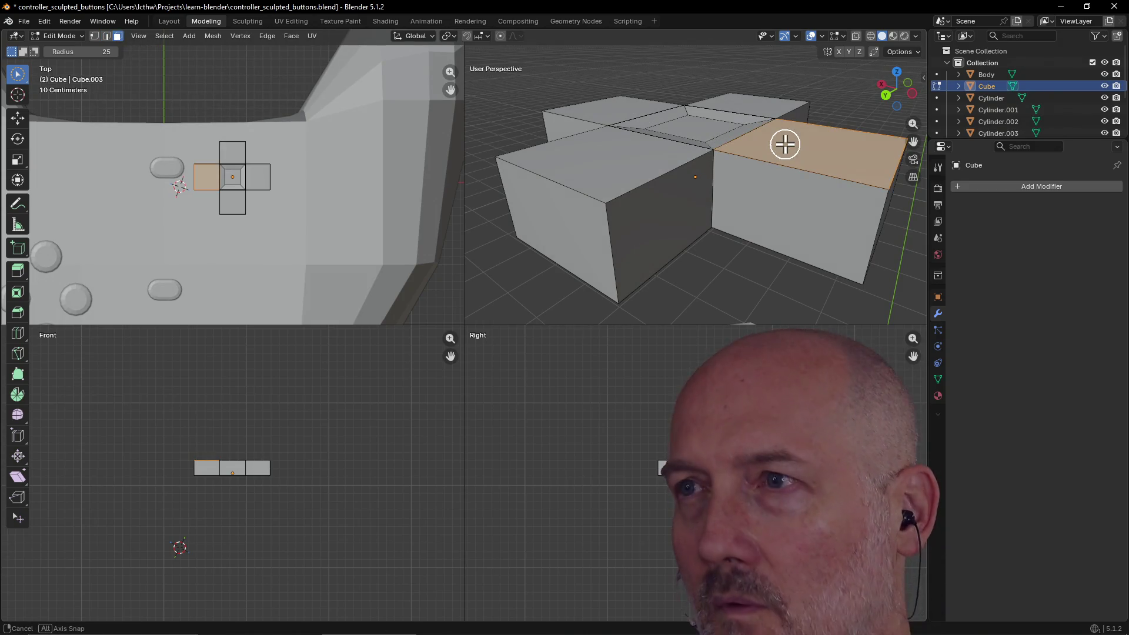
pyautogui.press('Escape')
pyautogui.press('r')
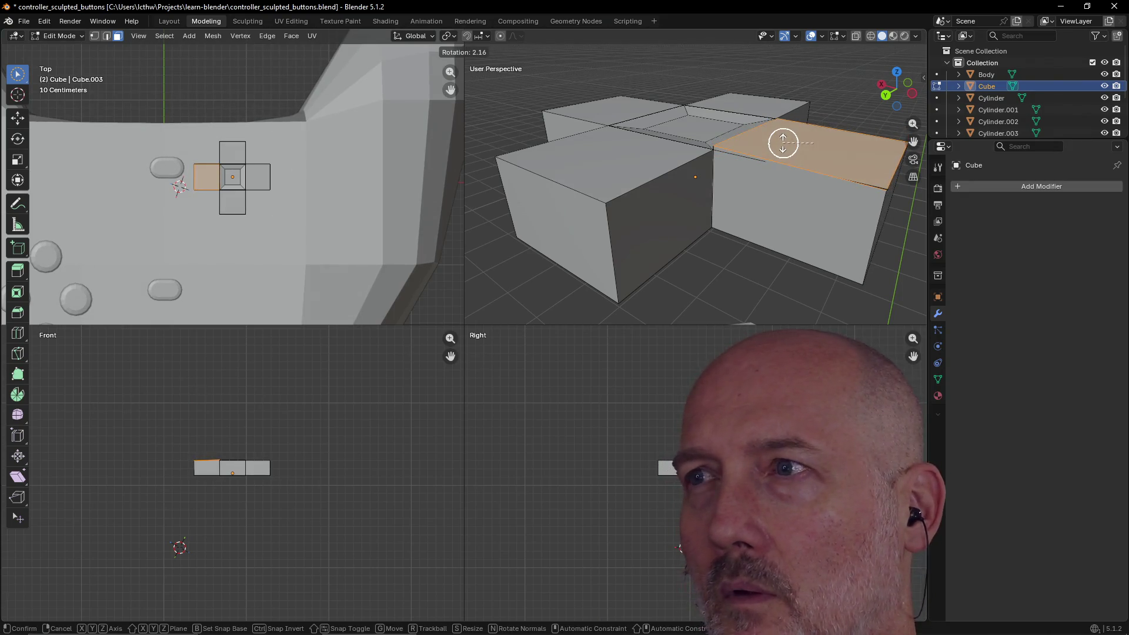
pyautogui.press('x')
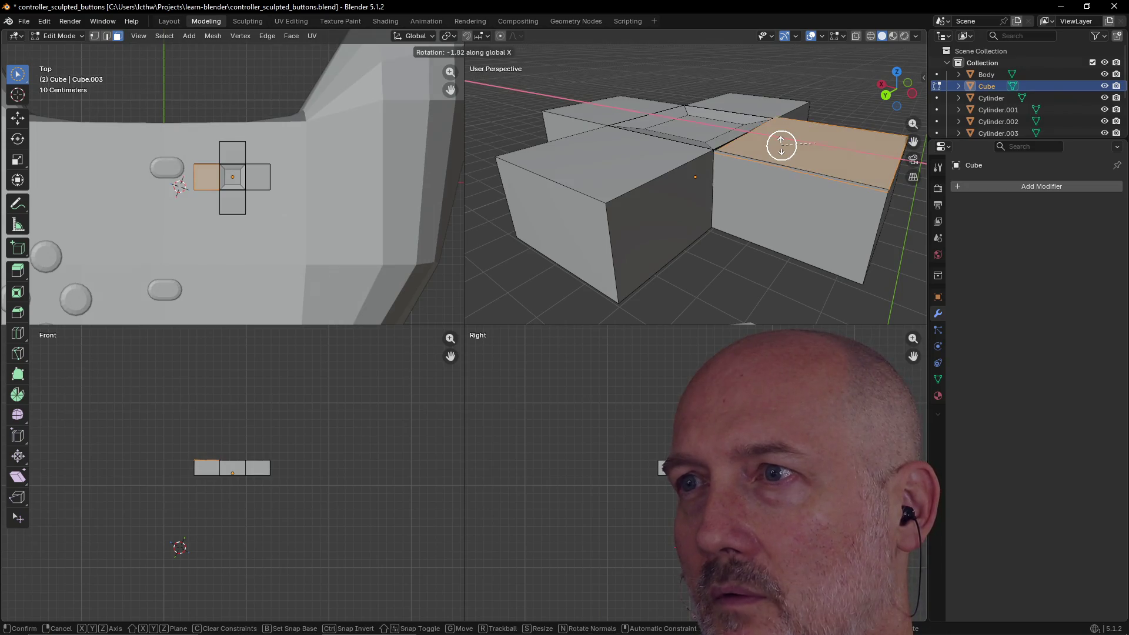
pyautogui.press('z')
pyautogui.press('y')
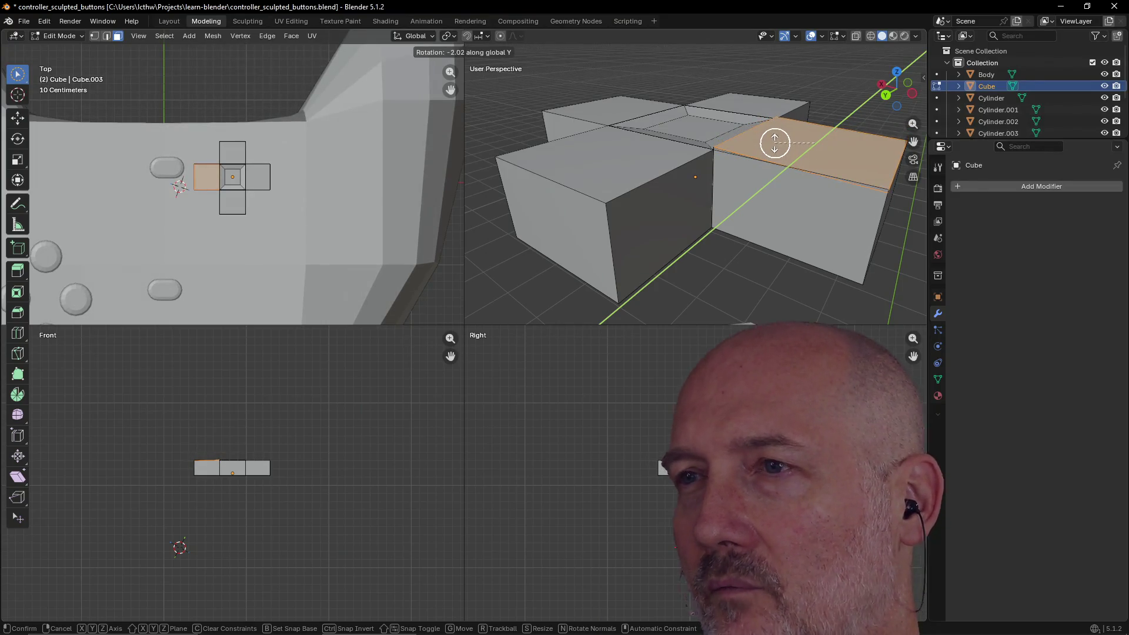
pyautogui.click(767, 147)
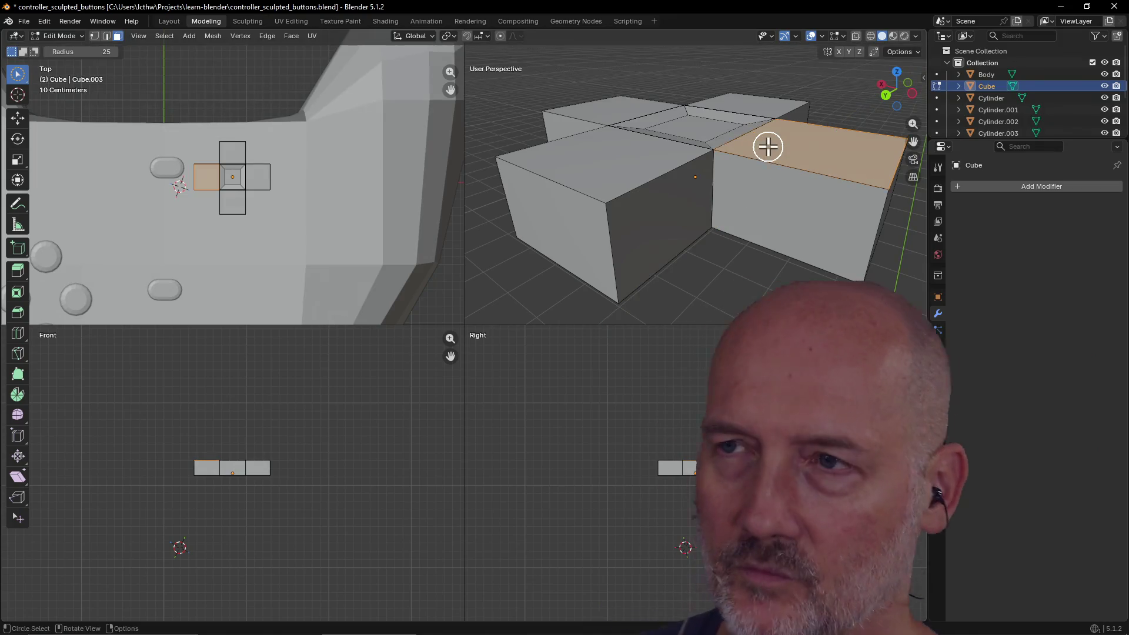
# Inspect the left arm from several angles, selecting its front face and then its side face.
pyautogui.scroll(-5, 776, 148)
pyautogui.scroll(8, 806, 187)
pyautogui.moveTo(807, 186)
pyautogui.mouseDown(button='middle')
pyautogui.moveTo(811, 134)
pyautogui.moveTo(768, 152)
pyautogui.moveTo(810, 165)
pyautogui.moveTo(832, 147)
pyautogui.moveTo(776, 191)
pyautogui.mouseUp(button='middle')
pyautogui.click(777, 173)
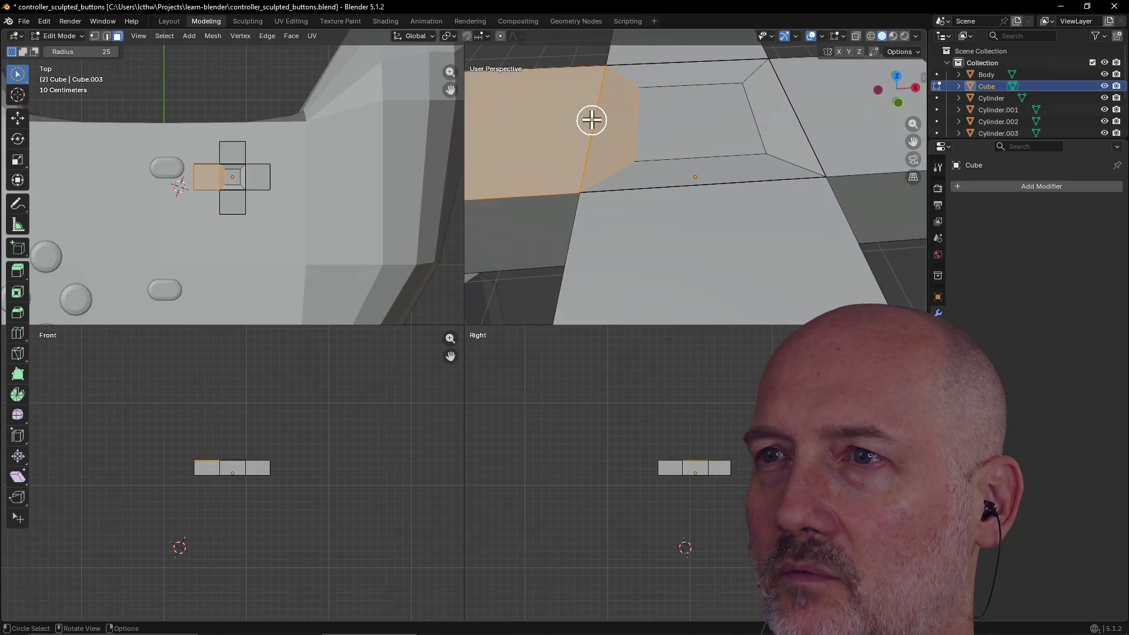
pyautogui.moveTo(596, 127)
pyautogui.mouseDown(button='middle')
pyautogui.moveTo(511, 144)
pyautogui.moveTo(917, 202)
pyautogui.moveTo(582, 124)
pyautogui.moveTo(673, 69)
pyautogui.moveTo(653, 113)
pyautogui.moveTo(665, 111)
pyautogui.moveTo(582, 126)
pyautogui.moveTo(640, 100)
pyautogui.moveTo(569, 150)
pyautogui.moveTo(591, 134)
pyautogui.moveTo(723, 149)
pyautogui.moveTo(731, 140)
pyautogui.mouseUp(button='middle')
pyautogui.scroll(-3, 678, 69)
pyautogui.scroll(-5, 593, 171)
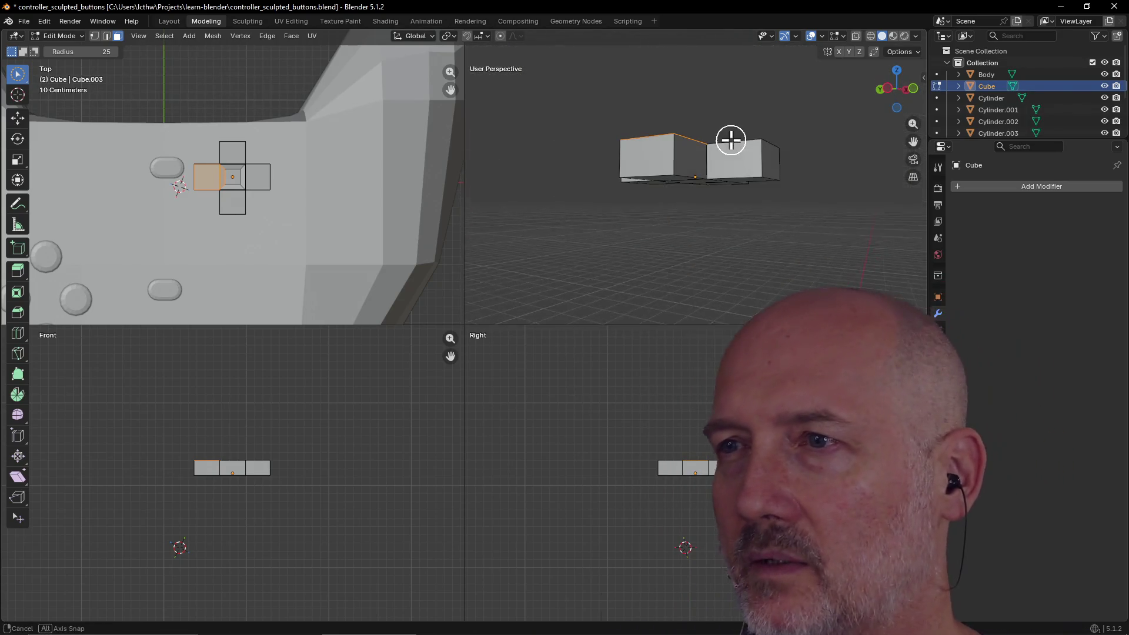
pyautogui.scroll(3, 761, 116)
pyautogui.moveTo(728, 191)
pyautogui.mouseDown(button='middle')
pyautogui.moveTo(660, 221)
pyautogui.moveTo(786, 189)
pyautogui.moveTo(700, 199)
pyautogui.mouseUp(button='middle')
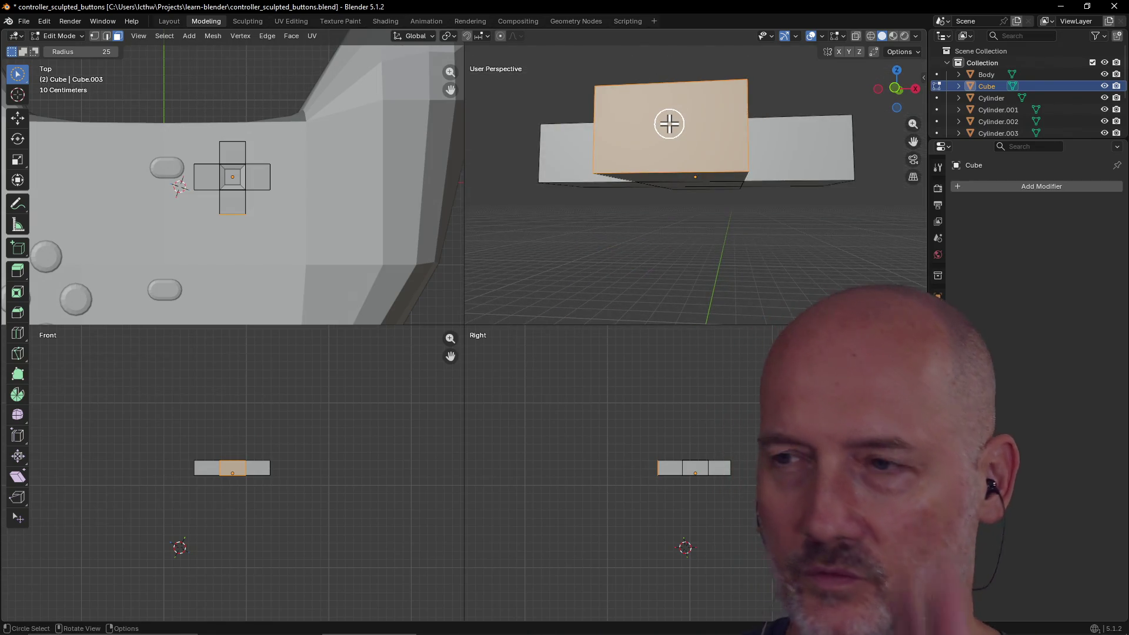
pyautogui.moveTo(669, 124)
pyautogui.mouseDown(button='middle')
pyautogui.moveTo(714, 118)
pyautogui.moveTo(708, 179)
pyautogui.moveTo(688, 168)
pyautogui.moveTo(711, 171)
pyautogui.moveTo(721, 143)
pyautogui.moveTo(667, 171)
pyautogui.moveTo(672, 183)
pyautogui.moveTo(643, 202)
pyautogui.moveTo(700, 203)
pyautogui.mouseUp(button='middle')
pyautogui.click(643, 202)
pyautogui.scroll(5, 697, 202)
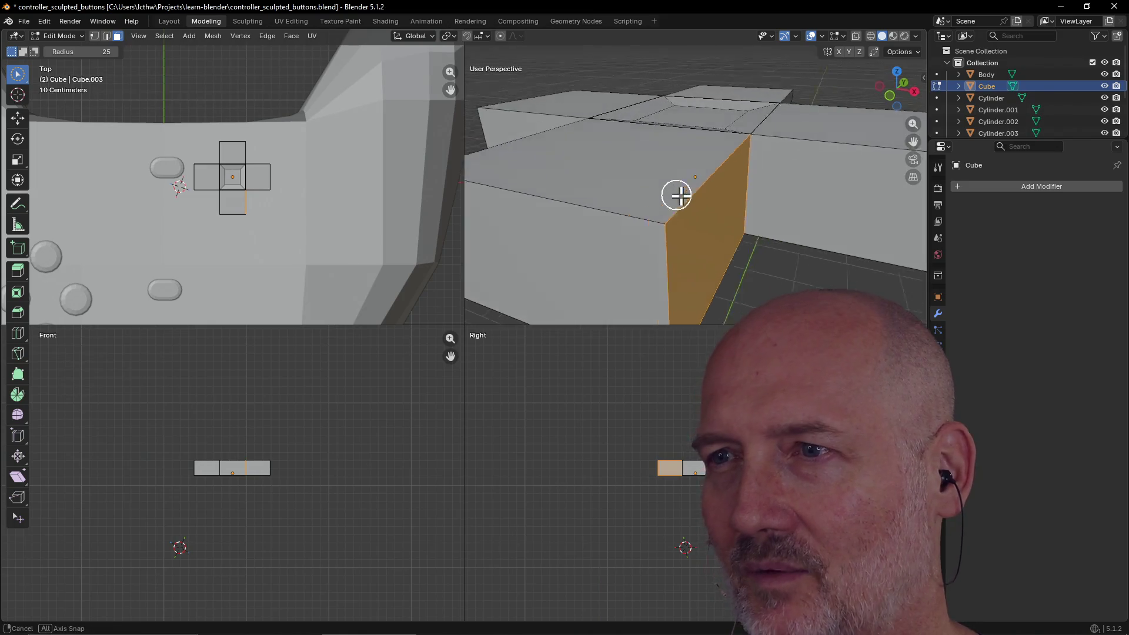
# Select the arm's outer top vertices and lower them along Z.
pyautogui.click(94, 36)
pyautogui.scroll(-5, 461, 131)
pyautogui.moveTo(461, 131)
pyautogui.mouseDown(button='middle')
pyautogui.moveTo(668, 207)
pyautogui.moveTo(641, 149)
pyautogui.moveTo(715, 183)
pyautogui.mouseUp(button='middle')
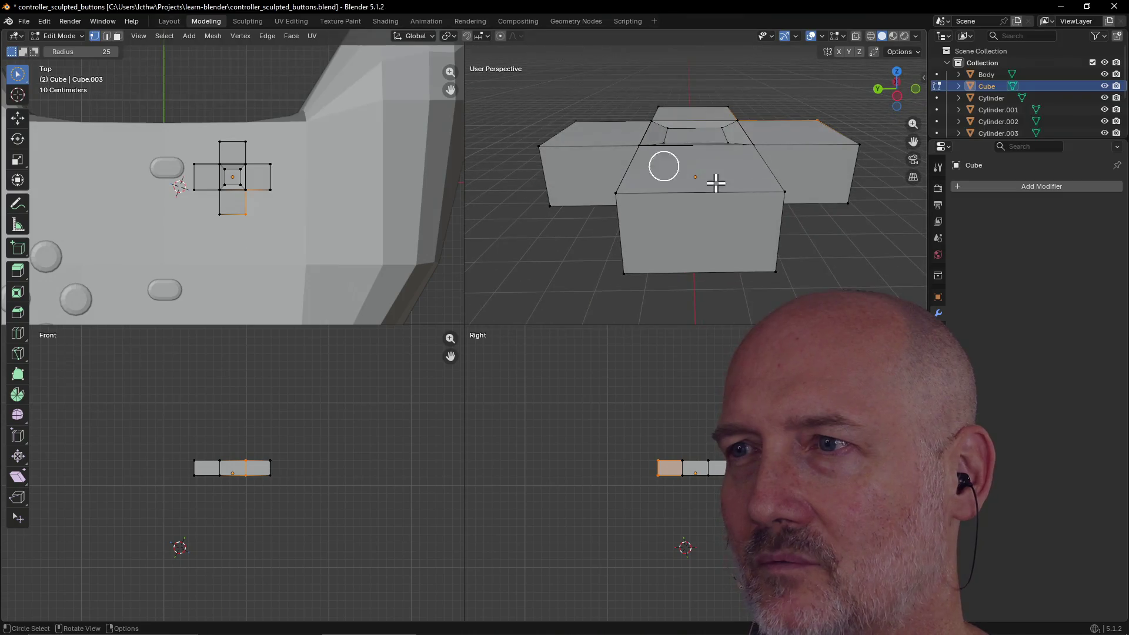
pyautogui.keyDown('shift'); pyautogui.moveTo(604, 200); pyautogui.dragTo(654, 207); pyautogui.keyUp('shift')
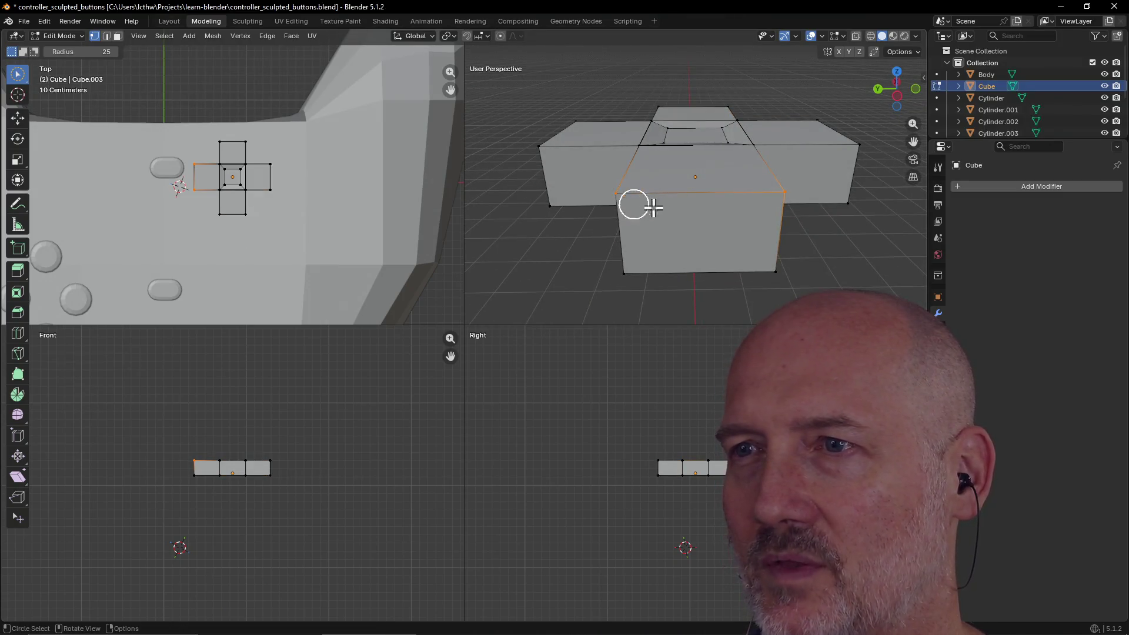
pyautogui.moveTo(709, 194)
pyautogui.mouseDown(button='middle')
pyautogui.moveTo(685, 229)
pyautogui.moveTo(653, 212)
pyautogui.mouseUp(button='middle')
pyautogui.press('g')
pyautogui.press('z')
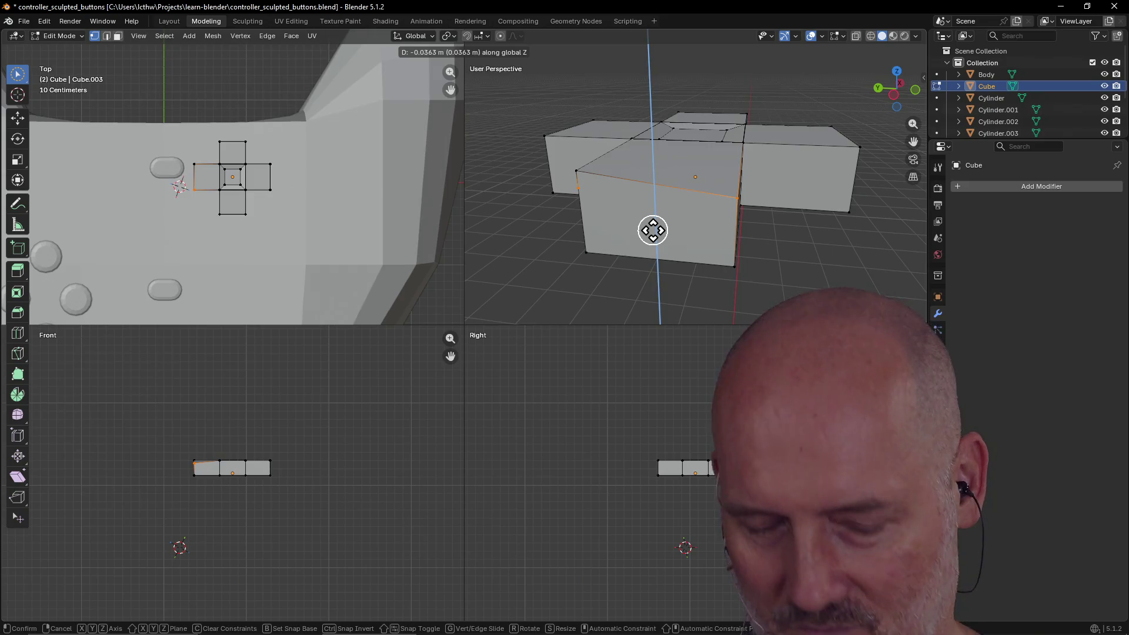
pyautogui.click(653, 228)
# Lower the outer top edge further along Z to deepen the downward slope.
pyautogui.moveTo(650, 227)
pyautogui.mouseDown(button='middle')
pyautogui.moveTo(658, 207)
pyautogui.moveTo(721, 212)
pyautogui.mouseUp(button='middle')
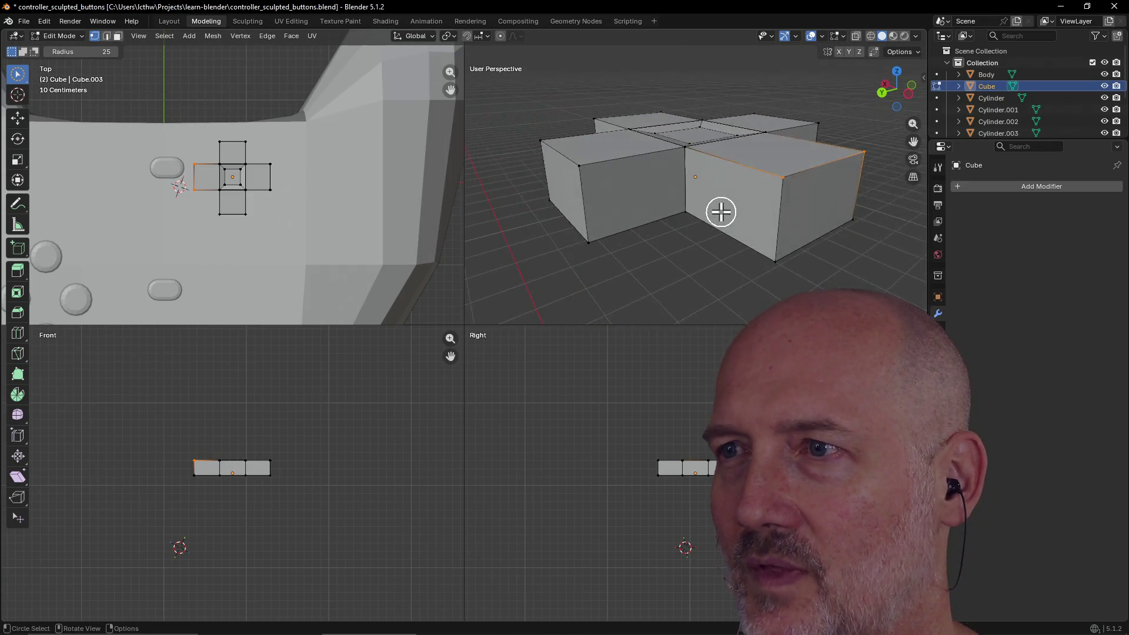
pyautogui.scroll(4, 721, 212)
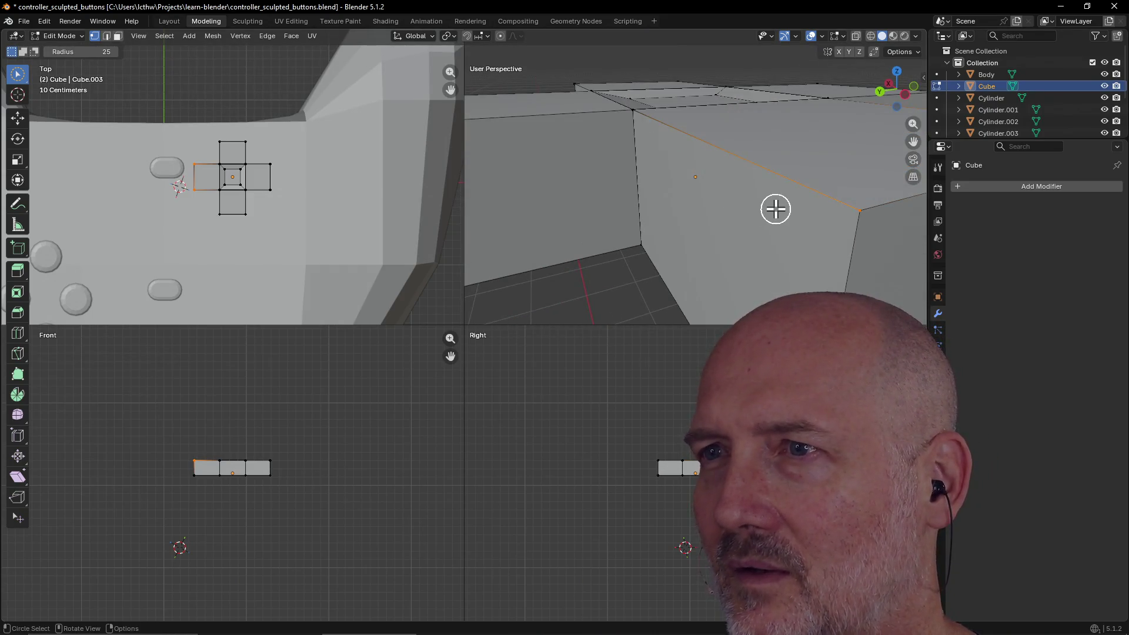
pyautogui.scroll(-4, 776, 209)
pyautogui.moveTo(756, 196)
pyautogui.mouseDown(button='middle')
pyautogui.moveTo(735, 186)
pyautogui.moveTo(696, 199)
pyautogui.moveTo(723, 229)
pyautogui.moveTo(735, 224)
pyautogui.mouseUp(button='middle')
pyautogui.press('g')
pyautogui.press('z')
pyautogui.click(734, 232)
# Undo a stray corner change and select the whole D-pad mesh.
pyautogui.scroll(3, 764, 184)
pyautogui.moveTo(763, 184)
pyautogui.mouseDown(button='middle')
pyautogui.moveTo(823, 184)
pyautogui.moveTo(755, 181)
pyautogui.mouseUp(button='middle')
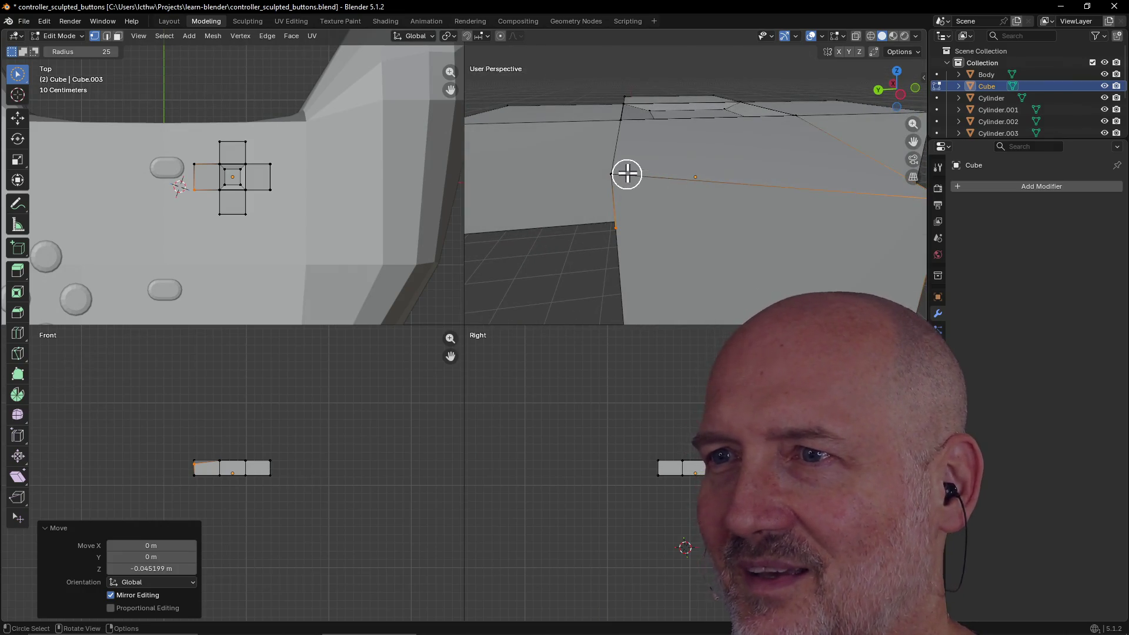
pyautogui.moveTo(607, 176)
pyautogui.mouseDown(button='middle')
pyautogui.moveTo(707, 181)
pyautogui.moveTo(658, 168)
pyautogui.moveTo(735, 163)
pyautogui.moveTo(628, 169)
pyautogui.moveTo(737, 152)
pyautogui.mouseUp(button='middle')
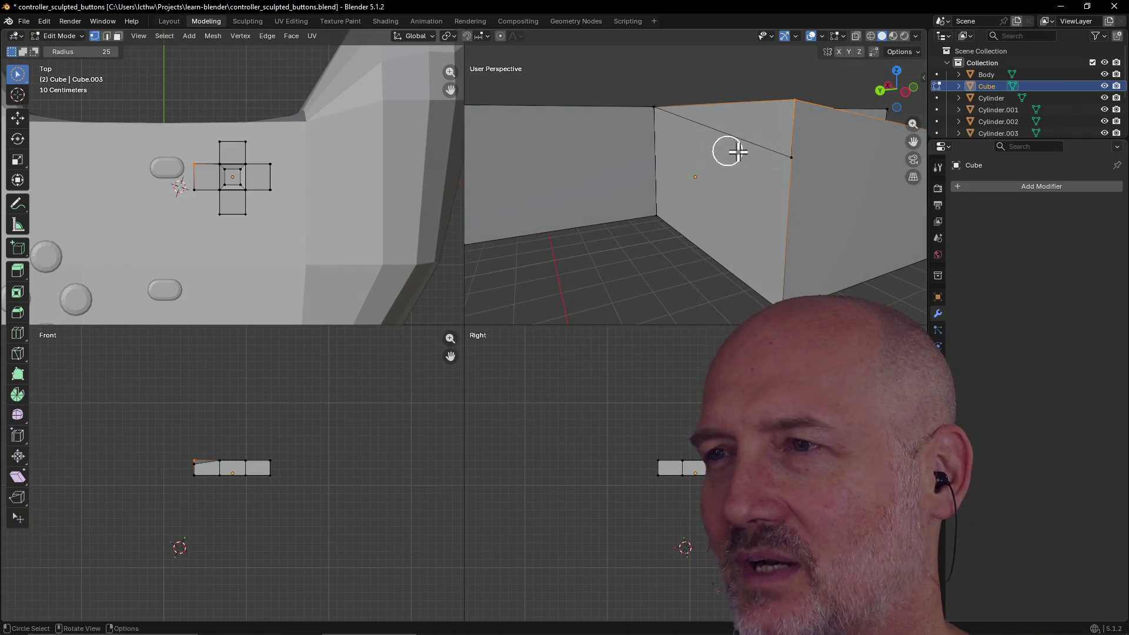
pyautogui.click(780, 157)
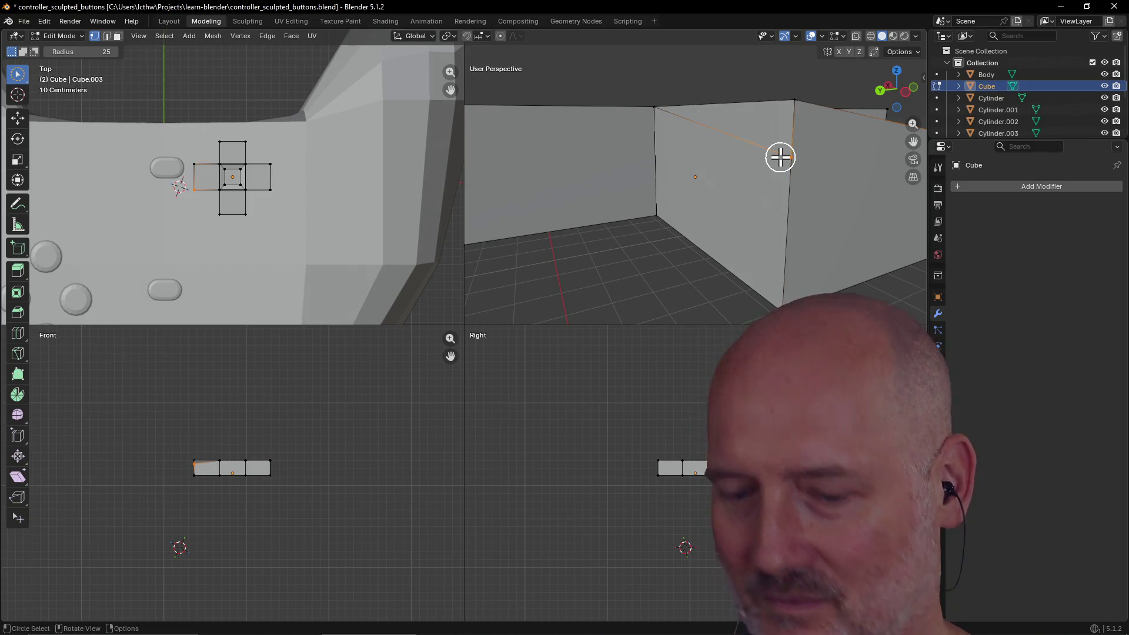
pyautogui.hotkey('ctrl', 'z')
pyautogui.click(817, 150)
pyautogui.moveTo(816, 146); pyautogui.dragTo(725, 207, button='middle')
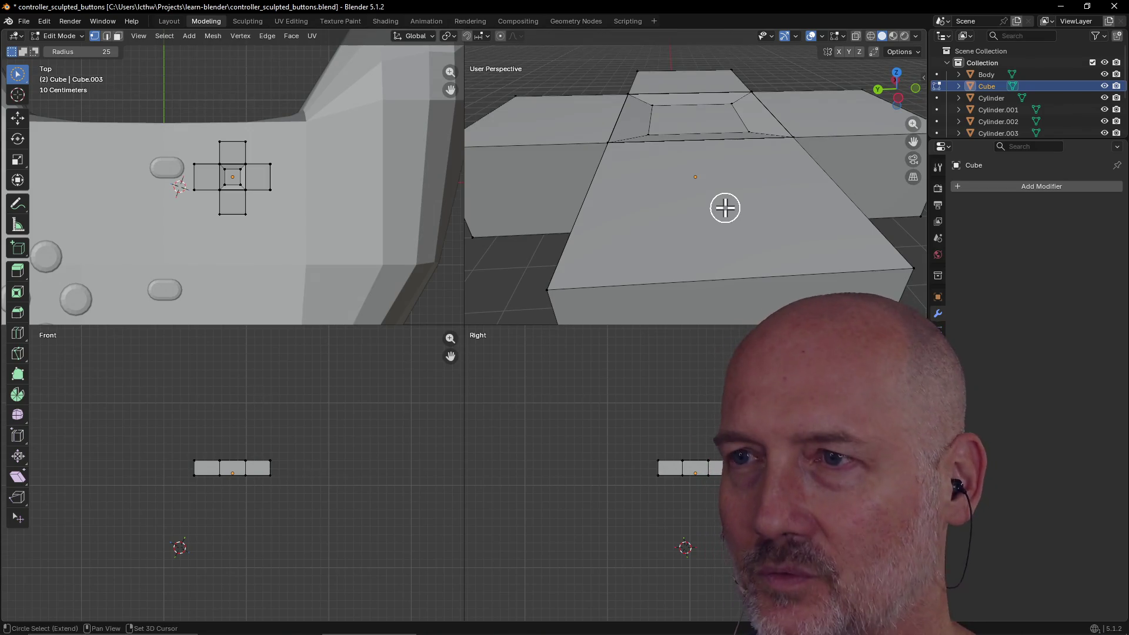
pyautogui.press('a')
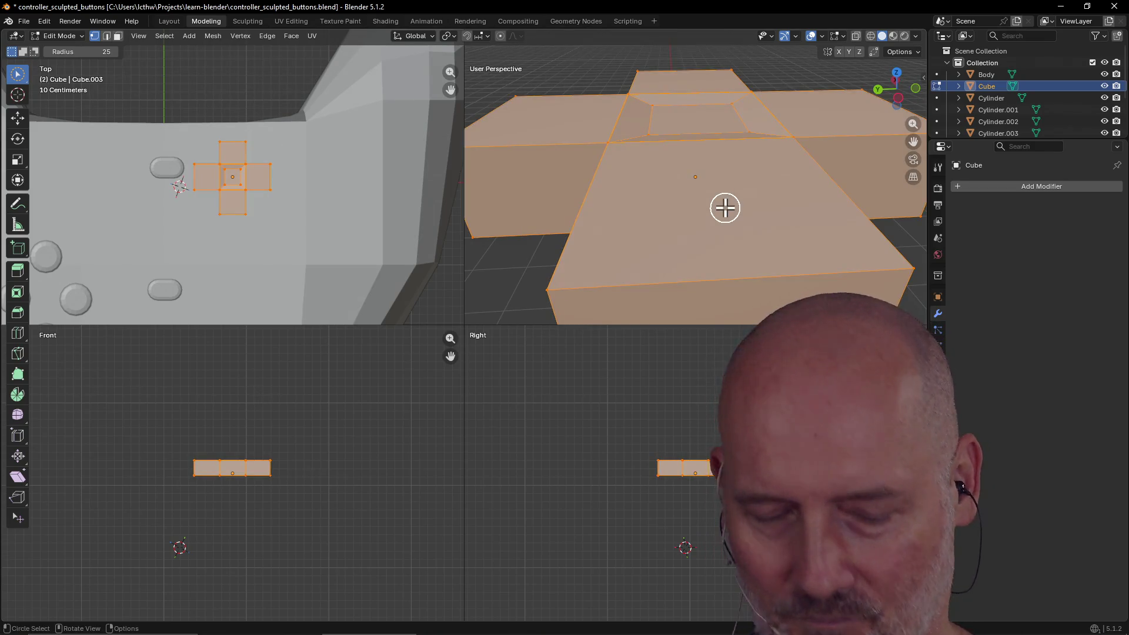
# Merge by Distance to remove the 30 duplicate vertices, then clear the selection.
pyautogui.press('m')
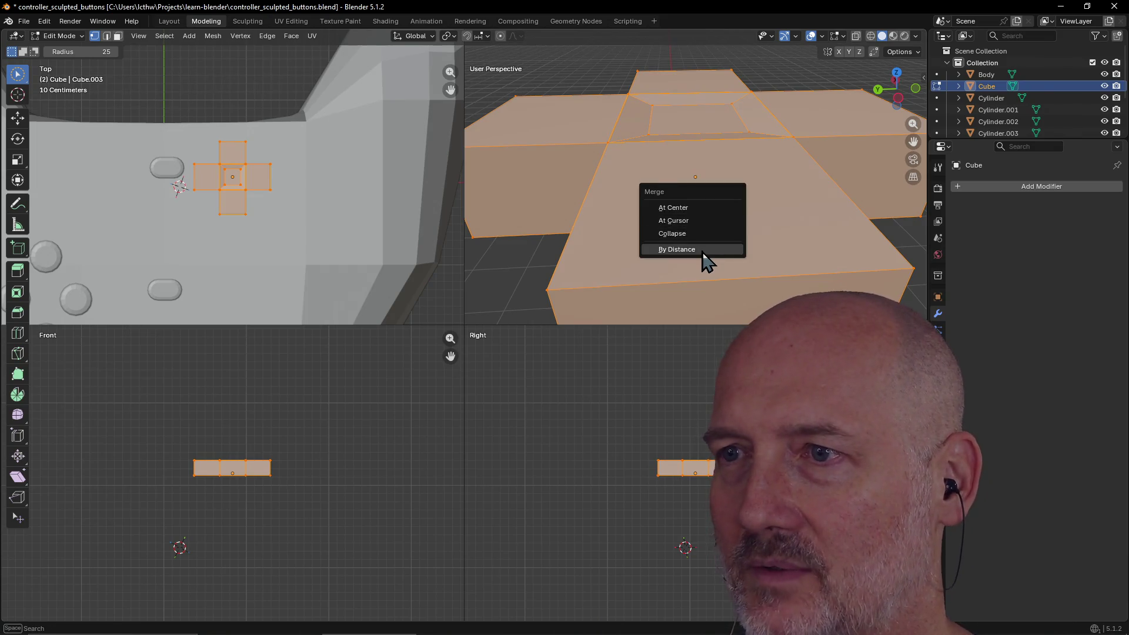
pyautogui.click(703, 249)
pyautogui.click(592, 278)
pyautogui.moveTo(593, 279); pyautogui.dragTo(679, 210, button='middle')
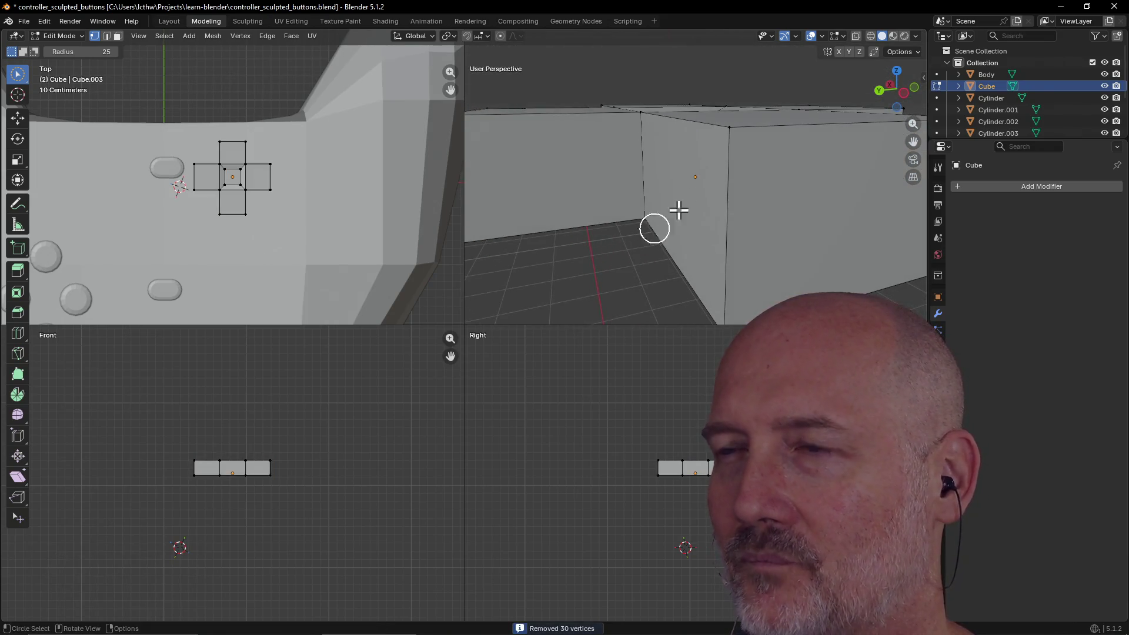
# Lower a left-arm corner vertex along Z, inspect the result, then undo the move.
pyautogui.click(718, 134)
pyautogui.moveTo(718, 134)
pyautogui.mouseDown(button='middle')
pyautogui.moveTo(748, 134)
pyautogui.moveTo(675, 151)
pyautogui.mouseUp(button='middle')
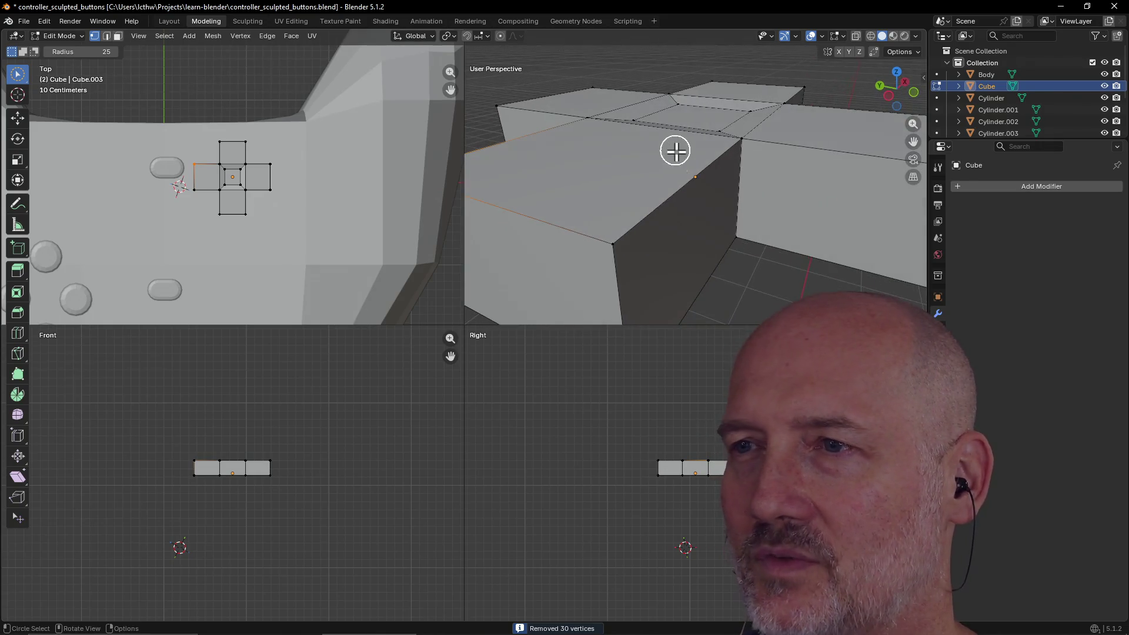
pyautogui.moveTo(584, 254); pyautogui.dragTo(638, 232, button='middle')
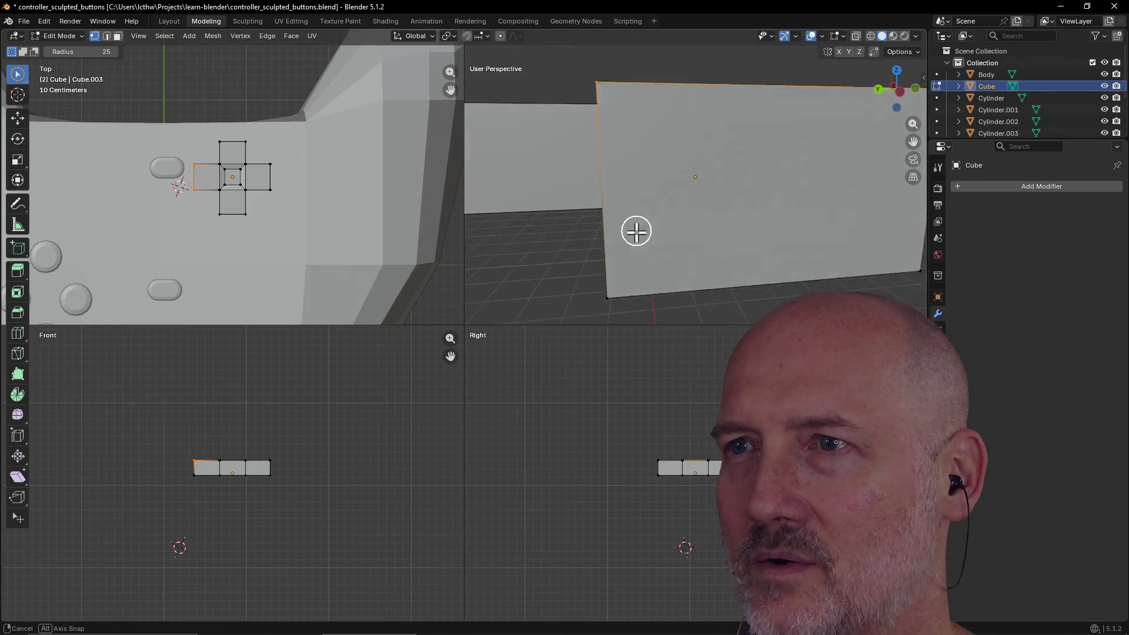
pyautogui.scroll(-5, 637, 234)
pyautogui.press('g')
pyautogui.press('z')
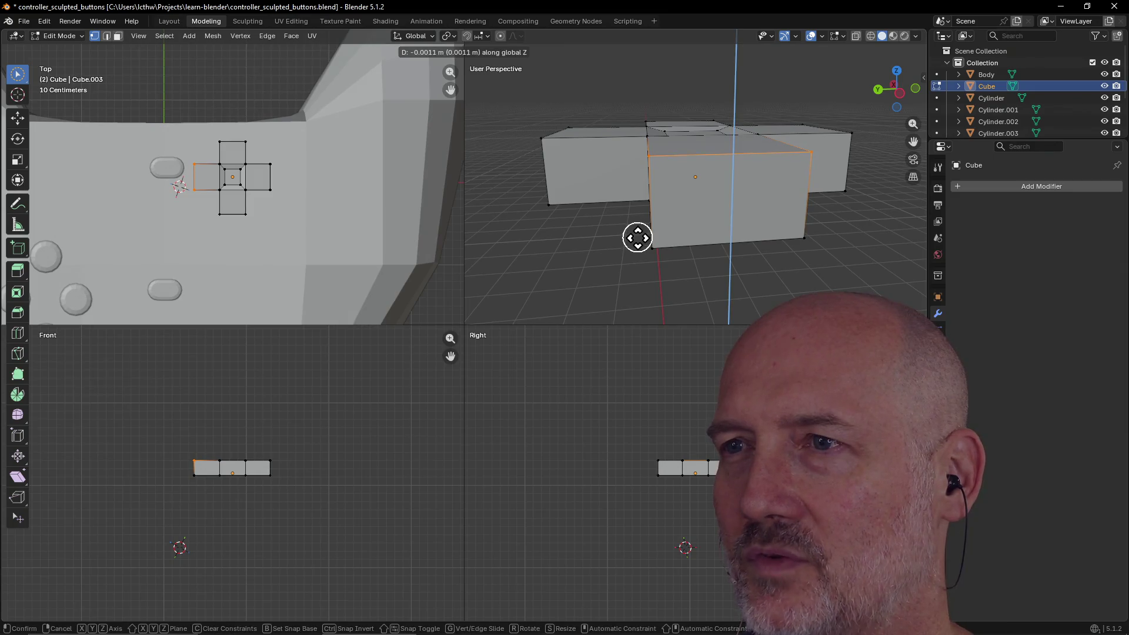
pyautogui.click(635, 272)
pyautogui.scroll(5, 688, 209)
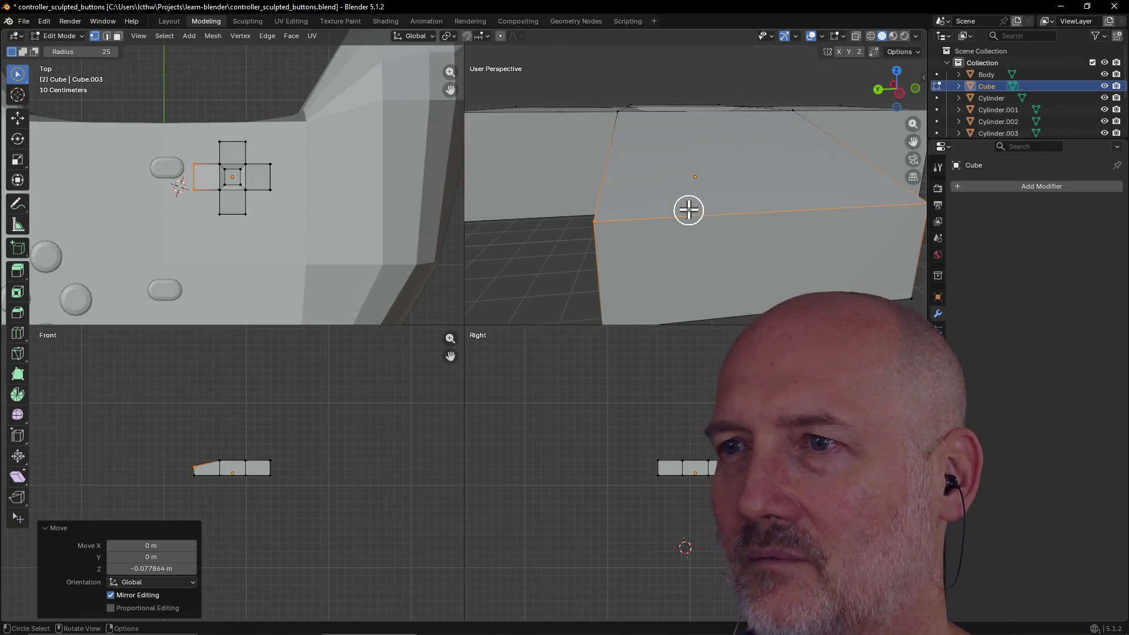
pyautogui.scroll(3, 758, 194)
pyautogui.scroll(-3, 699, 209)
pyautogui.moveTo(698, 210)
pyautogui.mouseDown(button='middle')
pyautogui.moveTo(720, 217)
pyautogui.moveTo(625, 238)
pyautogui.moveTo(588, 217)
pyautogui.moveTo(635, 212)
pyautogui.moveTo(651, 214)
pyautogui.moveTo(534, 237)
pyautogui.moveTo(620, 224)
pyautogui.mouseUp(button='middle')
pyautogui.scroll(-5, 617, 219)
pyautogui.scroll(2, 592, 233)
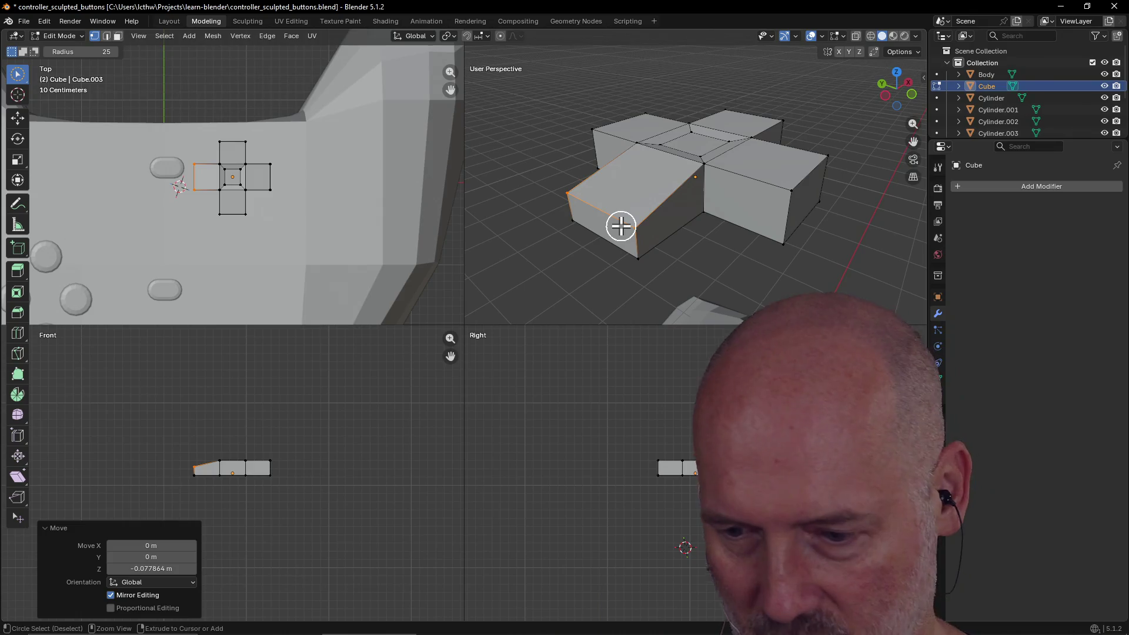
pyautogui.hotkey('ctrl', 'z')
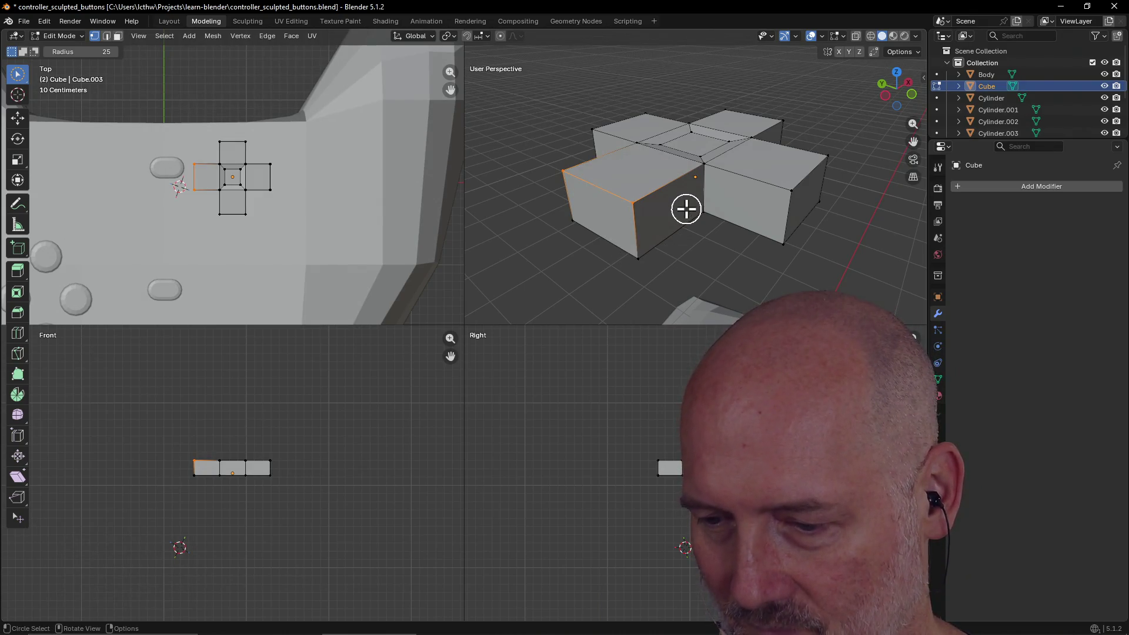
# Lower the vertex where a D-pad arm meets the centre square along Z.
pyautogui.moveTo(697, 213)
pyautogui.mouseDown(button='middle')
pyautogui.moveTo(600, 255)
pyautogui.moveTo(567, 252)
pyautogui.mouseUp(button='middle')
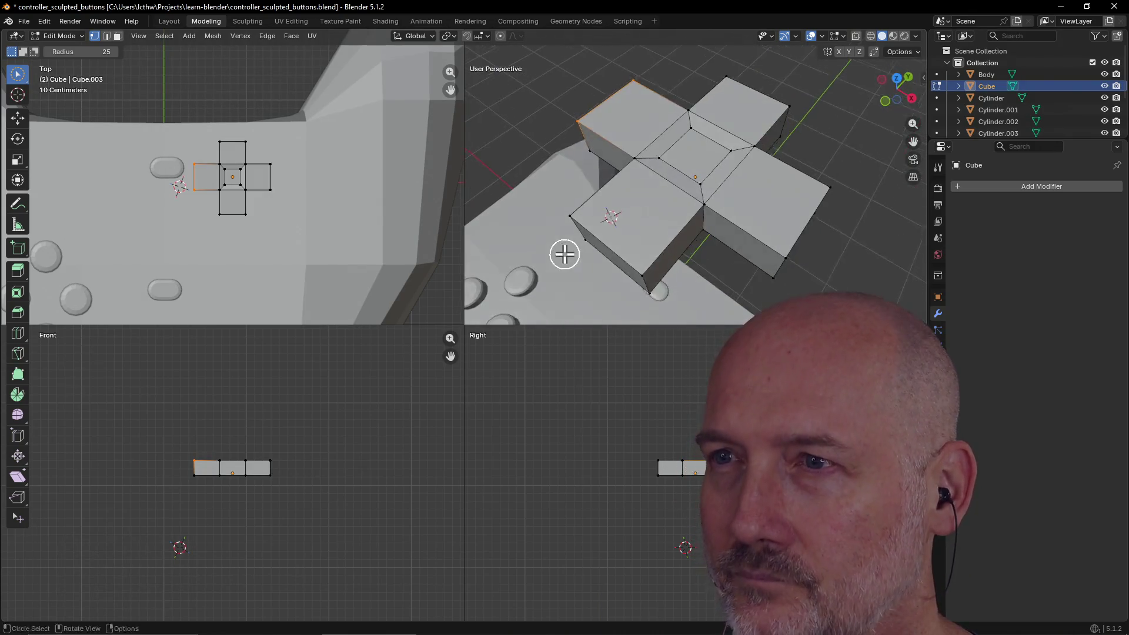
pyautogui.scroll(5, 650, 214)
pyautogui.moveTo(650, 214); pyautogui.dragTo(669, 201, button='middle')
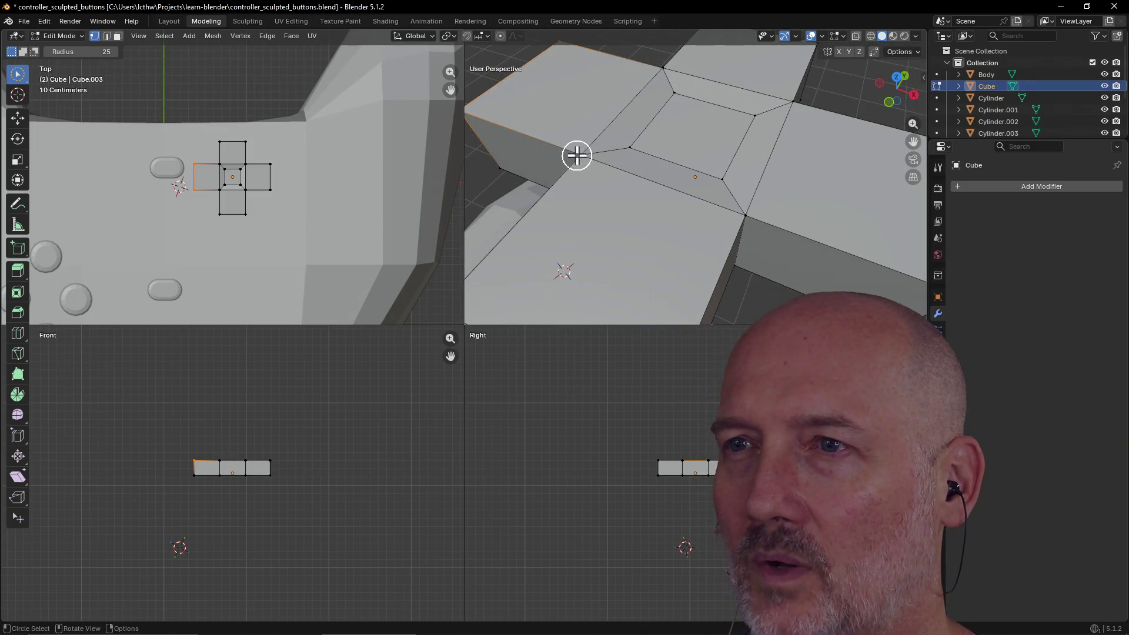
pyautogui.click(577, 156)
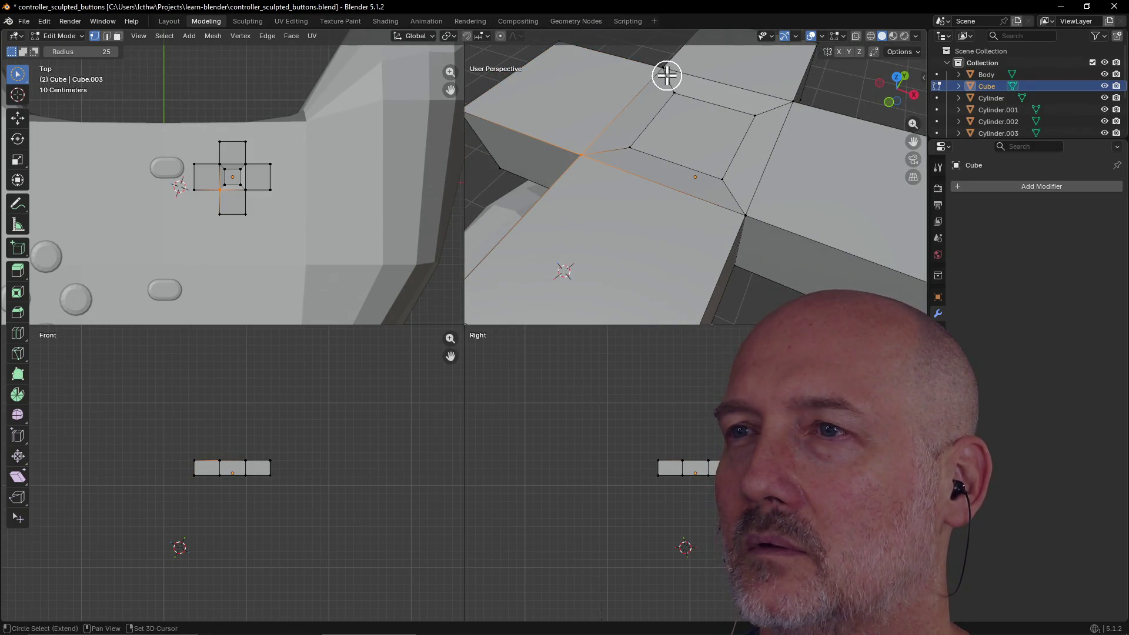
pyautogui.moveTo(661, 108)
pyautogui.mouseDown(button='middle')
pyautogui.moveTo(651, 108)
pyautogui.moveTo(665, 108)
pyautogui.moveTo(675, 88)
pyautogui.moveTo(610, 126)
pyautogui.moveTo(640, 106)
pyautogui.mouseUp(button='middle')
pyautogui.scroll(2, 660, 106)
pyautogui.press('g')
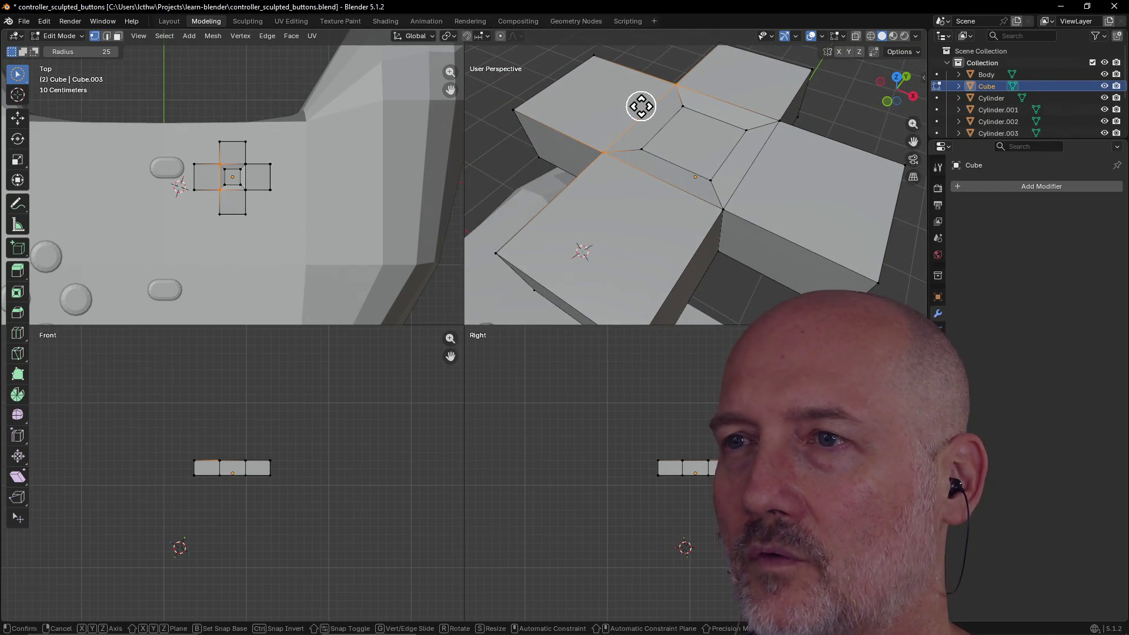
pyautogui.press('z')
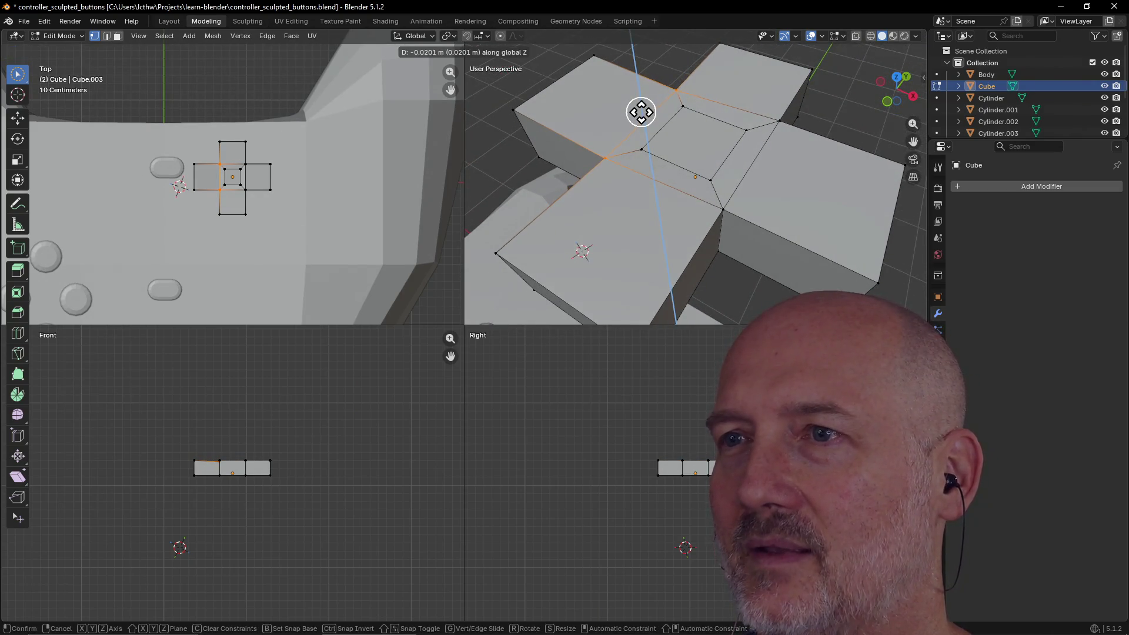
pyautogui.click(640, 112)
# Select the inner edge vertices around the centre square and drop them about 0.012 m in Z.
pyautogui.moveTo(643, 111)
pyautogui.mouseDown(button='middle')
pyautogui.moveTo(675, 112)
pyautogui.moveTo(752, 69)
pyautogui.moveTo(731, 112)
pyautogui.mouseUp(button='middle')
pyautogui.moveTo(770, 112); pyautogui.dragTo(754, 202)
pyautogui.scroll(2, 715, 189)
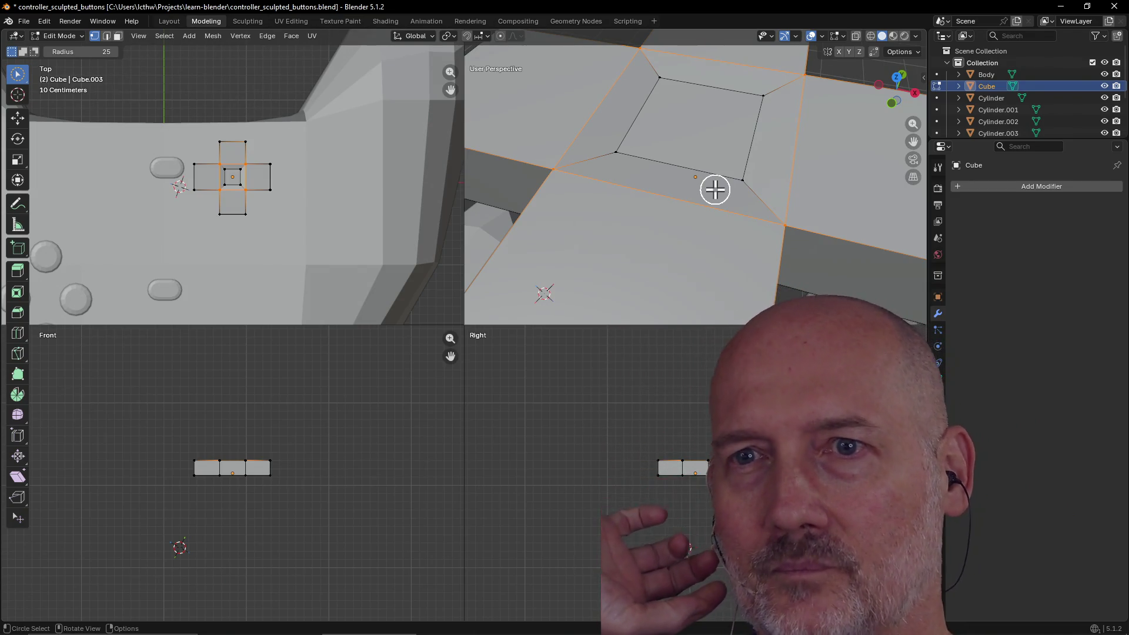
pyautogui.scroll(-5, 685, 144)
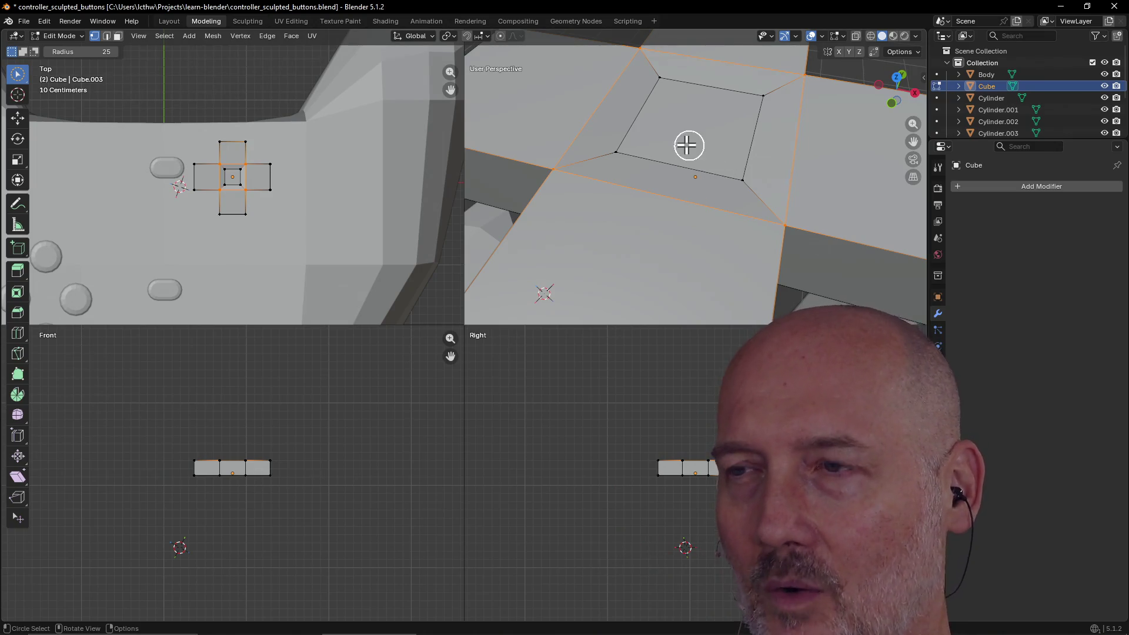
pyautogui.moveTo(683, 144); pyautogui.dragTo(735, 132, button='middle')
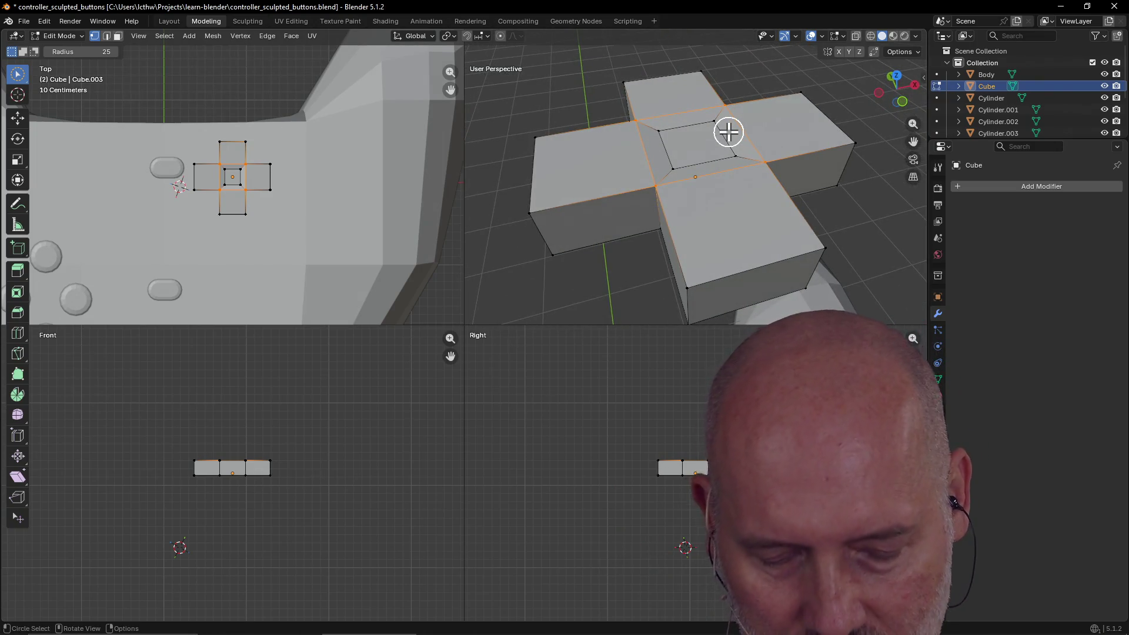
pyautogui.press('g')
pyautogui.press('z')
pyautogui.click(724, 134)
# Zoom in and select one corner vertex of the centre square.
pyautogui.scroll(5, 723, 134)
pyautogui.moveTo(724, 133)
pyautogui.mouseDown(button='middle')
pyautogui.moveTo(756, 96)
pyautogui.moveTo(685, 93)
pyautogui.moveTo(700, 155)
pyautogui.mouseUp(button='middle')
pyautogui.click(637, 91)
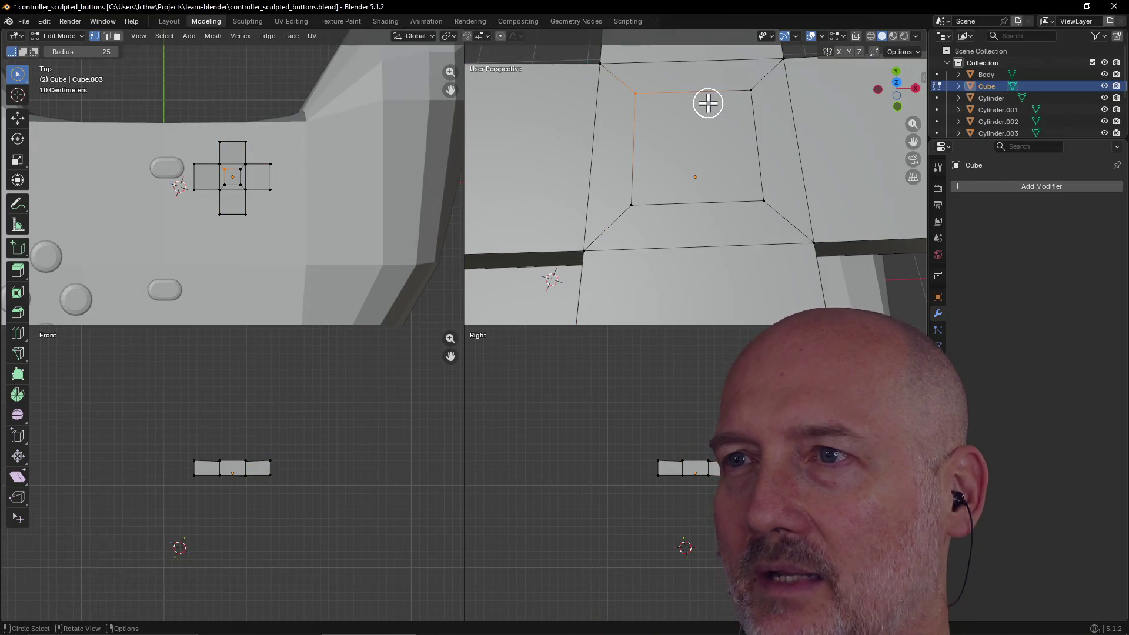
# Sink the centre square face about 0.014 m along Z, then deselect it.
pyautogui.moveTo(746, 94)
pyautogui.keyDown('shift'); pyautogui.mouseDown()
pyautogui.moveTo(754, 189)
pyautogui.moveTo(647, 214)
pyautogui.moveTo(635, 201)
pyautogui.mouseUp(); pyautogui.keyUp('shift')
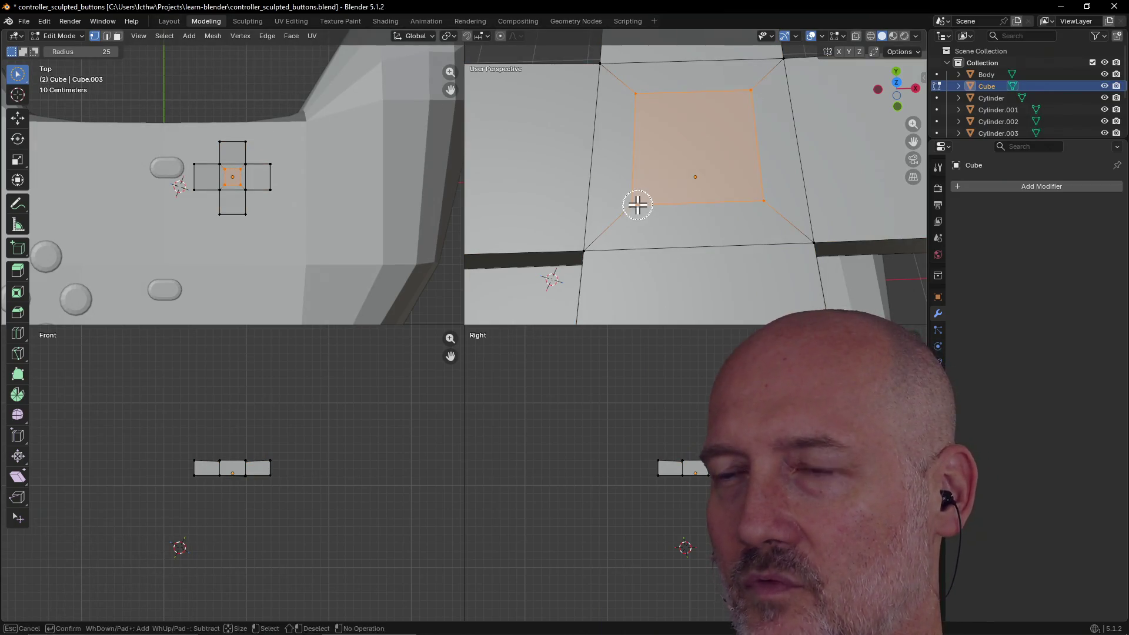
pyautogui.moveTo(671, 197); pyautogui.dragTo(675, 156, button='middle')
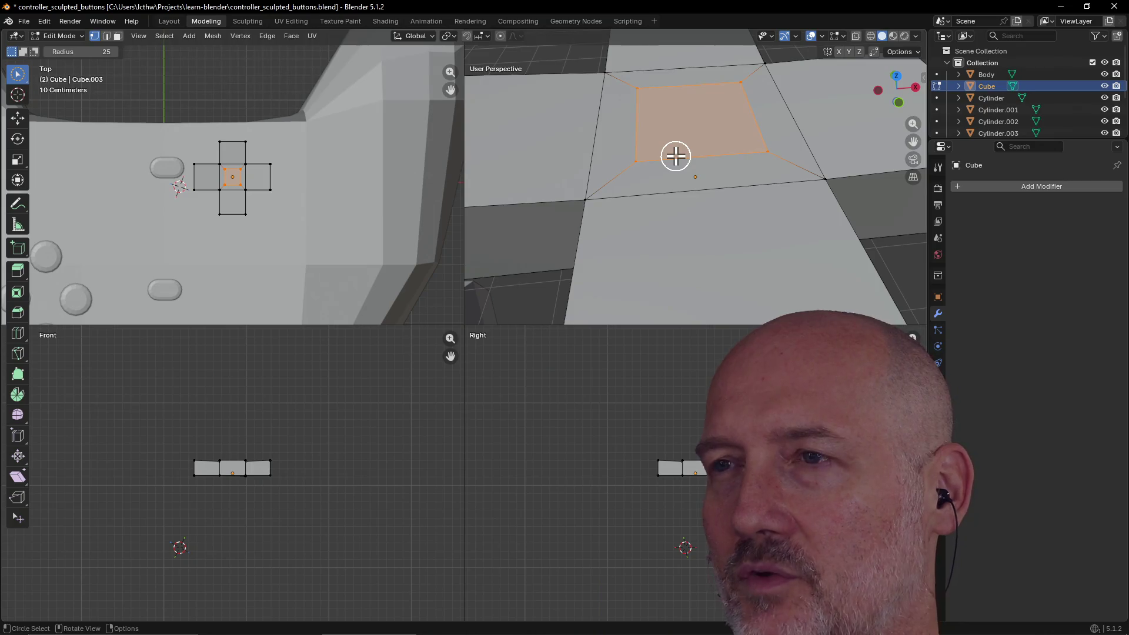
pyautogui.press('g')
pyautogui.press('z')
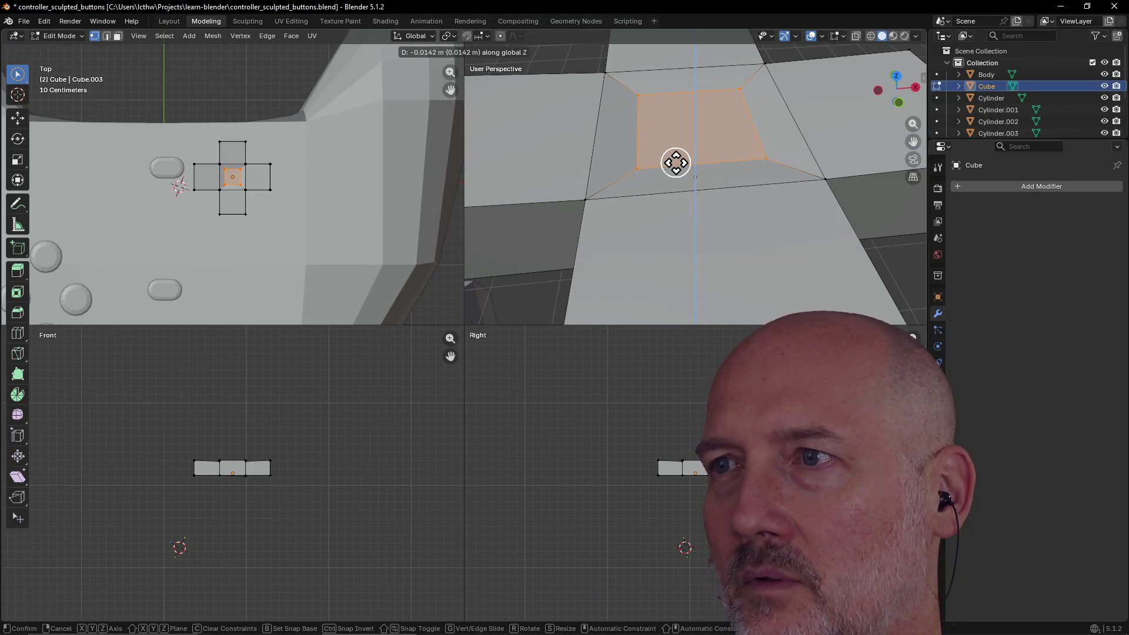
pyautogui.click(676, 163)
pyautogui.hotkey('alt', 'a')
# Select the whole cross mesh and start a 5-segment, roughly 0.0156 m edge bevel.
pyautogui.moveTo(645, 255)
pyautogui.mouseDown(button='middle')
pyautogui.moveTo(726, 207)
pyautogui.moveTo(642, 214)
pyautogui.moveTo(710, 253)
pyautogui.moveTo(843, 230)
pyautogui.moveTo(691, 262)
pyautogui.moveTo(702, 235)
pyautogui.mouseUp(button='middle')
pyautogui.press('a')
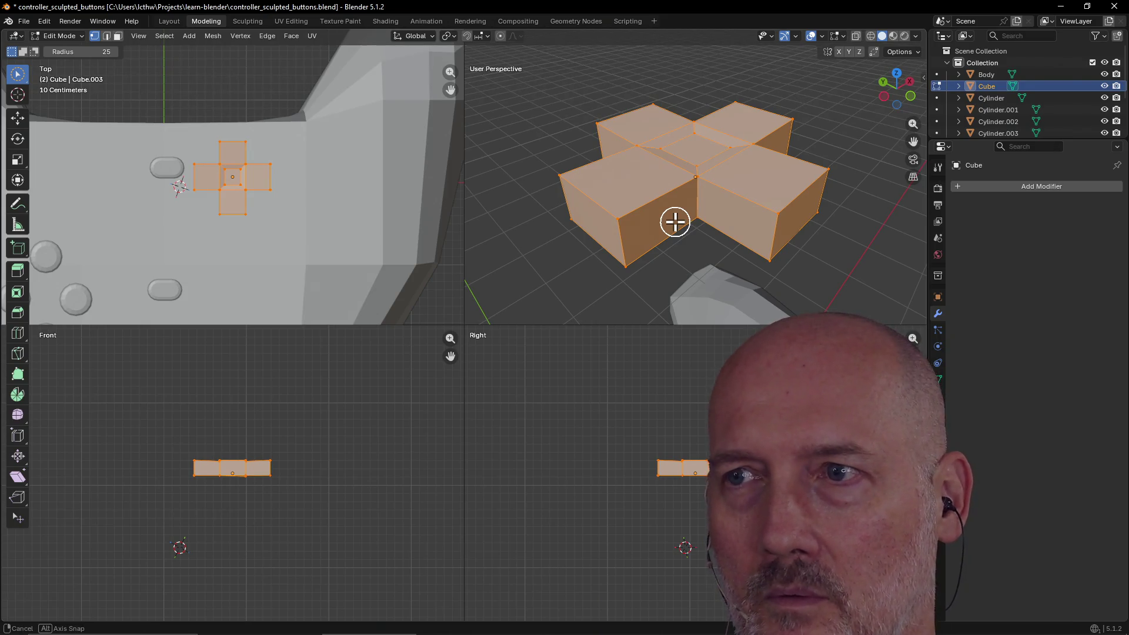
pyautogui.press('e')
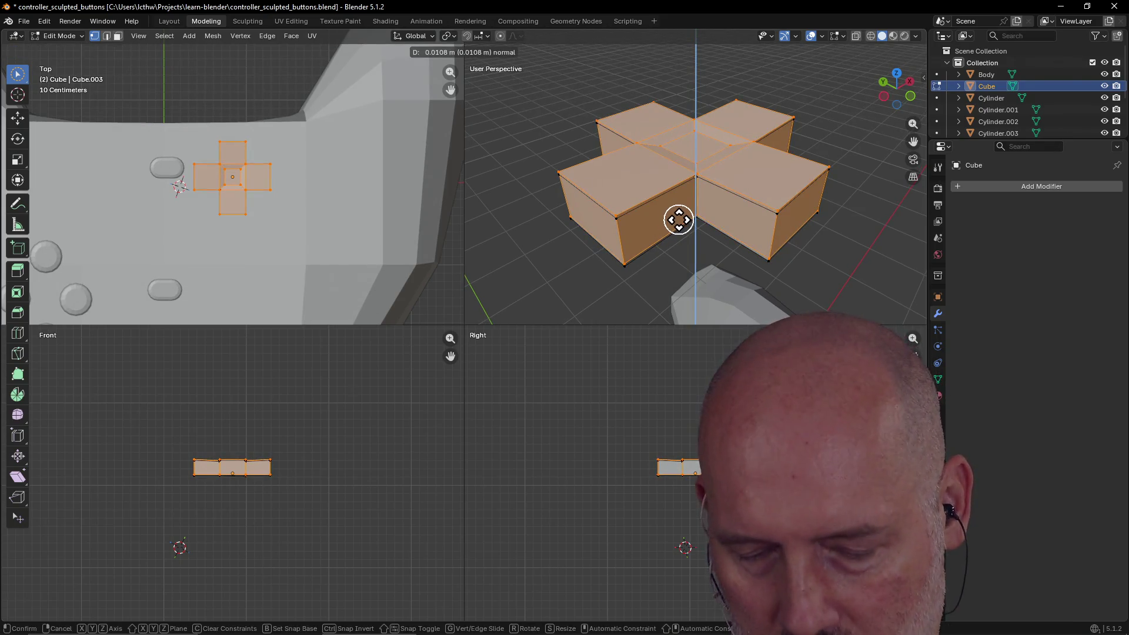
pyautogui.rightClick(679, 220)
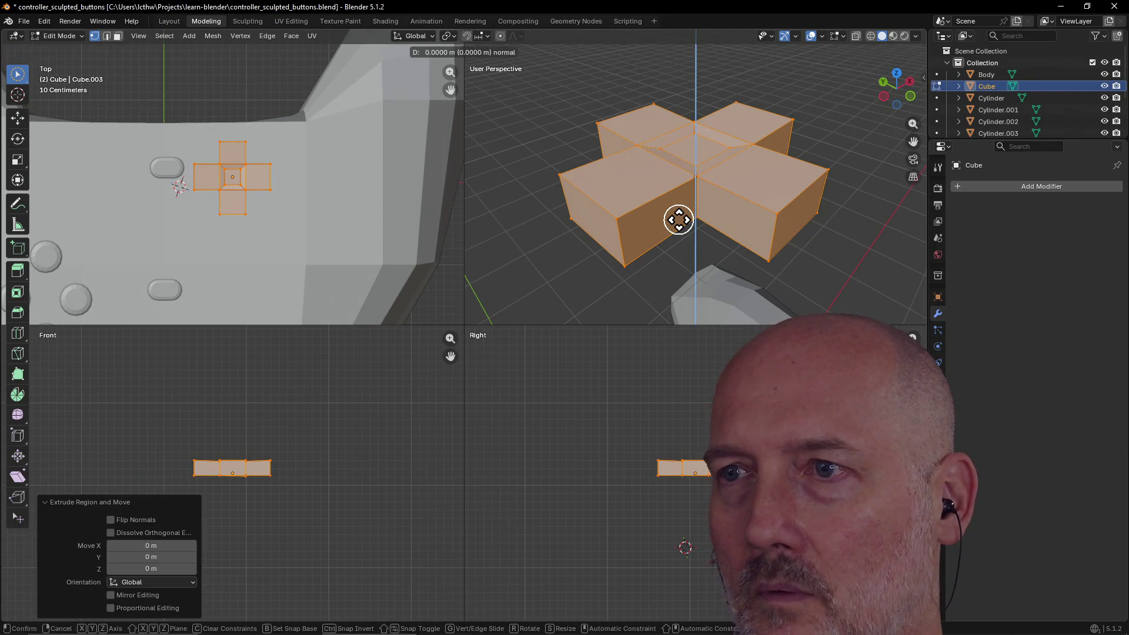
pyautogui.hotkey('ctrl', 'z')
pyautogui.hotkey('ctrl', 'shift', 'z')
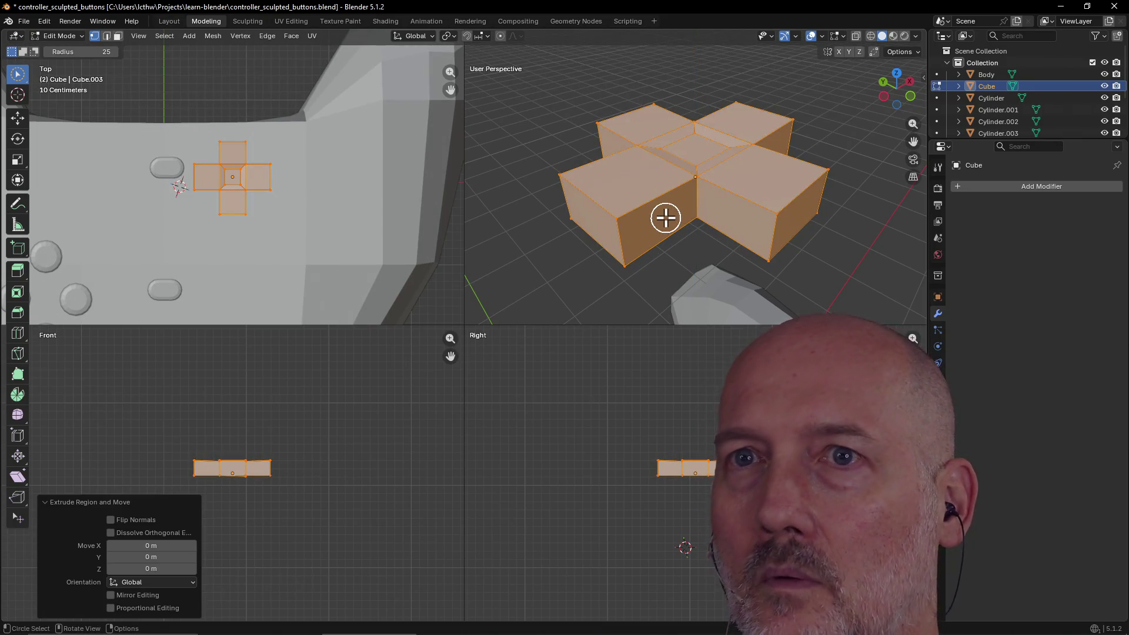
pyautogui.hotkey('ctrl', 'b')
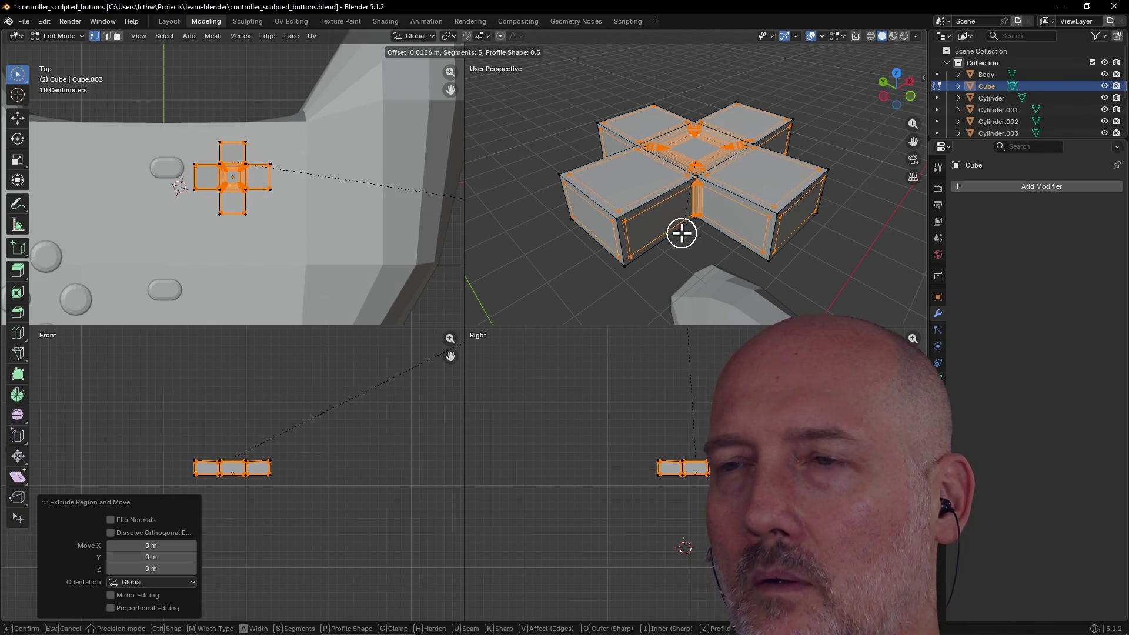
# Undo the 0.0156 m bevel and start a narrower 0.0102 m, 5-segment bevel on the cross.
pyautogui.click(681, 234)
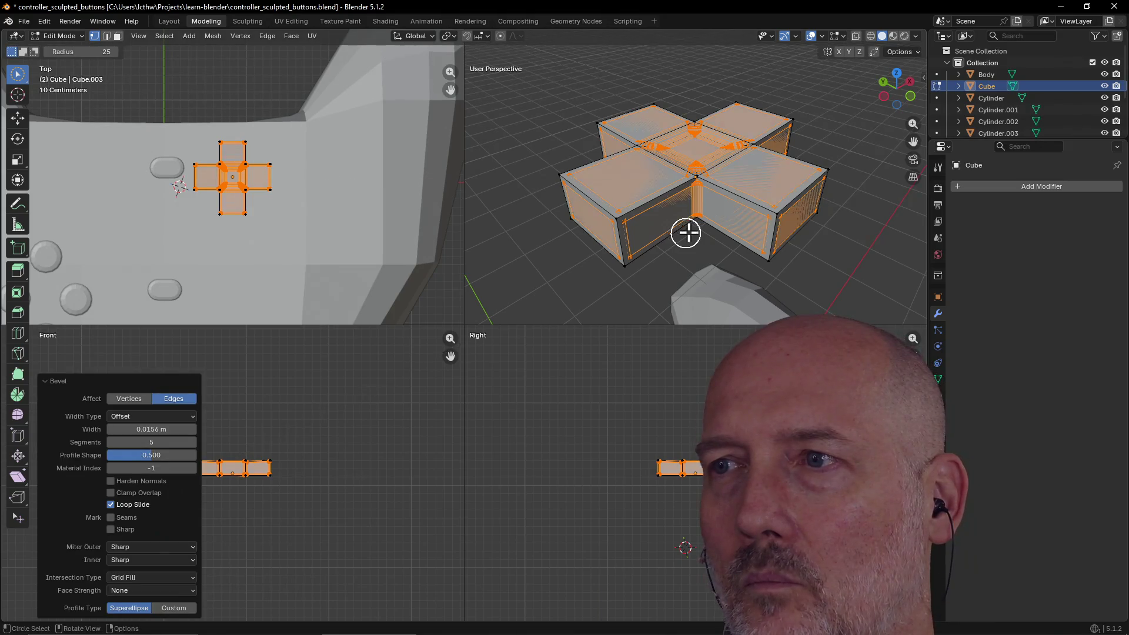
pyautogui.scroll(4, 682, 232)
pyautogui.scroll(-3, 680, 221)
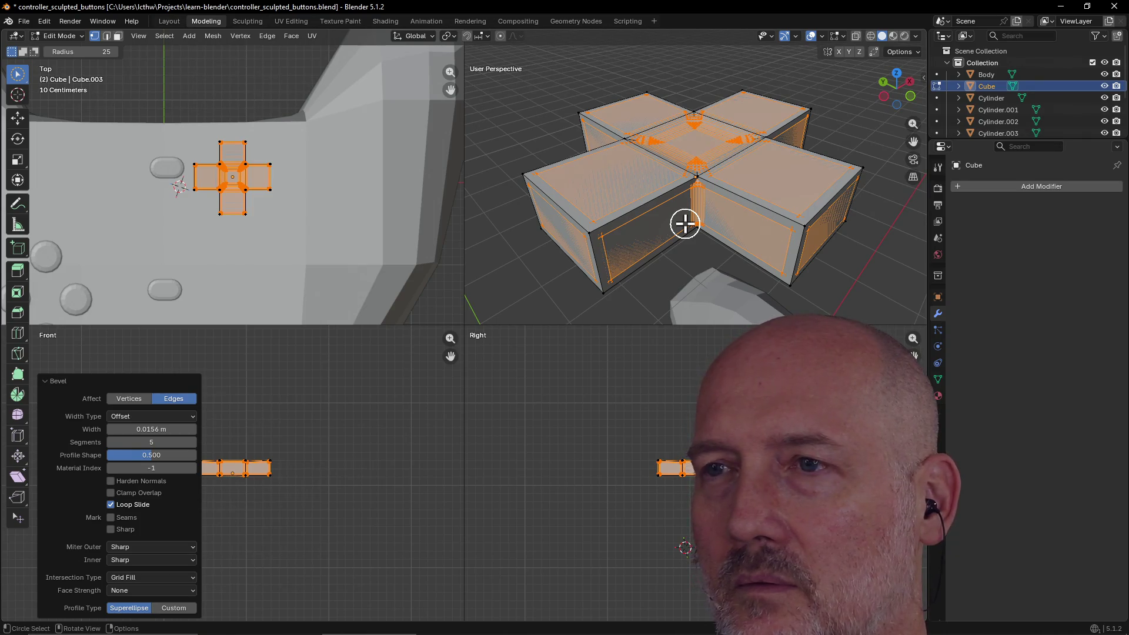
pyautogui.hotkey('ctrl', 'z')
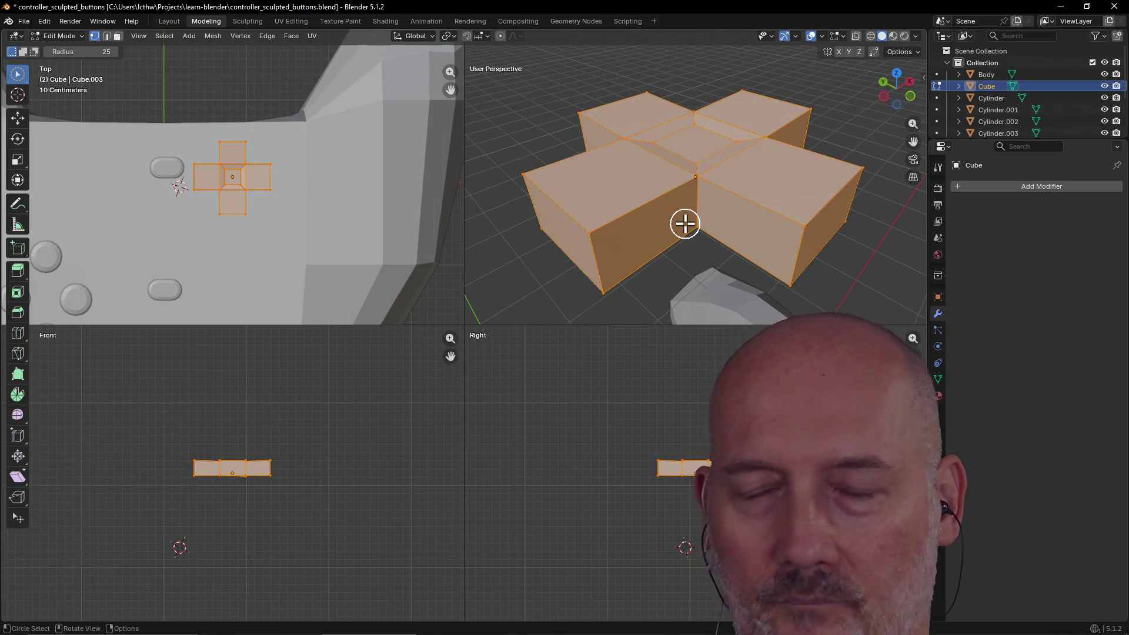
pyautogui.hotkey('alt', 'Tab')
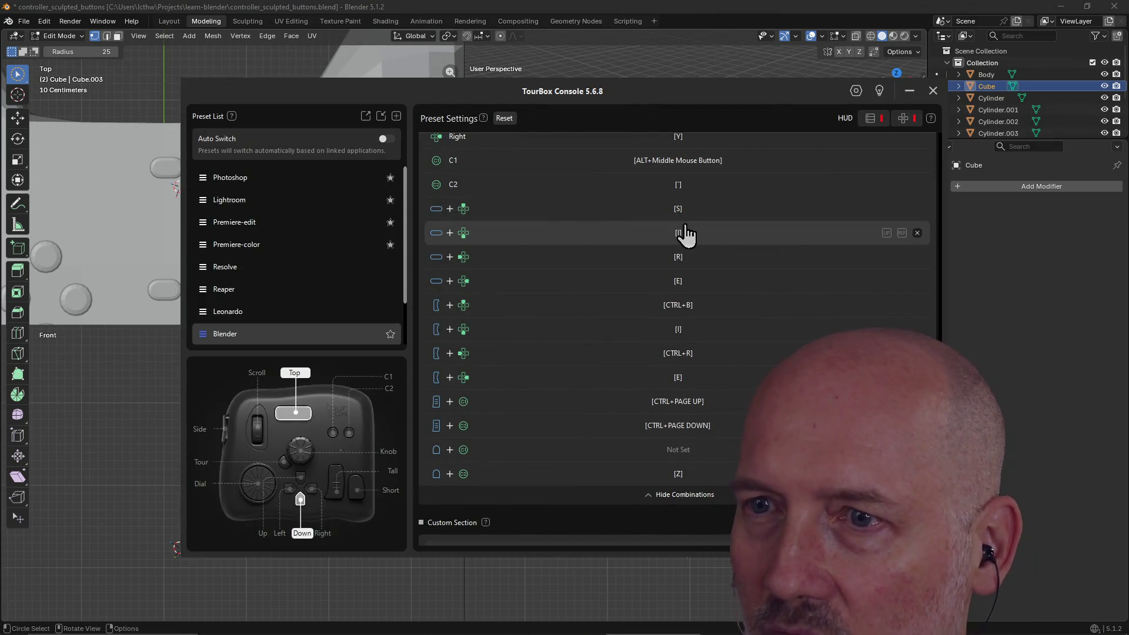
pyautogui.hotkey('alt', 'Tab')
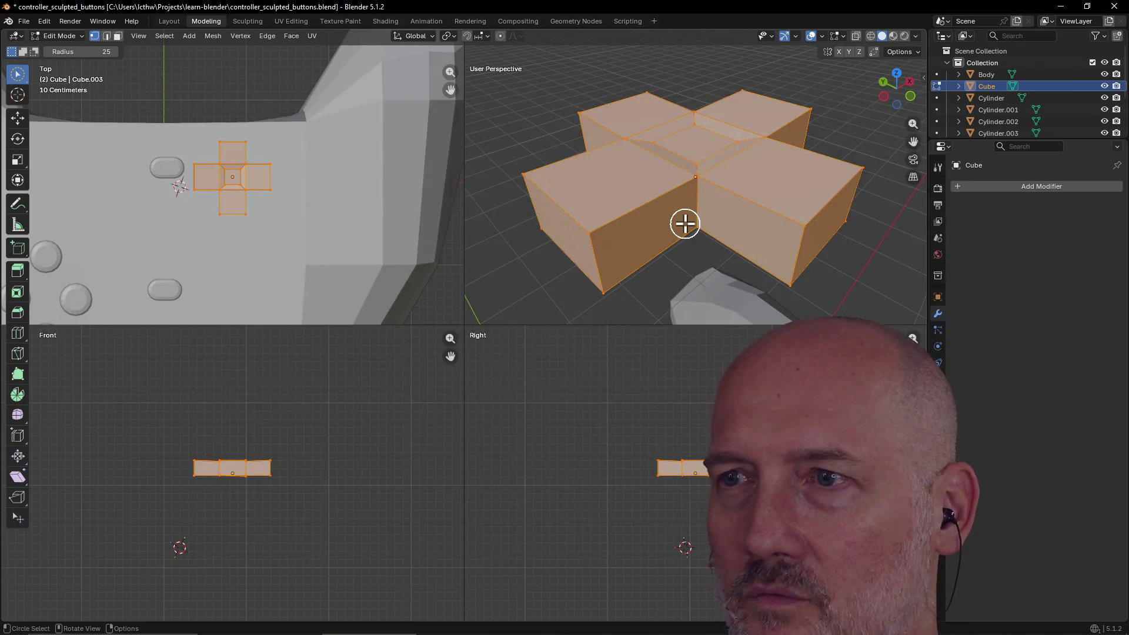
pyautogui.hotkey('ctrl', 'b')
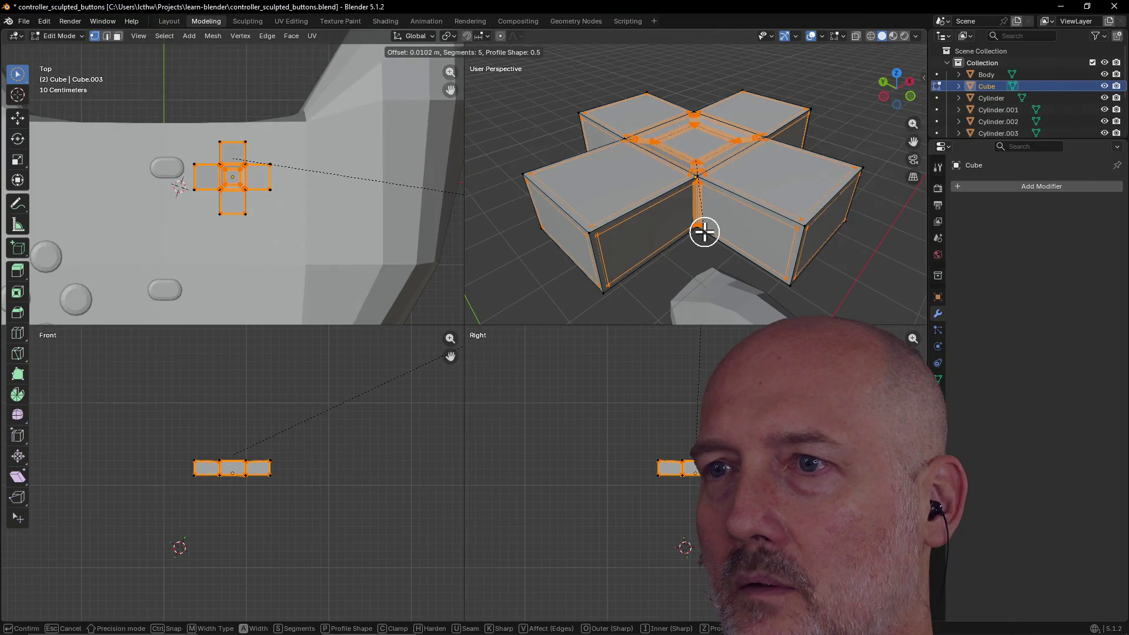
# Apply a 0.0128 m, 5-segment bevel to the cross and orbit to inspect it.
pyautogui.click(705, 233)
pyautogui.moveTo(705, 233)
pyautogui.mouseDown(button='middle')
pyautogui.moveTo(678, 204)
pyautogui.moveTo(665, 212)
pyautogui.moveTo(664, 243)
pyautogui.moveTo(708, 207)
pyautogui.moveTo(668, 227)
pyautogui.moveTo(539, 211)
pyautogui.mouseUp(button='middle')
pyautogui.scroll(5, 685, 204)
pyautogui.scroll(-6, 664, 243)
pyautogui.moveTo(538, 211)
pyautogui.mouseDown(button='middle')
pyautogui.moveTo(501, 220)
pyautogui.moveTo(581, 187)
pyautogui.moveTo(637, 120)
pyautogui.moveTo(643, 160)
pyautogui.mouseUp(button='middle')
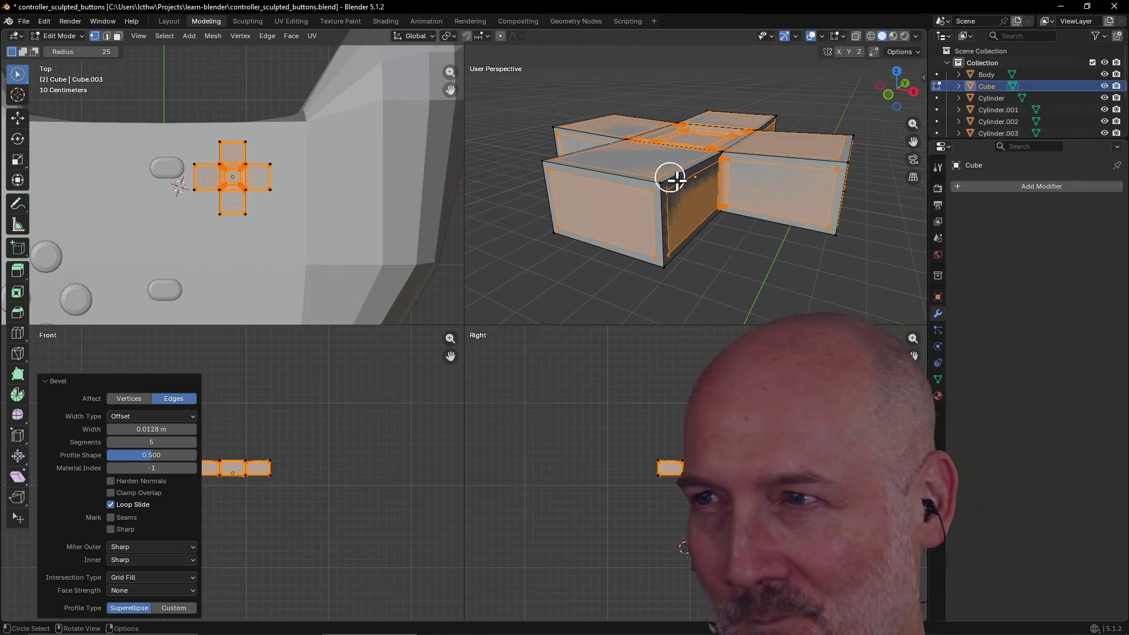
pyautogui.scroll(-3, 673, 173)
pyautogui.scroll(2, 650, 176)
# Set the bevel to affect vertices instead of edges and deselect to check the result.
pyautogui.moveTo(667, 173)
pyautogui.mouseDown(button='middle')
pyautogui.moveTo(640, 209)
pyautogui.moveTo(620, 206)
pyautogui.moveTo(647, 174)
pyautogui.moveTo(676, 169)
pyautogui.mouseUp(button='middle')
pyautogui.scroll(2, 647, 172)
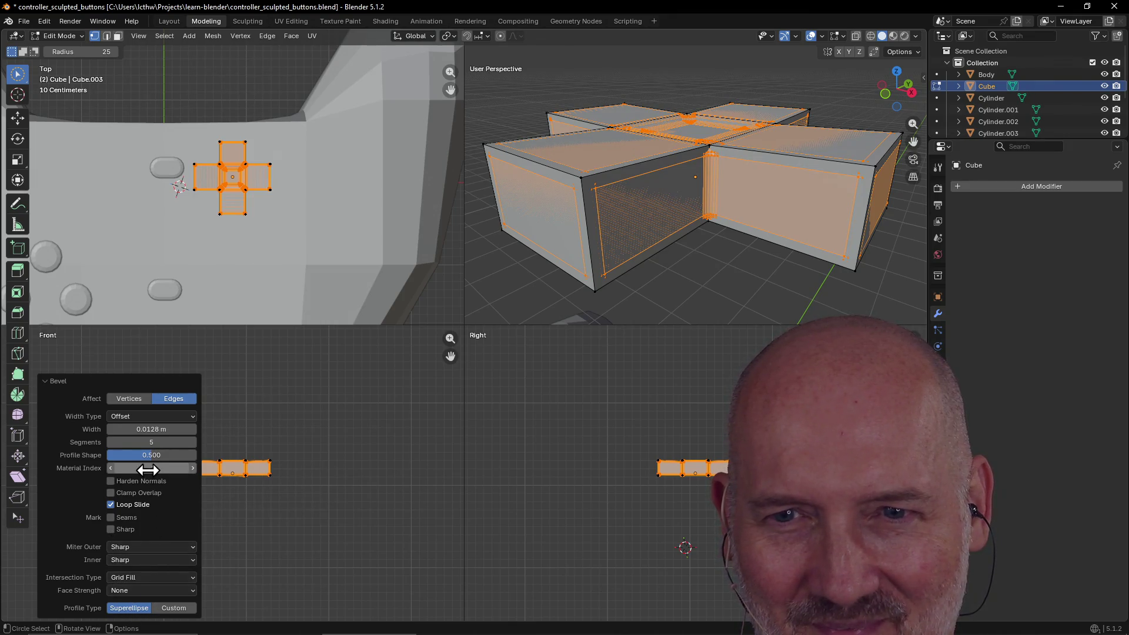
pyautogui.click(137, 403)
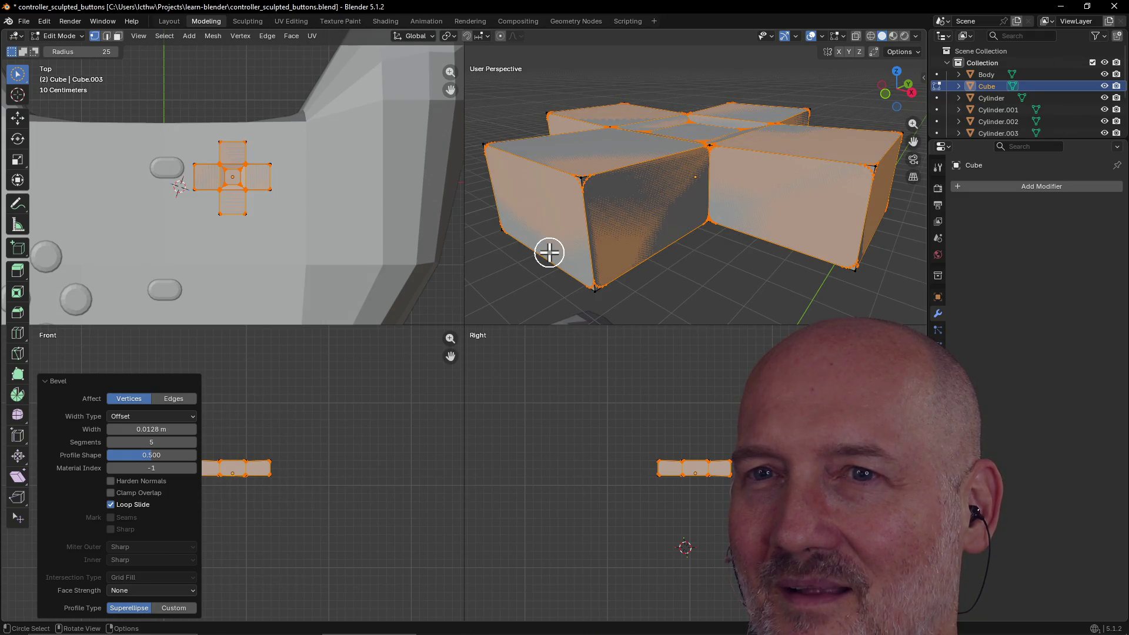
pyautogui.click(646, 250)
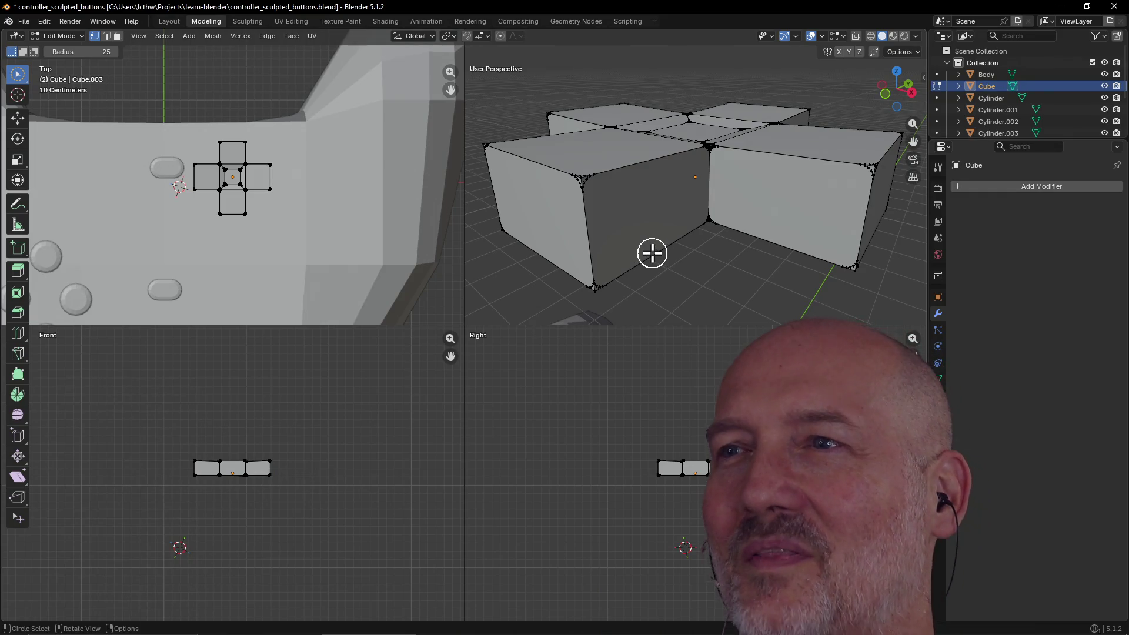
# Select the whole D-pad cross and move it to a slightly new position.
pyautogui.press('a')
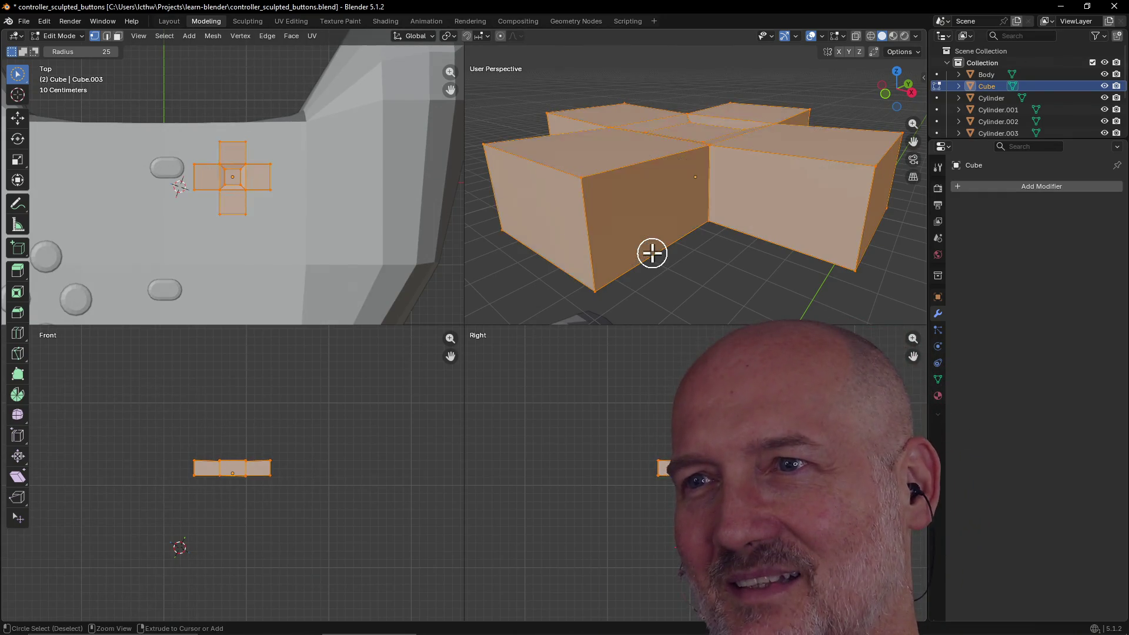
pyautogui.click(647, 232)
pyautogui.moveTo(640, 229)
pyautogui.mouseDown(button='middle')
pyautogui.moveTo(715, 194)
pyautogui.moveTo(655, 236)
pyautogui.mouseUp(button='middle')
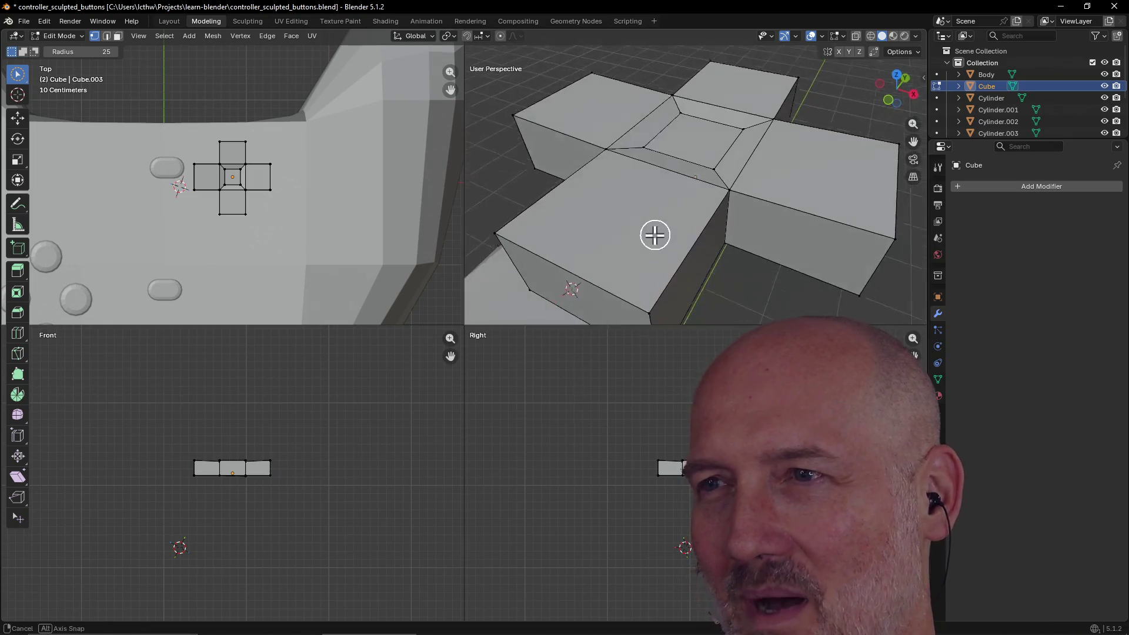
pyautogui.scroll(-5, 654, 235)
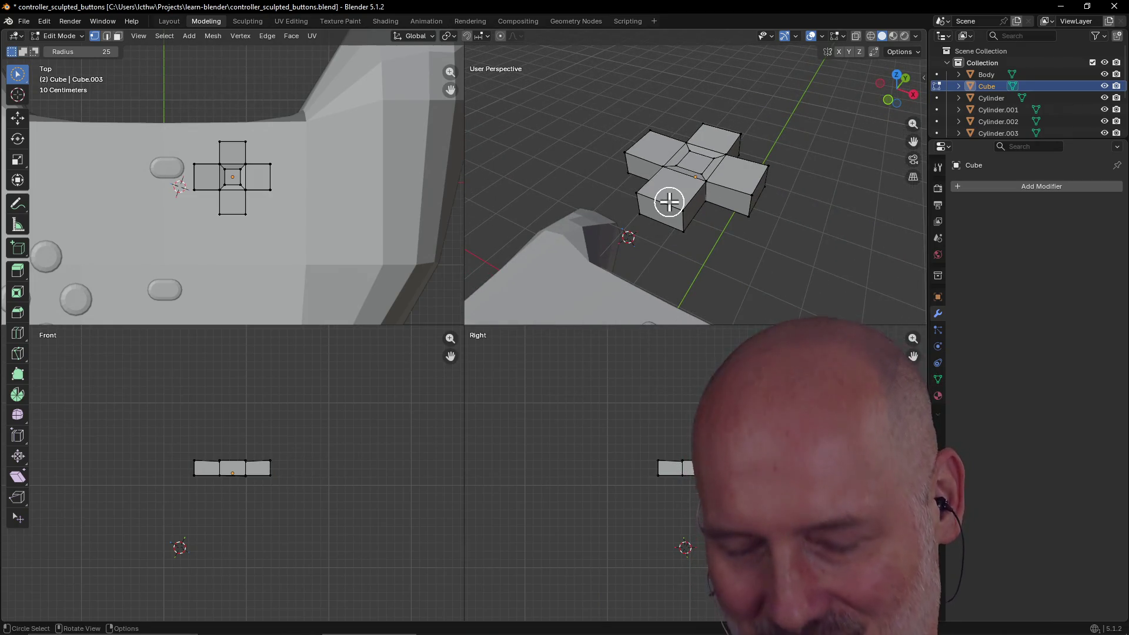
pyautogui.press('a')
pyautogui.press('g')
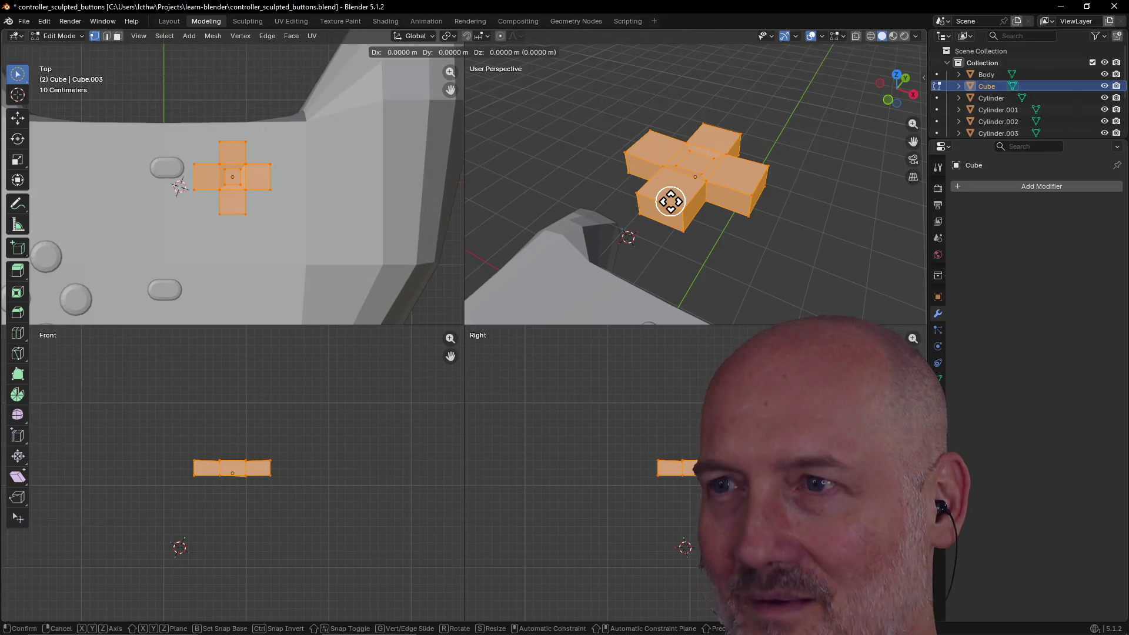
pyautogui.click(665, 201)
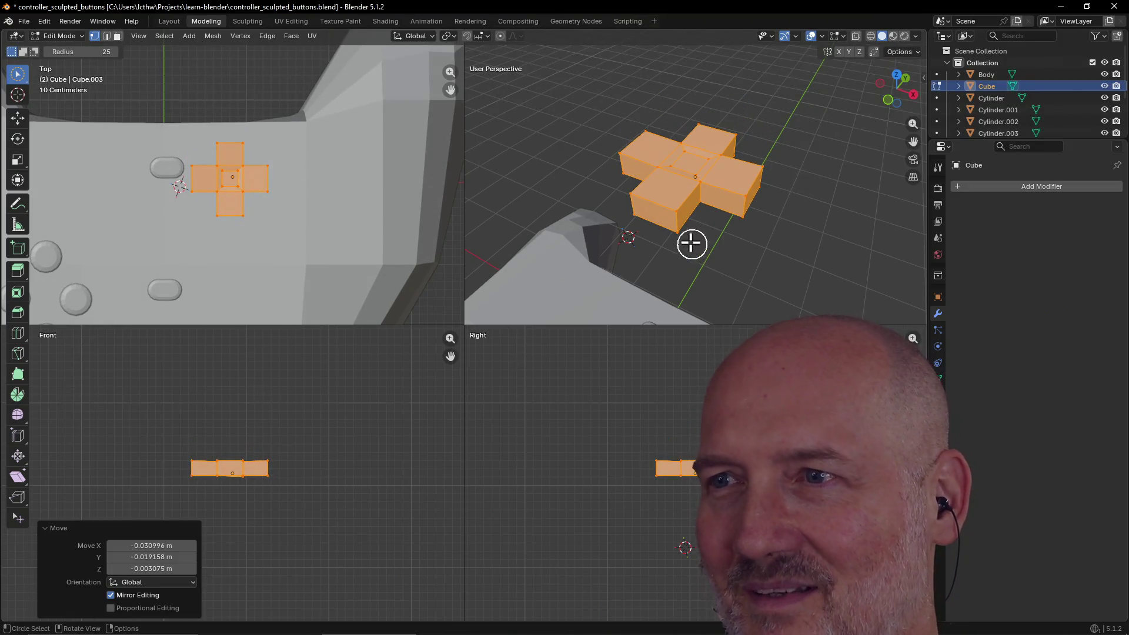
# Switch to face select, select the entire cross and start a fresh bevel.
pyautogui.scroll(2, 691, 243)
pyautogui.click(672, 250)
pyautogui.moveTo(672, 249)
pyautogui.mouseDown(button='middle')
pyautogui.moveTo(701, 214)
pyautogui.moveTo(647, 232)
pyautogui.moveTo(643, 177)
pyautogui.mouseUp(button='middle')
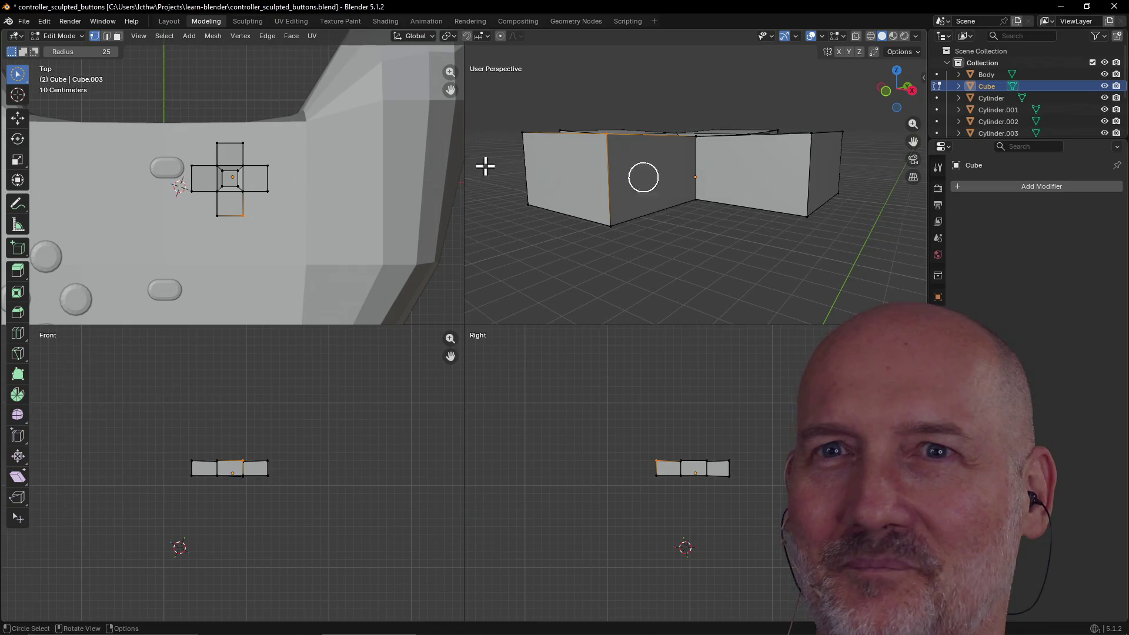
pyautogui.press('3')
pyautogui.moveTo(518, 128)
pyautogui.mouseDown(button='middle')
pyautogui.moveTo(544, 185)
pyautogui.moveTo(541, 166)
pyautogui.mouseUp(button='middle')
pyautogui.scroll(-3, 607, 144)
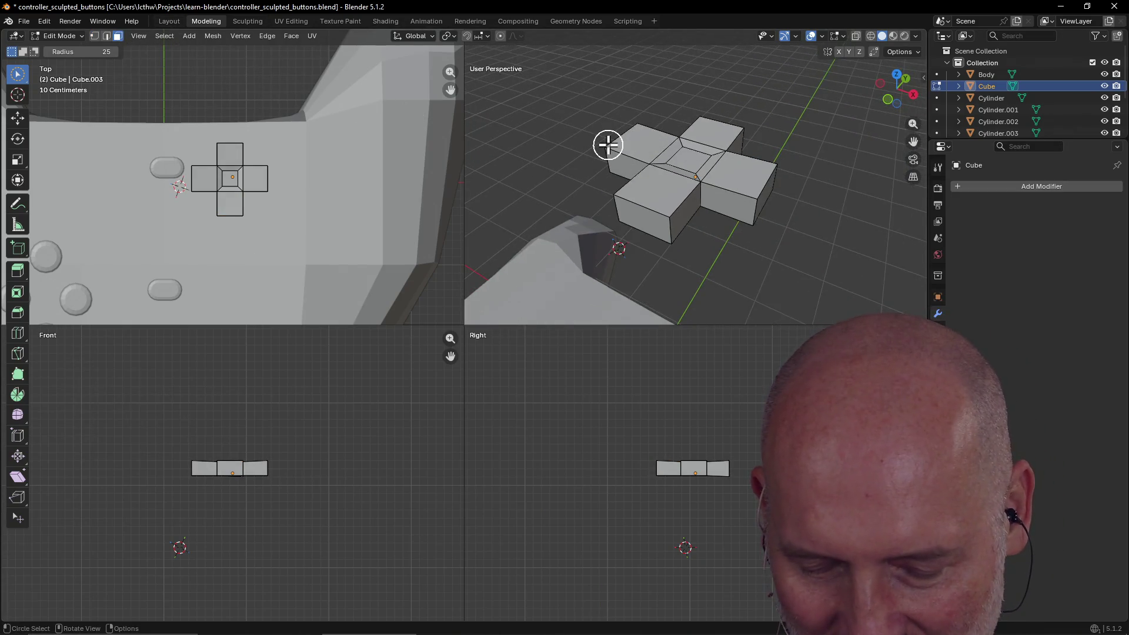
pyautogui.press('a')
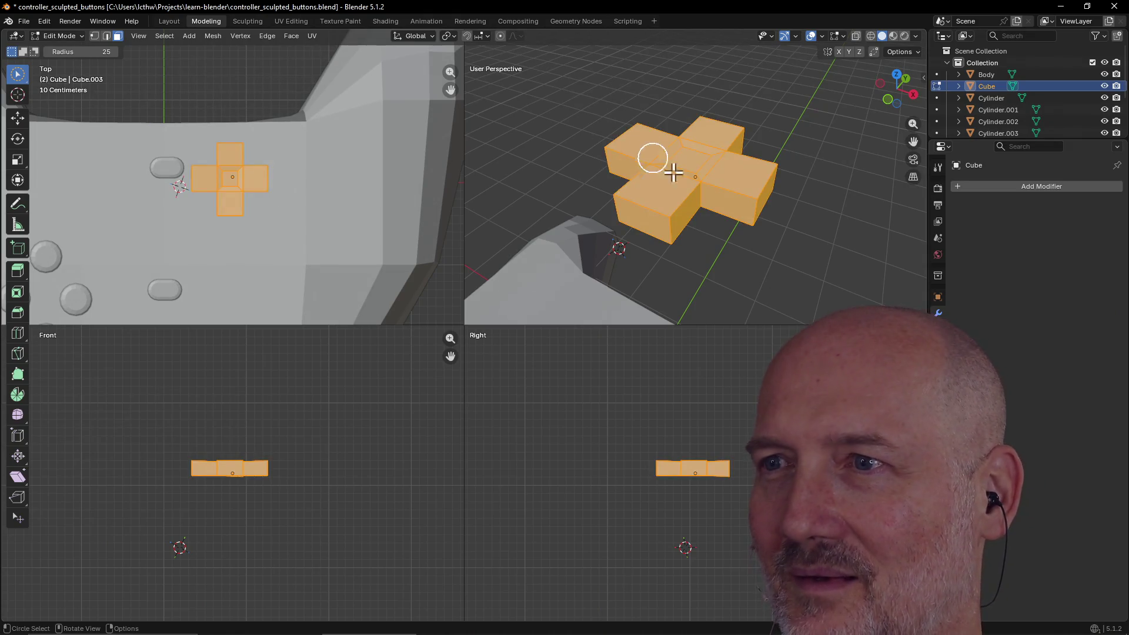
pyautogui.scroll(2, 699, 195)
pyautogui.scroll(1, 699, 195)
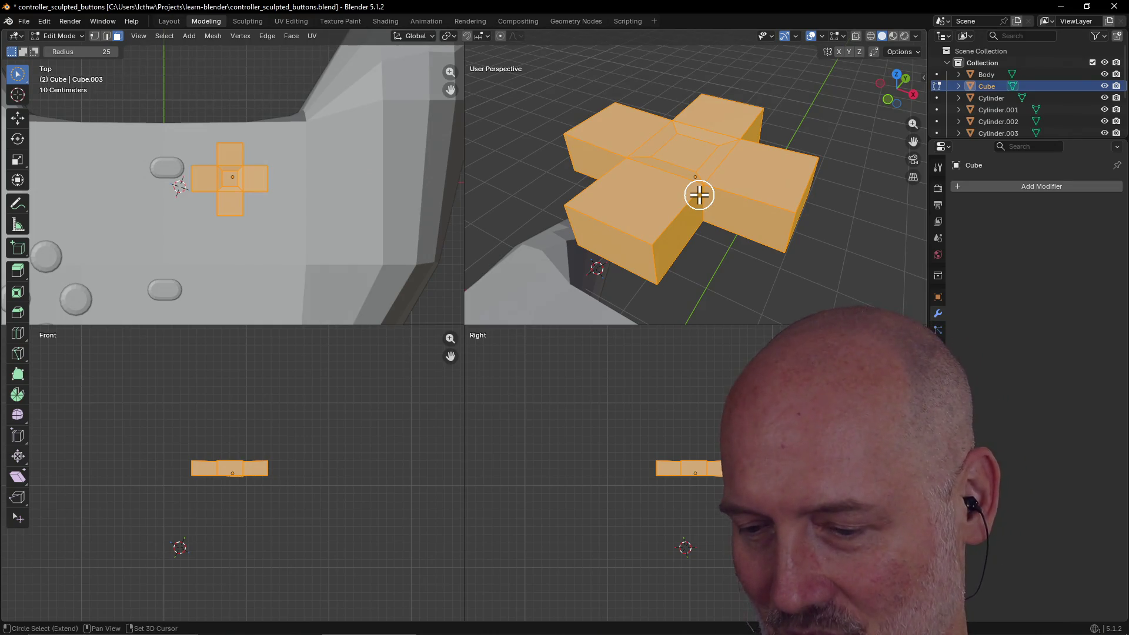
pyautogui.hotkey('ctrl', 'b')
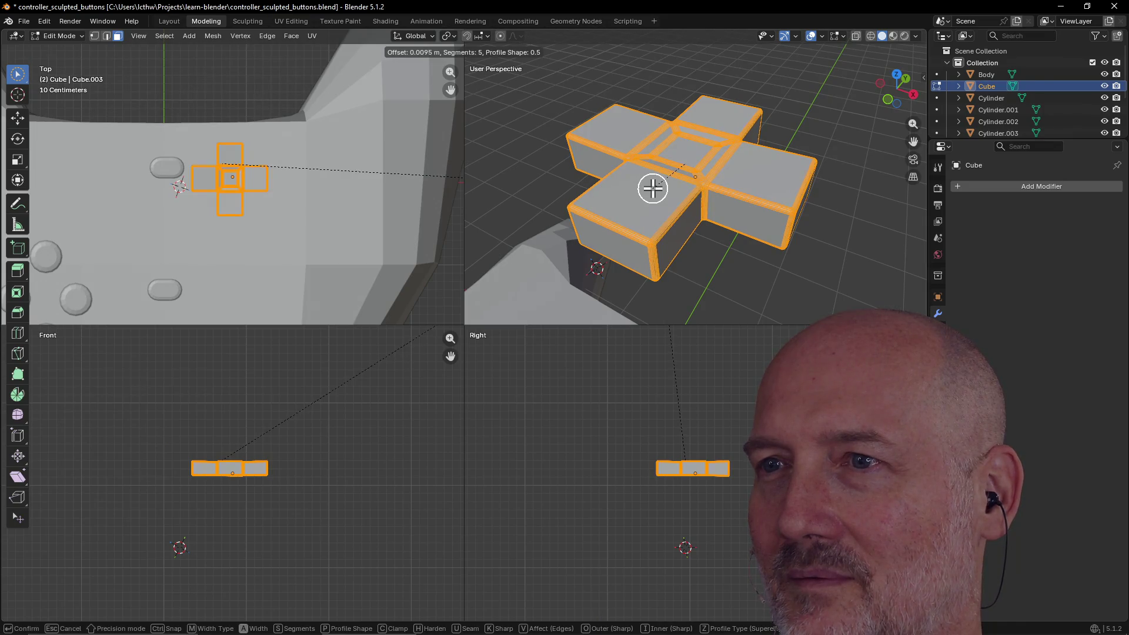
# Confirm the bevel on the cross and deselect to inspect the rounded edges.
pyautogui.click(653, 188)
pyautogui.click(710, 259)
pyautogui.moveTo(710, 259)
pyautogui.mouseDown(button='middle')
pyautogui.moveTo(773, 243)
pyautogui.moveTo(678, 245)
pyautogui.moveTo(680, 148)
pyautogui.moveTo(687, 240)
pyautogui.mouseUp(button='middle')
pyautogui.scroll(3, 773, 244)
pyautogui.scroll(-3, 678, 245)
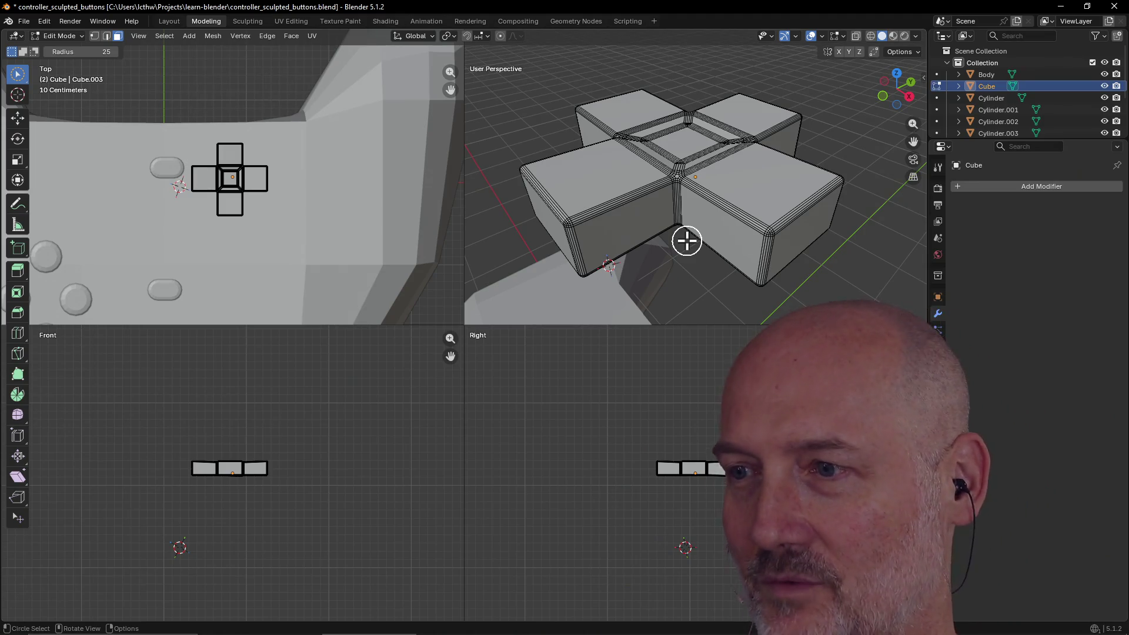
pyautogui.scroll(-3, 699, 232)
pyautogui.scroll(-3, 476, 229)
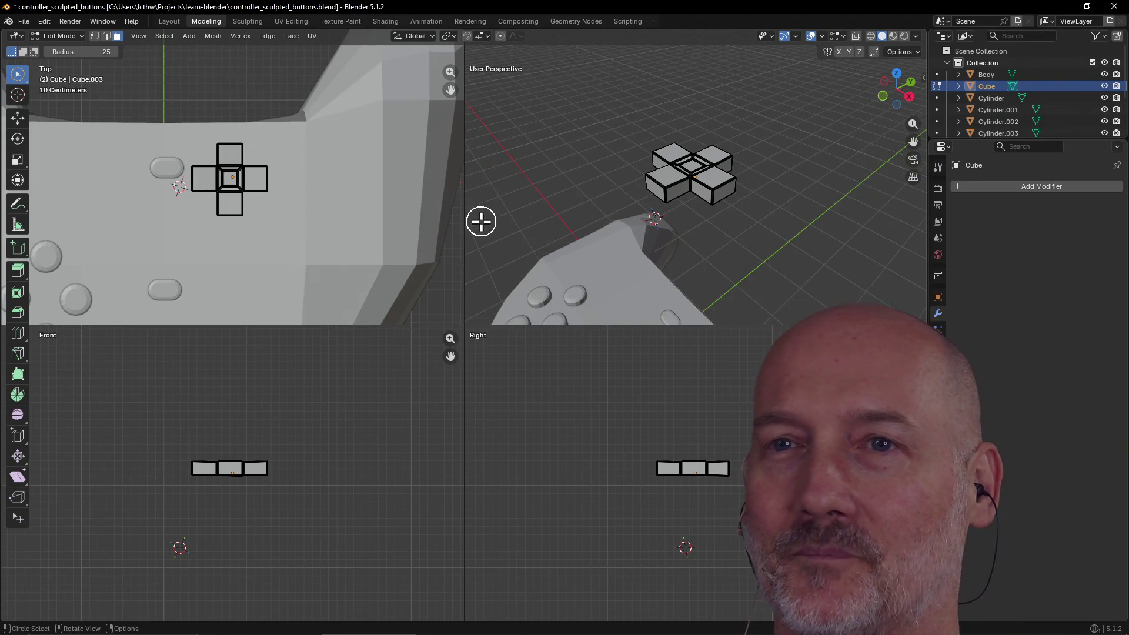
pyautogui.scroll(-3, 592, 441)
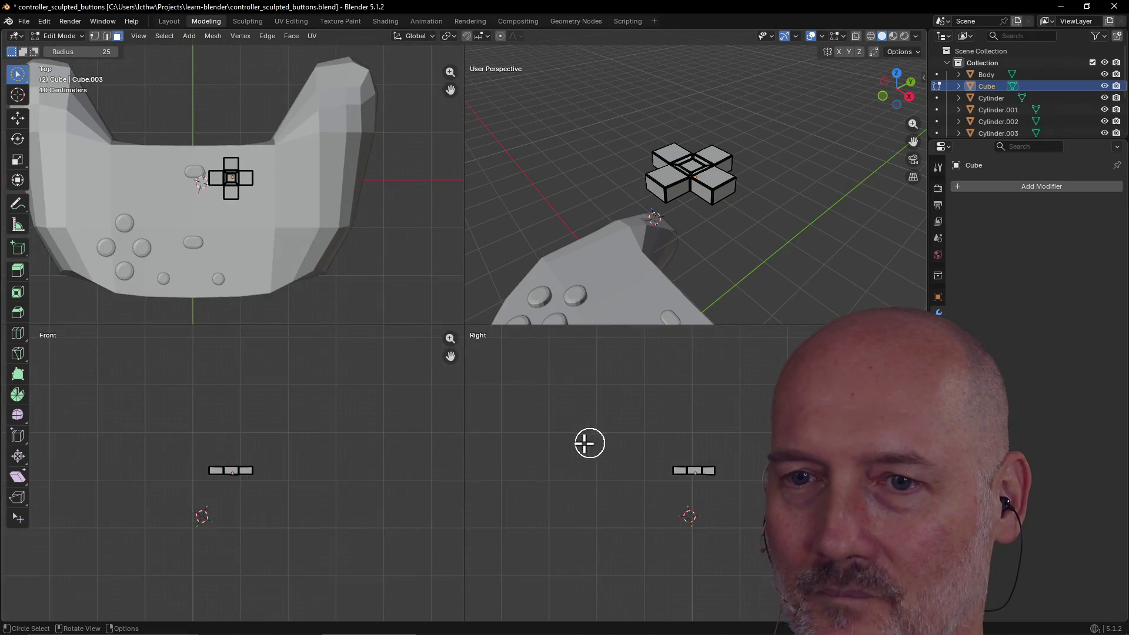
pyautogui.scroll(-4, 527, 449)
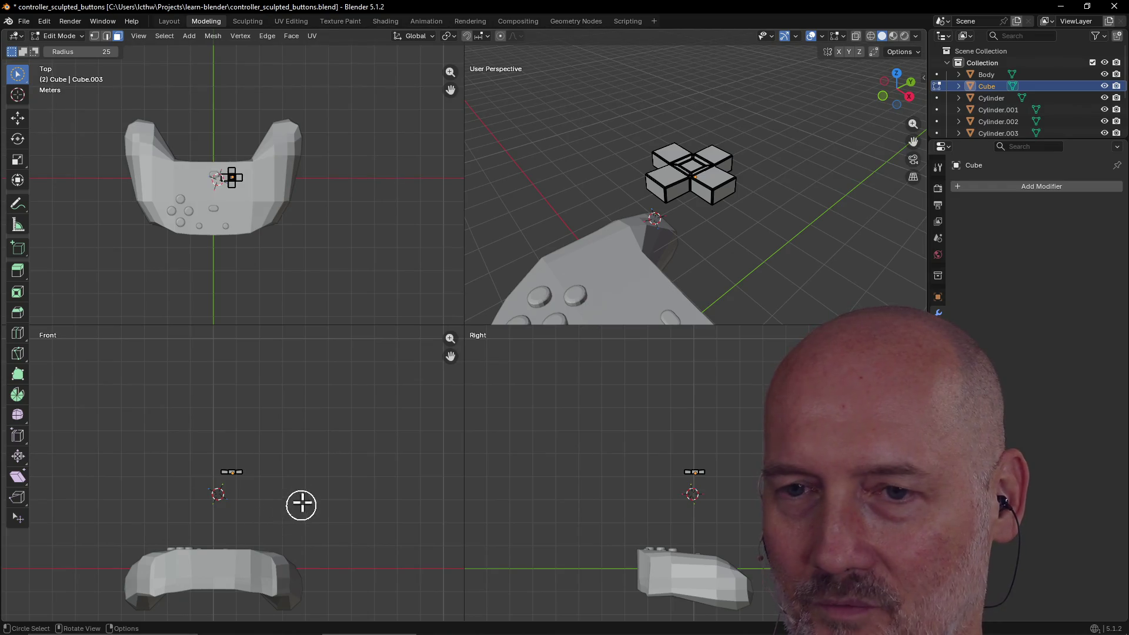
# Reframe the quad views around the controller and return to the Layout workspace in Object Mode.
pyautogui.moveTo(451, 355); pyautogui.dragTo(453, 529)
pyautogui.scroll(2, 341, 497)
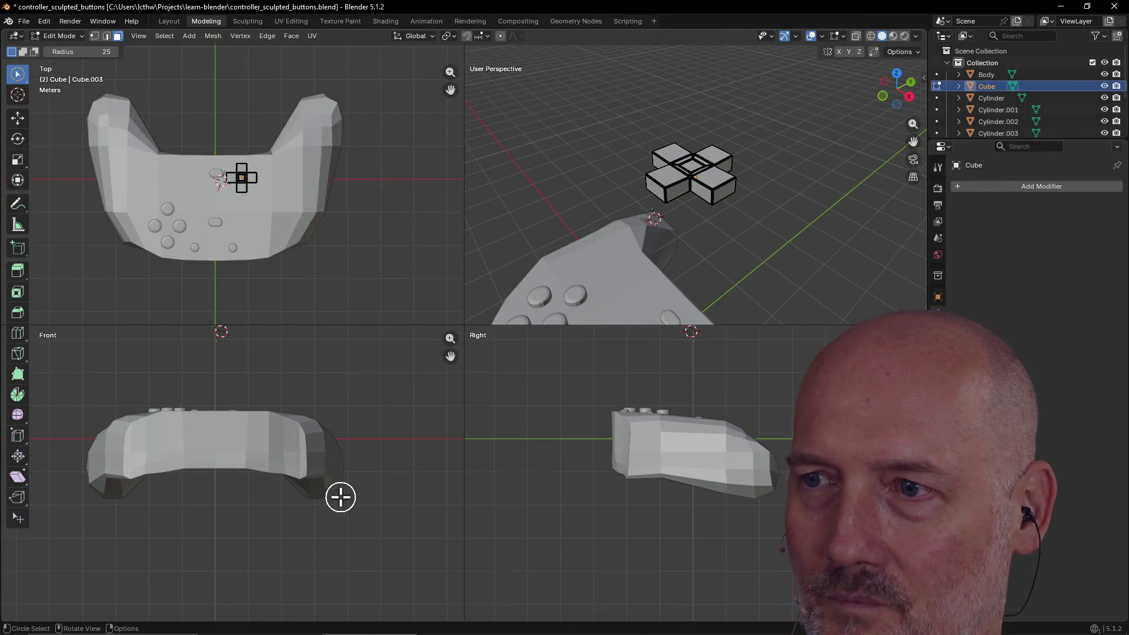
pyautogui.scroll(2, 341, 497)
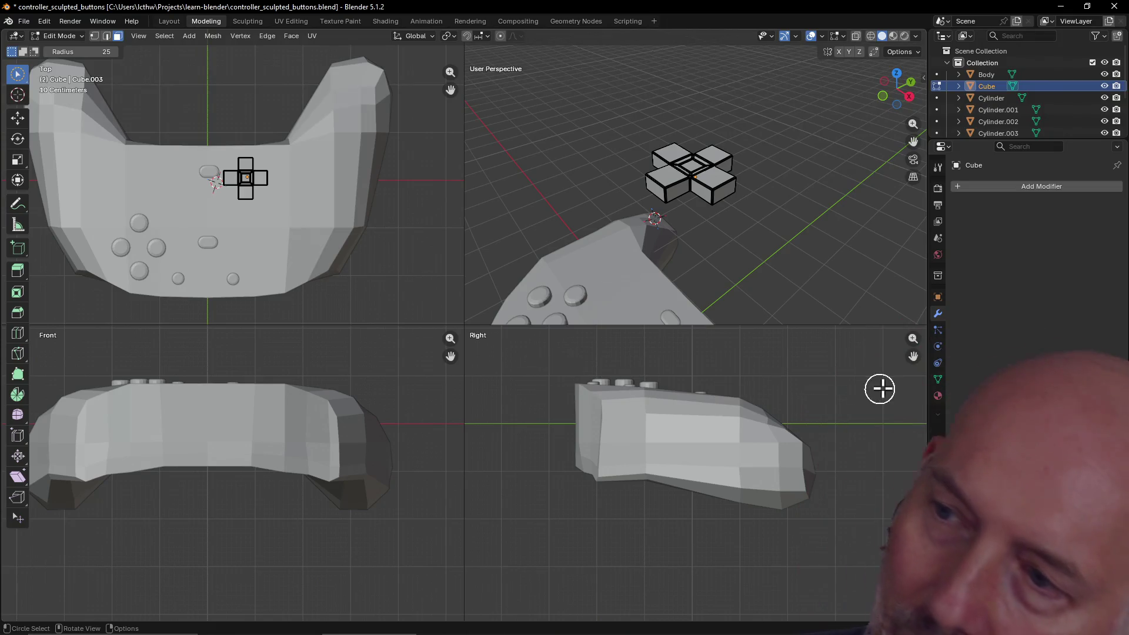
pyautogui.moveTo(913, 355)
pyautogui.mouseDown()
pyautogui.moveTo(913, 459)
pyautogui.moveTo(913, 416)
pyautogui.mouseUp()
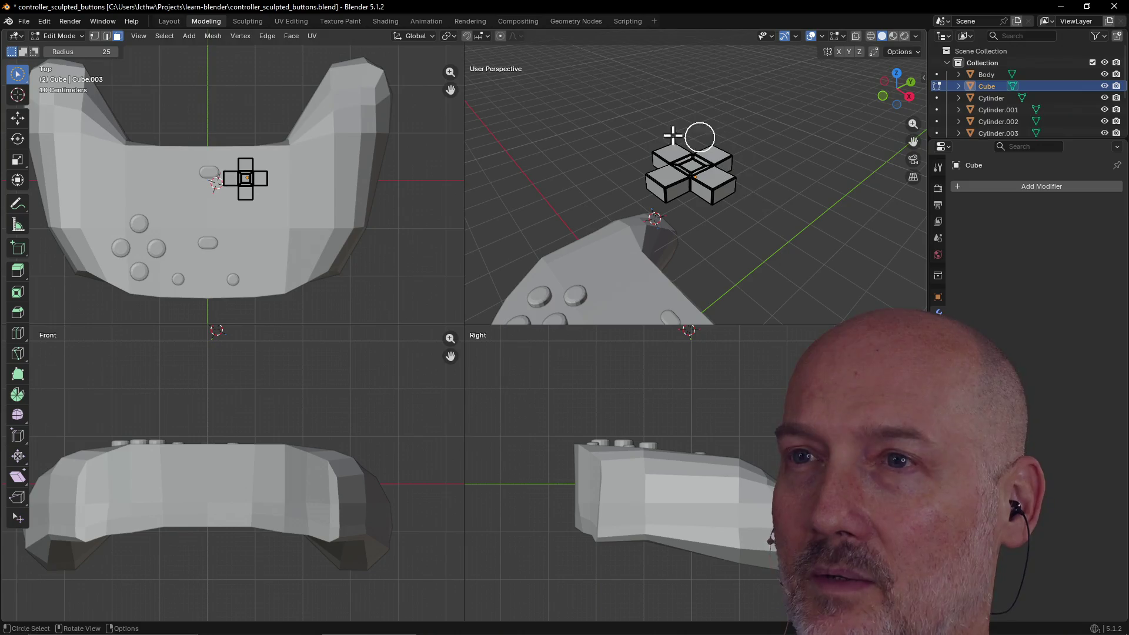
pyautogui.click(169, 21)
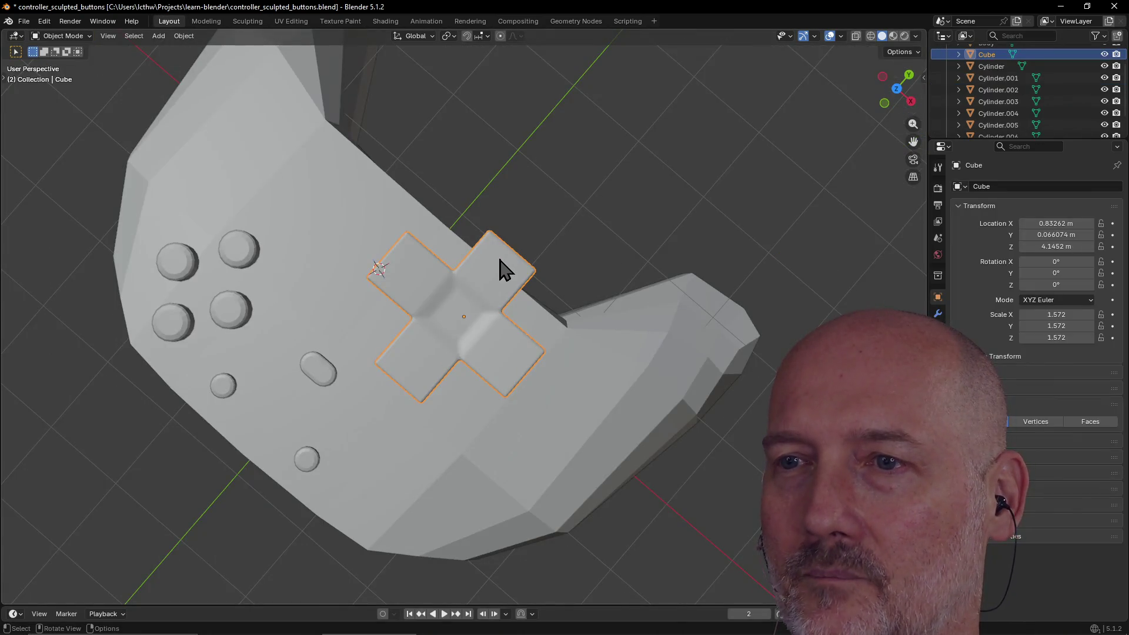
# Switch to the four-view layout and lower the D-pad onto the controller's top surface.
pyautogui.scroll(-6, 500, 259)
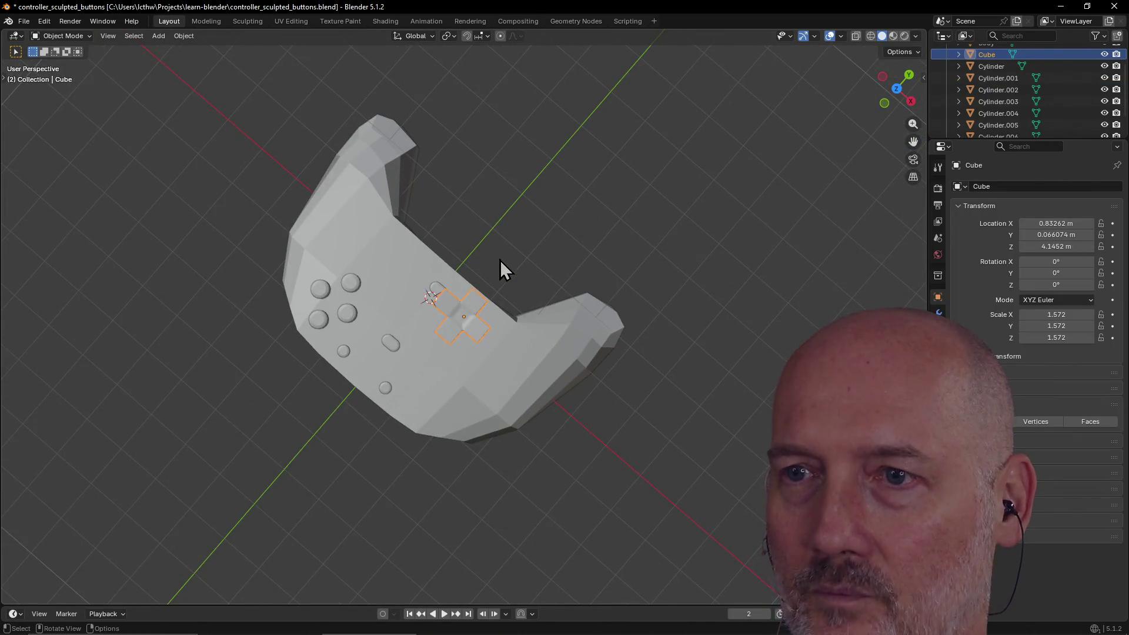
pyautogui.hotkey('ctrl', 'alt', 'q')
pyautogui.scroll(2, 604, 269)
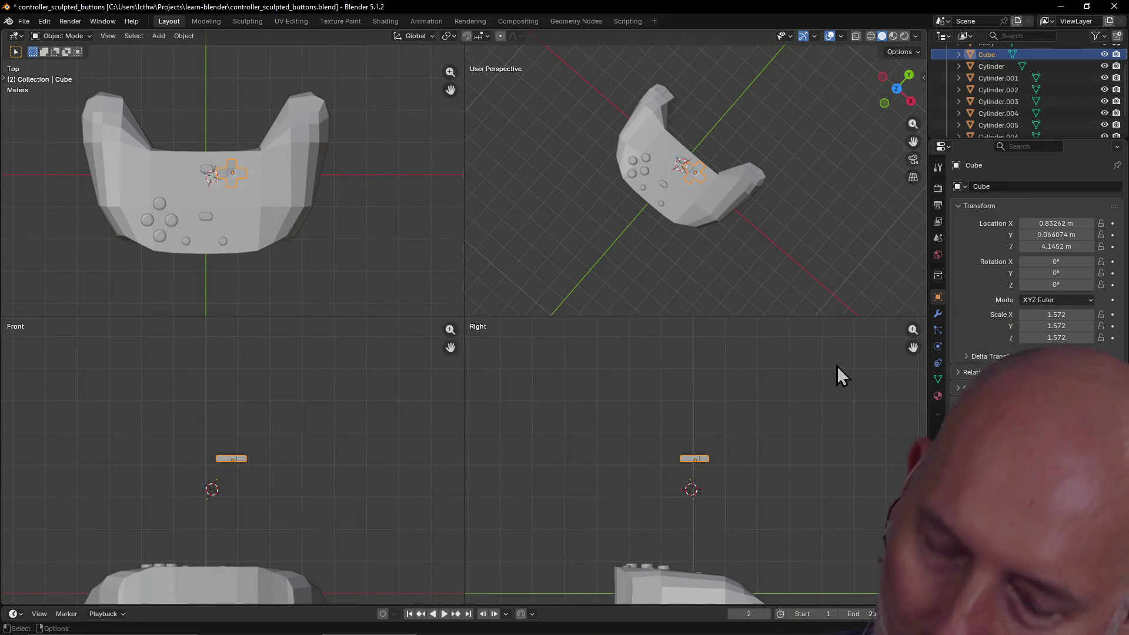
pyautogui.moveTo(913, 348); pyautogui.dragTo(915, 239)
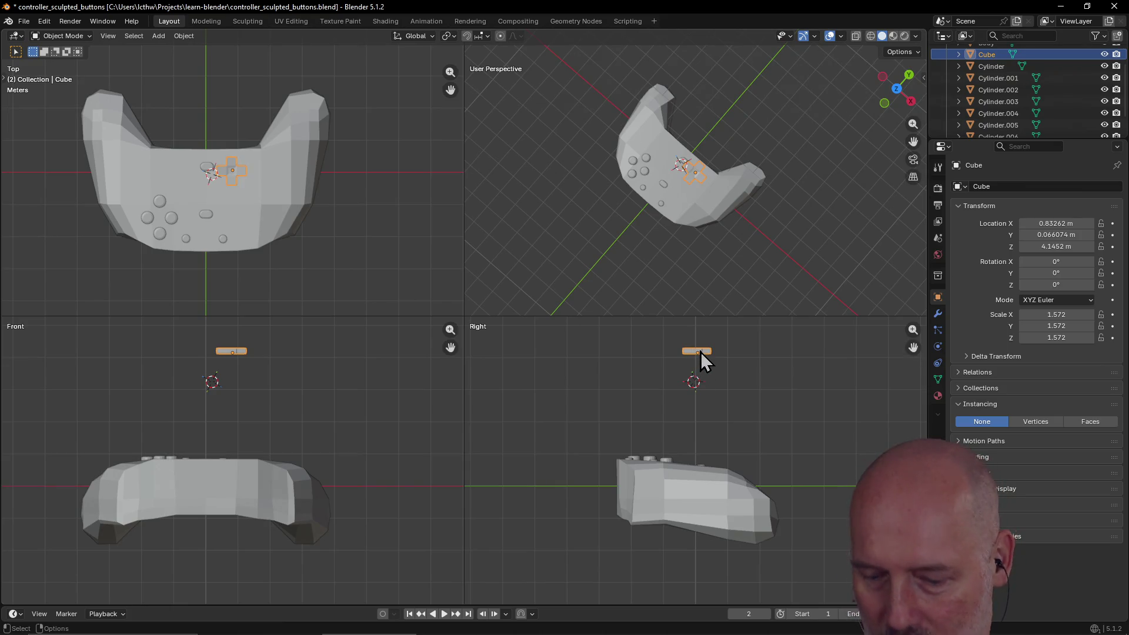
pyautogui.press('g')
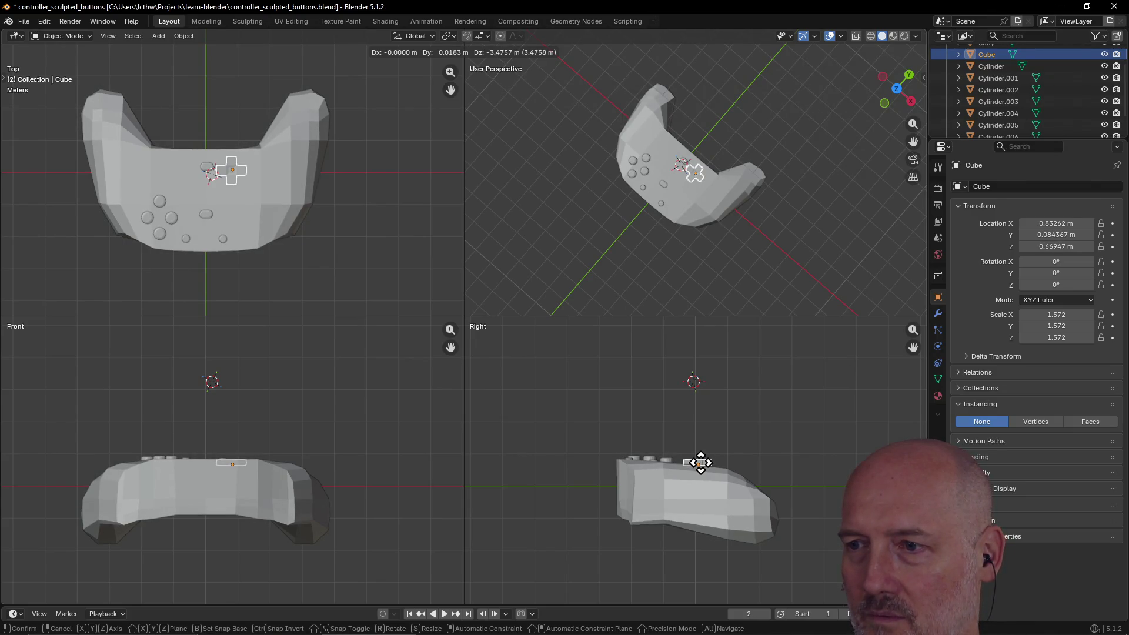
pyautogui.click(701, 465)
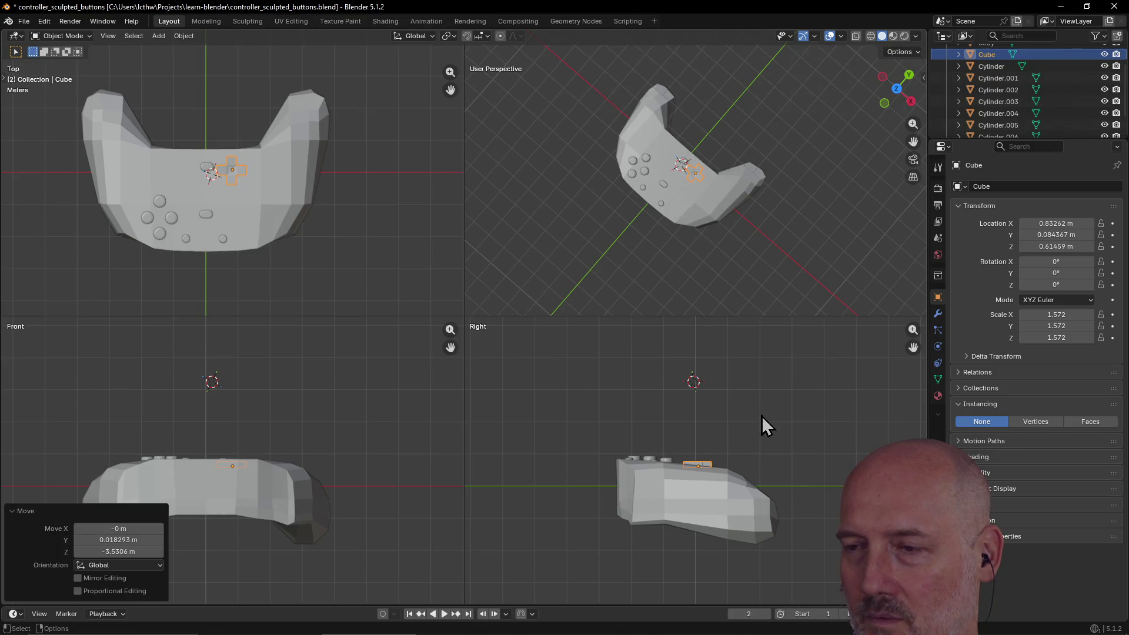
# Frame the D-pad and slide it across the top surface into its final spot.
pyautogui.scroll(4, 724, 222)
pyautogui.moveTo(747, 150)
pyautogui.mouseDown(button='middle')
pyautogui.moveTo(598, 131)
pyautogui.moveTo(608, 114)
pyautogui.moveTo(676, 227)
pyautogui.moveTo(660, 222)
pyautogui.mouseUp(button='middle')
pyautogui.scroll(2, 694, 272)
pyautogui.press('`')
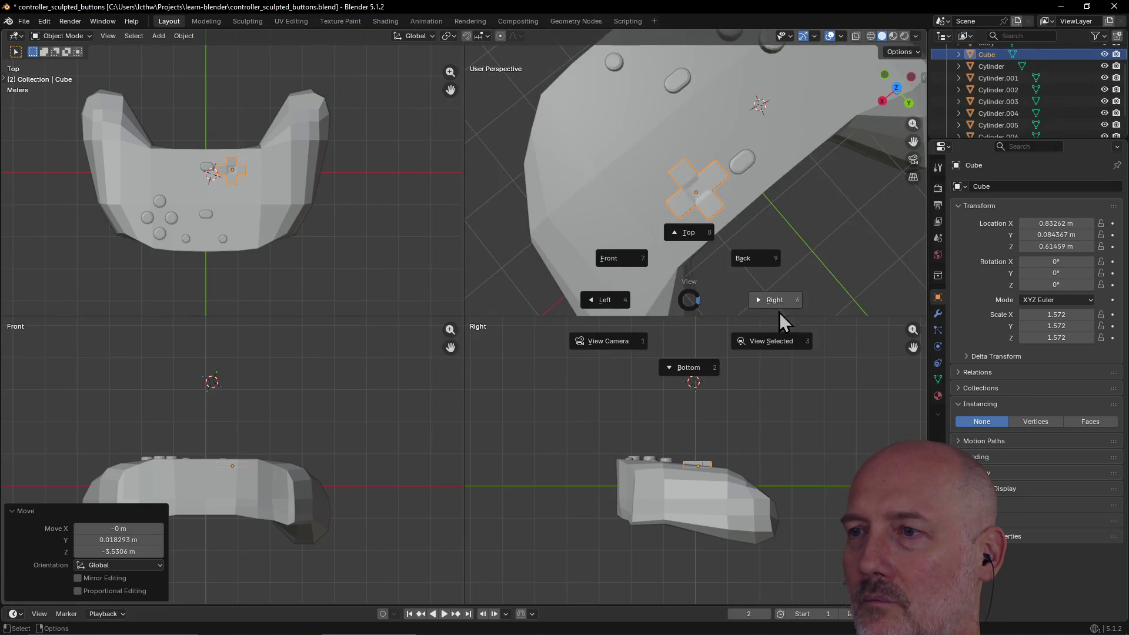
pyautogui.click(767, 344)
pyautogui.moveTo(740, 272)
pyautogui.mouseDown(button='middle')
pyautogui.moveTo(653, 194)
pyautogui.moveTo(584, 163)
pyautogui.moveTo(569, 169)
pyautogui.moveTo(617, 159)
pyautogui.moveTo(540, 180)
pyautogui.moveTo(661, 197)
pyautogui.moveTo(693, 212)
pyautogui.moveTo(687, 219)
pyautogui.mouseUp(button='middle')
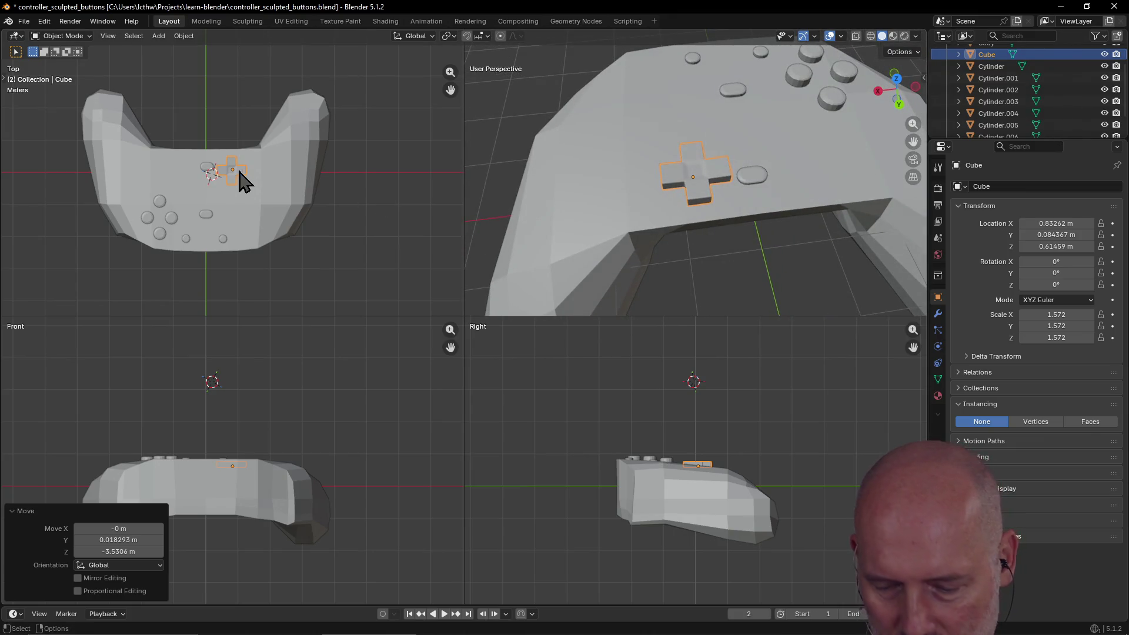
pyautogui.press('g')
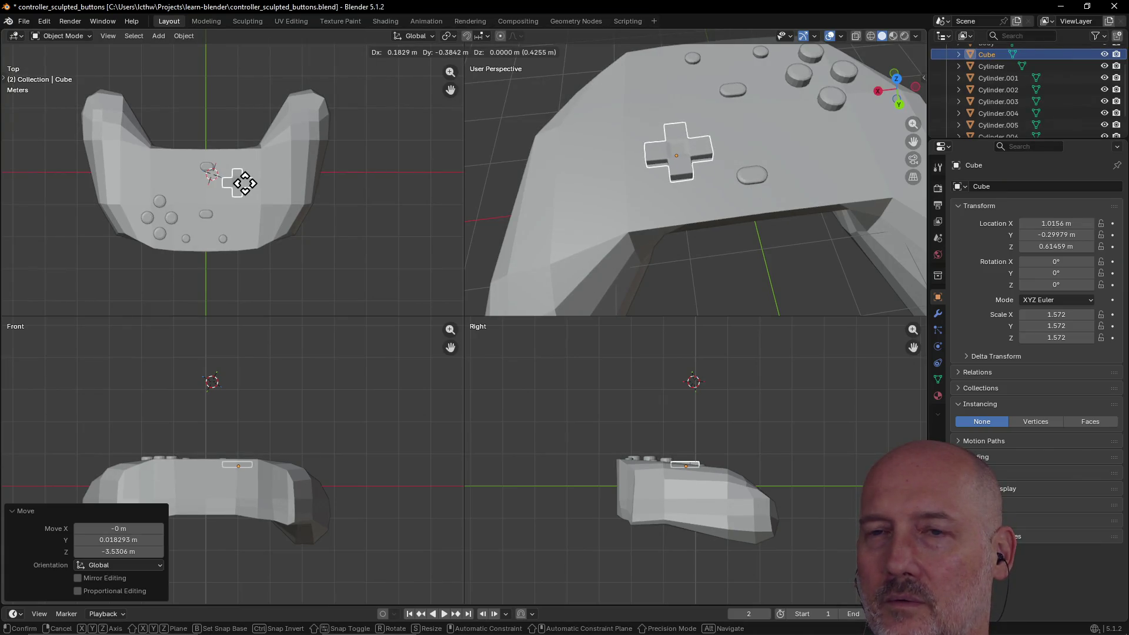
pyautogui.click(245, 185)
# Reselect the D-pad, inspect it from low angles, then switch to the TourBox Console window.
pyautogui.click(592, 162)
pyautogui.click(685, 161)
pyautogui.moveTo(685, 162)
pyautogui.mouseDown(button='middle')
pyautogui.moveTo(645, 121)
pyautogui.moveTo(703, 105)
pyautogui.moveTo(592, 78)
pyautogui.moveTo(640, 68)
pyautogui.moveTo(559, 80)
pyautogui.moveTo(577, 74)
pyautogui.mouseUp(button='middle')
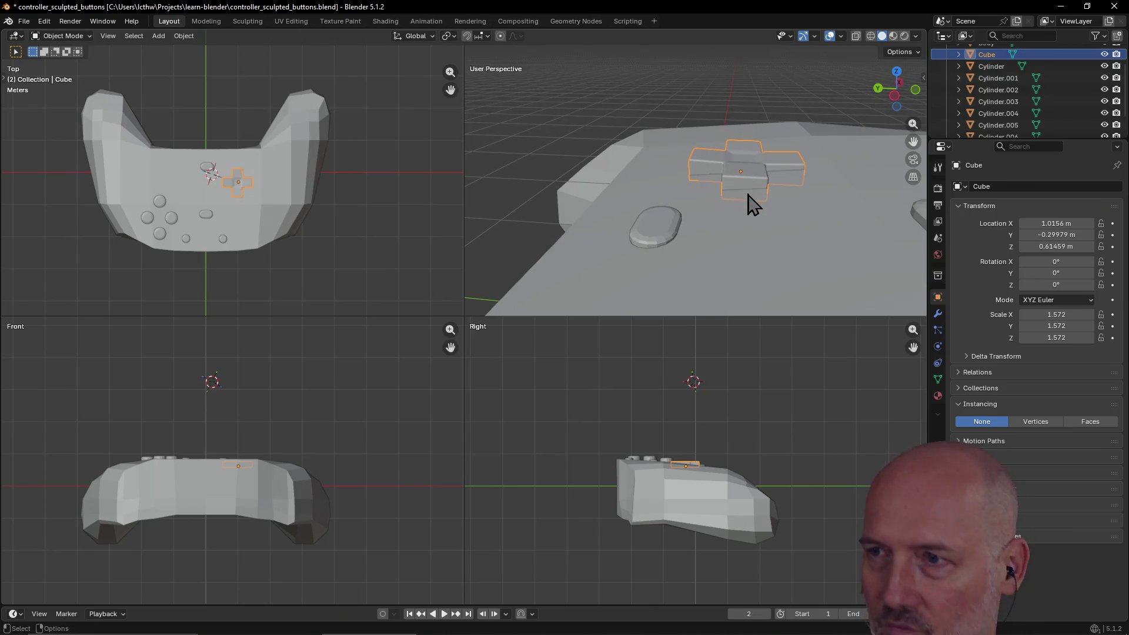
pyautogui.scroll(-3, 788, 214)
pyautogui.moveTo(789, 217)
pyautogui.mouseDown(button='middle')
pyautogui.moveTo(790, 192)
pyautogui.moveTo(821, 168)
pyautogui.moveTo(751, 206)
pyautogui.moveTo(772, 198)
pyautogui.mouseUp(button='middle')
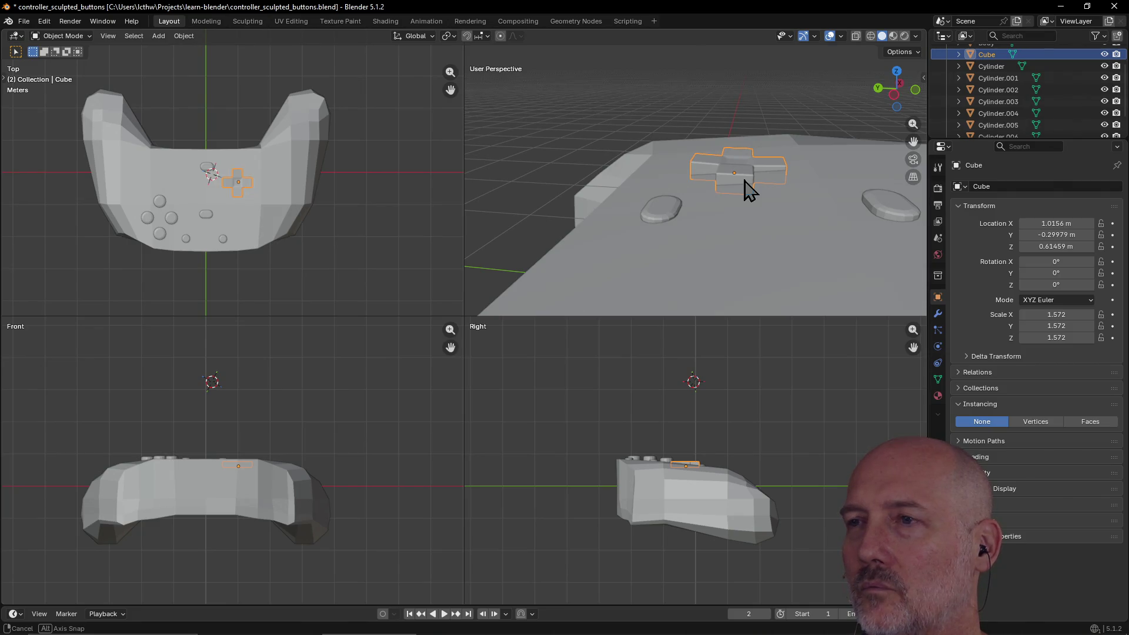
pyautogui.hotkey('alt', 'Tab')
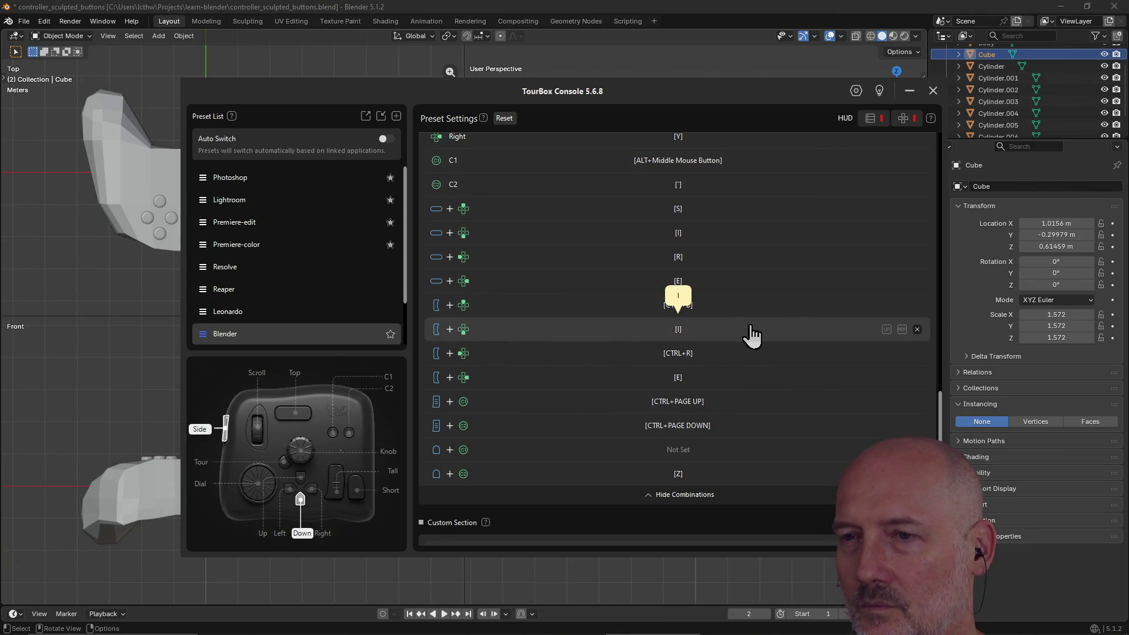
pyautogui.hotkey('alt', 'Tab')
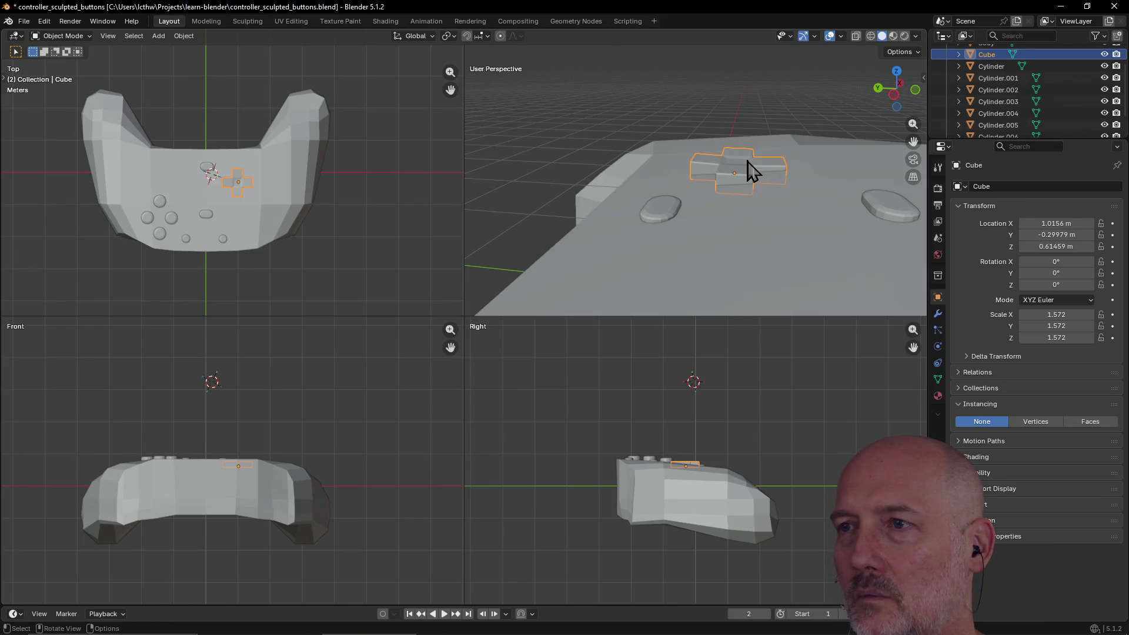
pyautogui.moveTo(481, 91); pyautogui.dragTo(522, 126, button='middle')
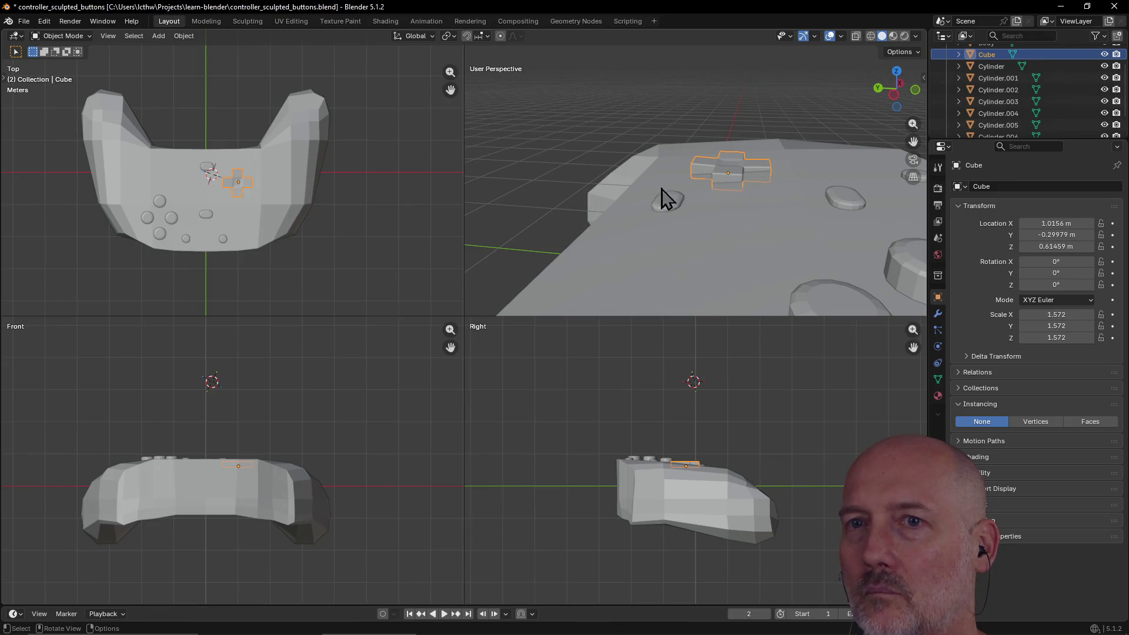
pyautogui.click(693, 465)
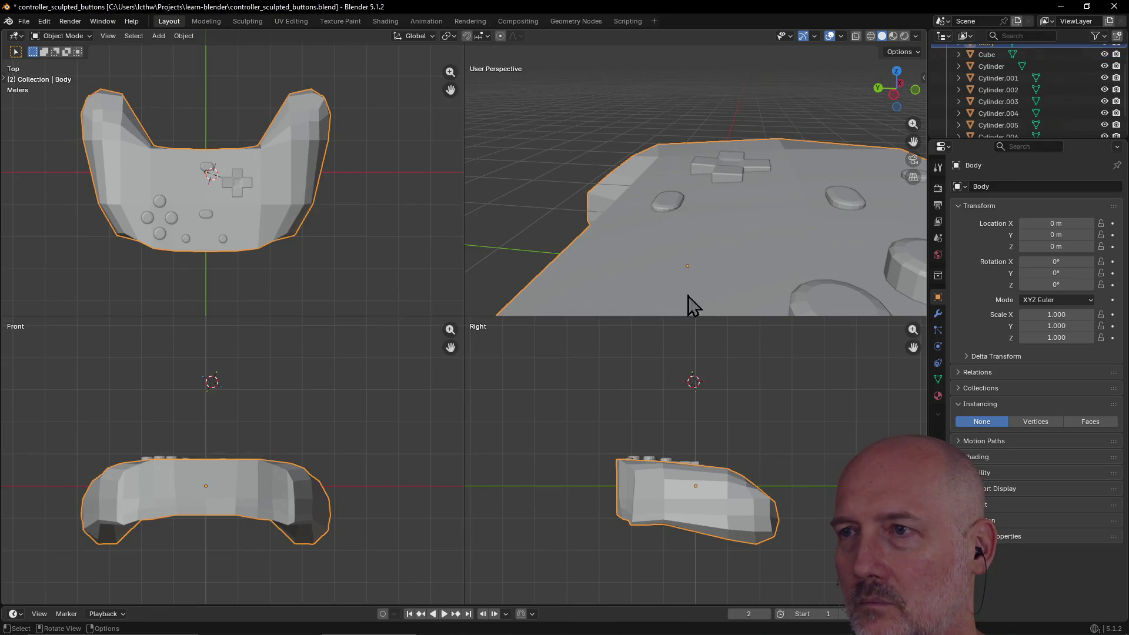
pyautogui.click(731, 183)
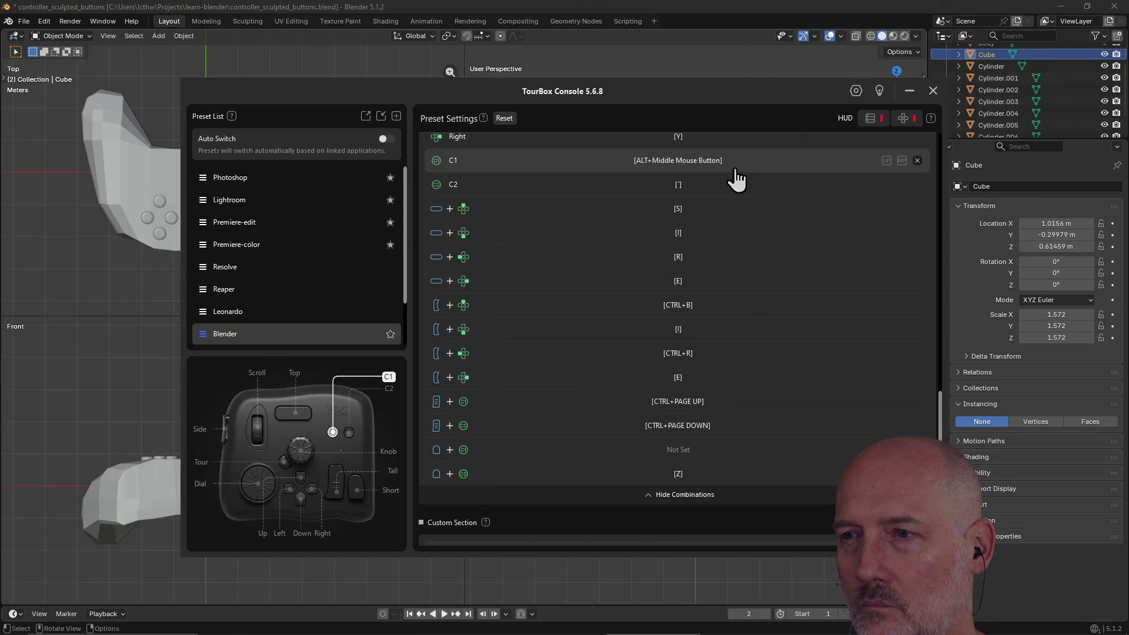
pyautogui.press('Escape')
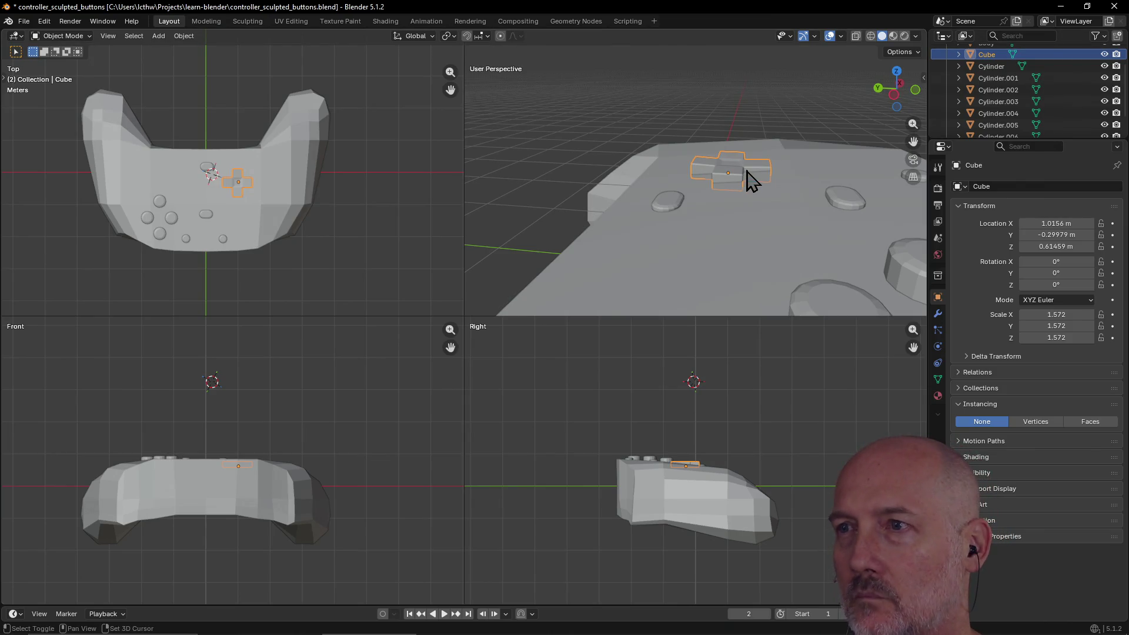
pyautogui.press('b')
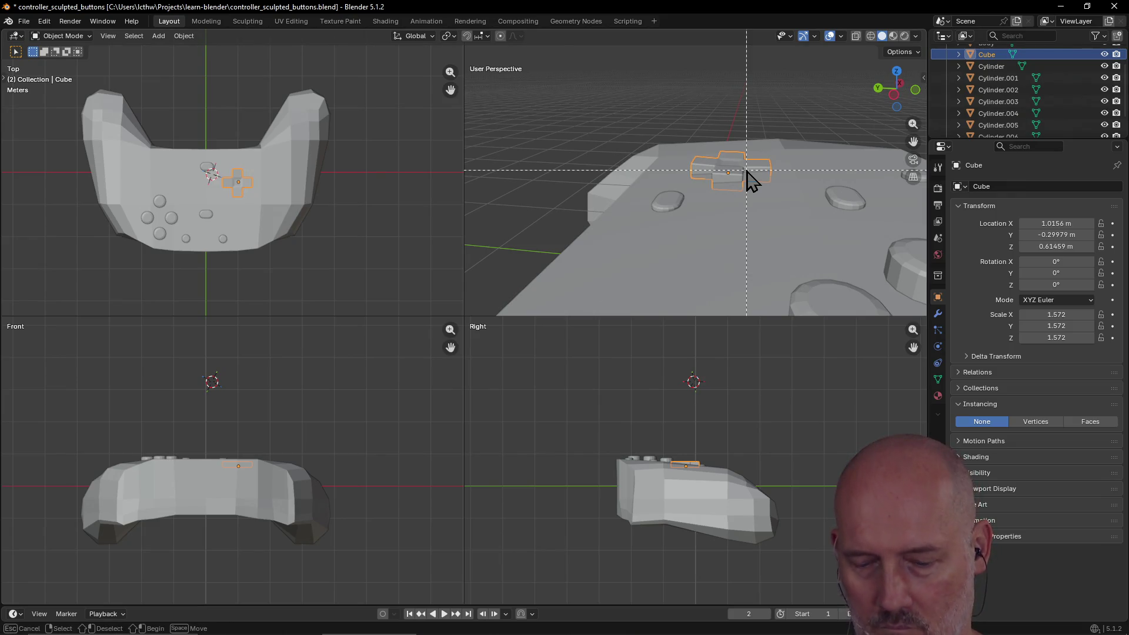
pyautogui.press('Escape')
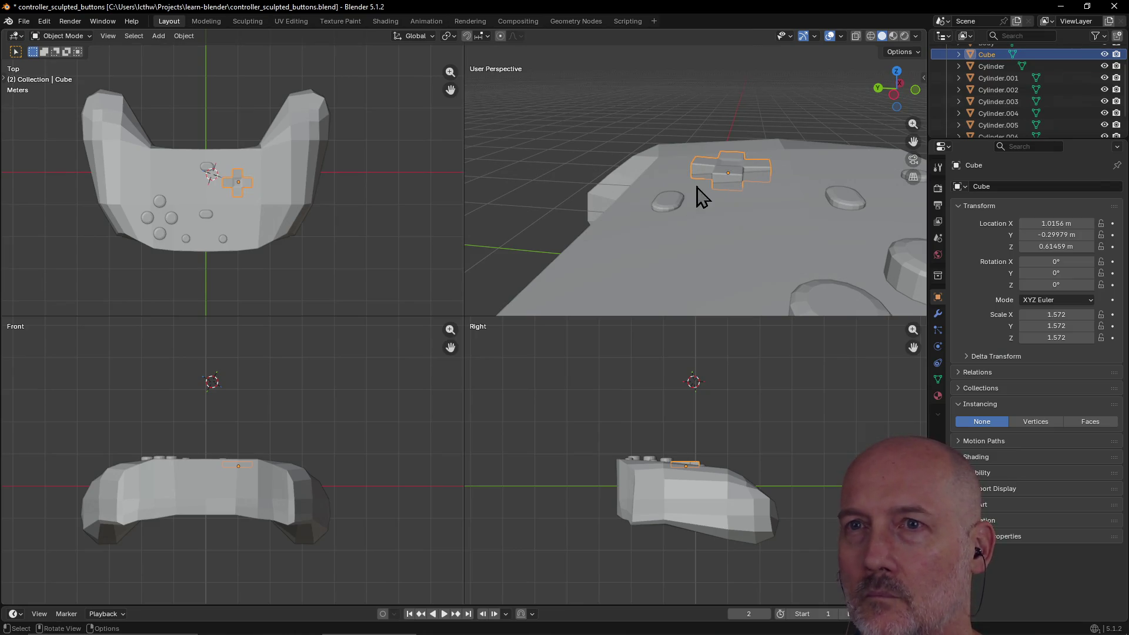
pyautogui.click(207, 22)
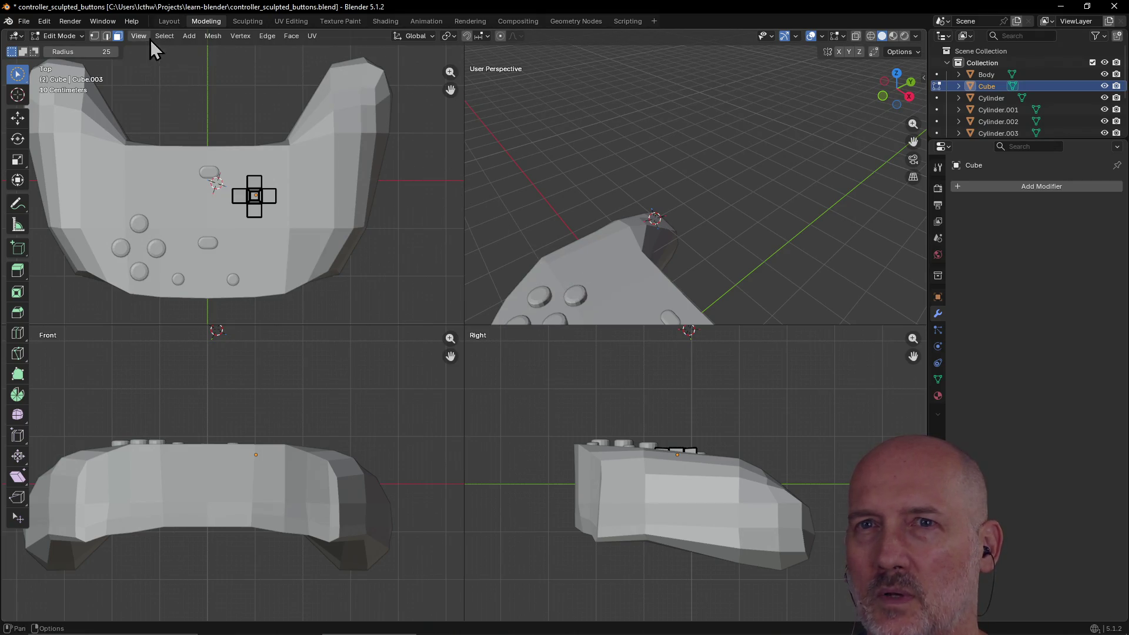
# Return to the Layout workspace and orbit around the controller.
pyautogui.click(169, 21)
pyautogui.moveTo(538, 184)
pyautogui.mouseDown(button='middle')
pyautogui.moveTo(781, 202)
pyautogui.moveTo(650, 211)
pyautogui.moveTo(788, 181)
pyautogui.moveTo(728, 176)
pyautogui.moveTo(847, 171)
pyautogui.moveTo(855, 190)
pyautogui.moveTo(853, 176)
pyautogui.mouseUp(button='middle')
pyautogui.scroll(3, 788, 181)
pyautogui.scroll(2, 735, 177)
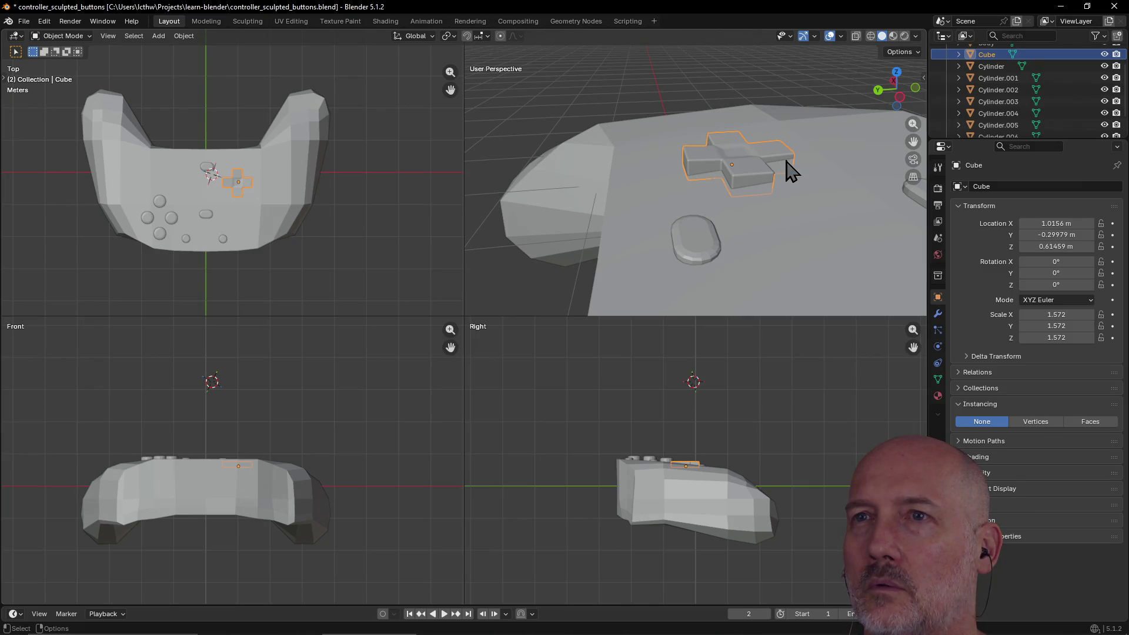
pyautogui.scroll(1, 790, 169)
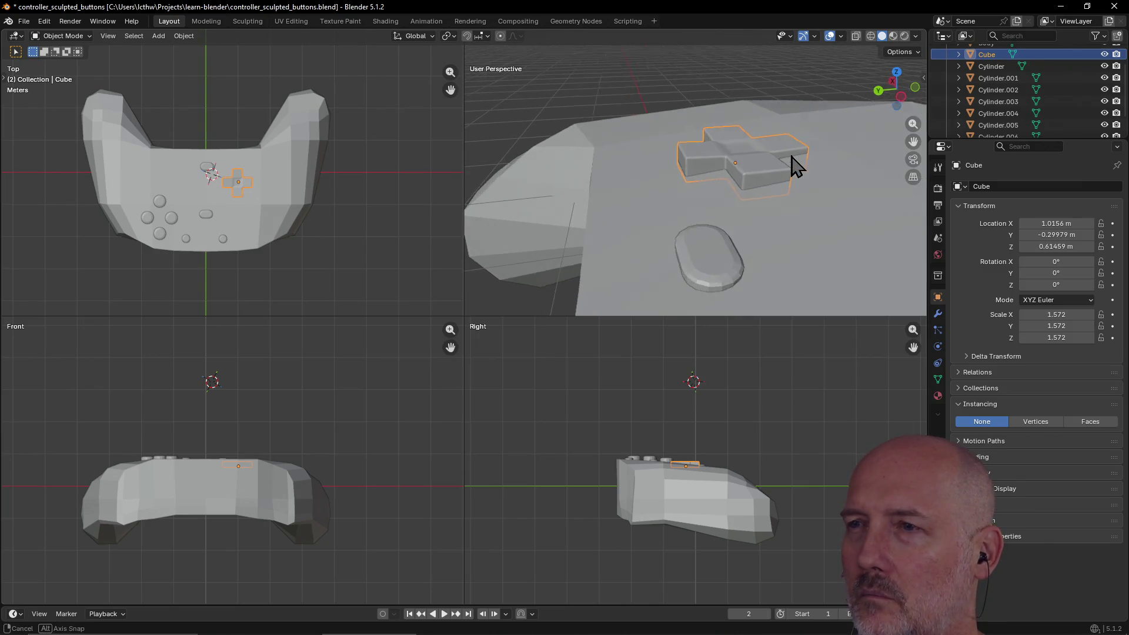
# Enter the Modeling workspace, frame the D-pad and select all its geometry.
pyautogui.click(206, 21)
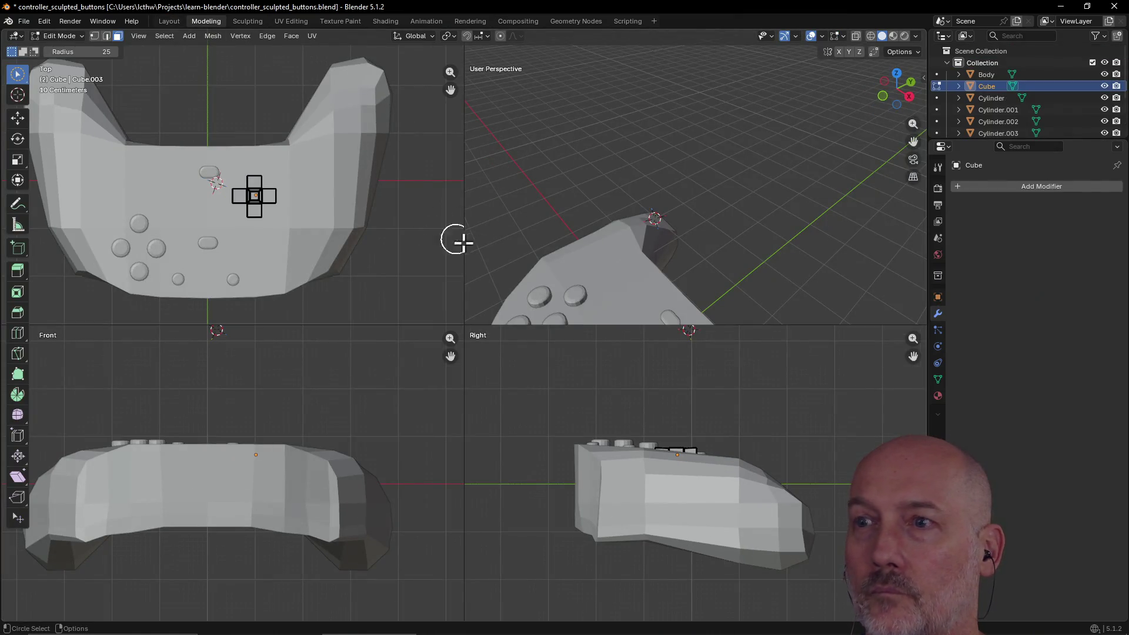
pyautogui.press('`')
pyautogui.click(698, 327)
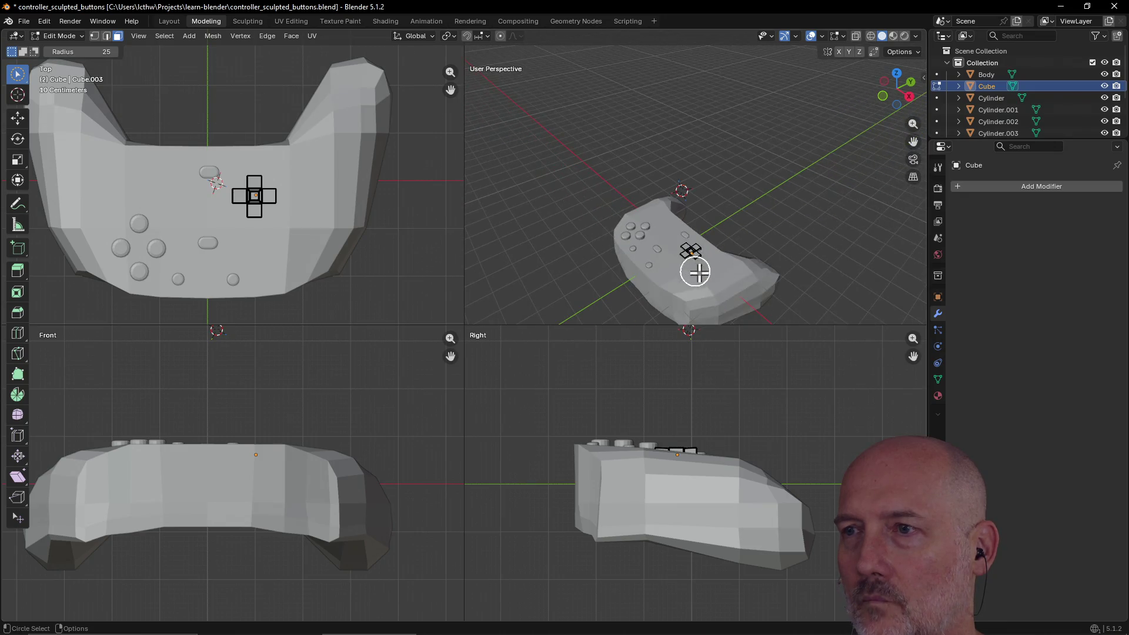
pyautogui.click(698, 260)
pyautogui.press('`')
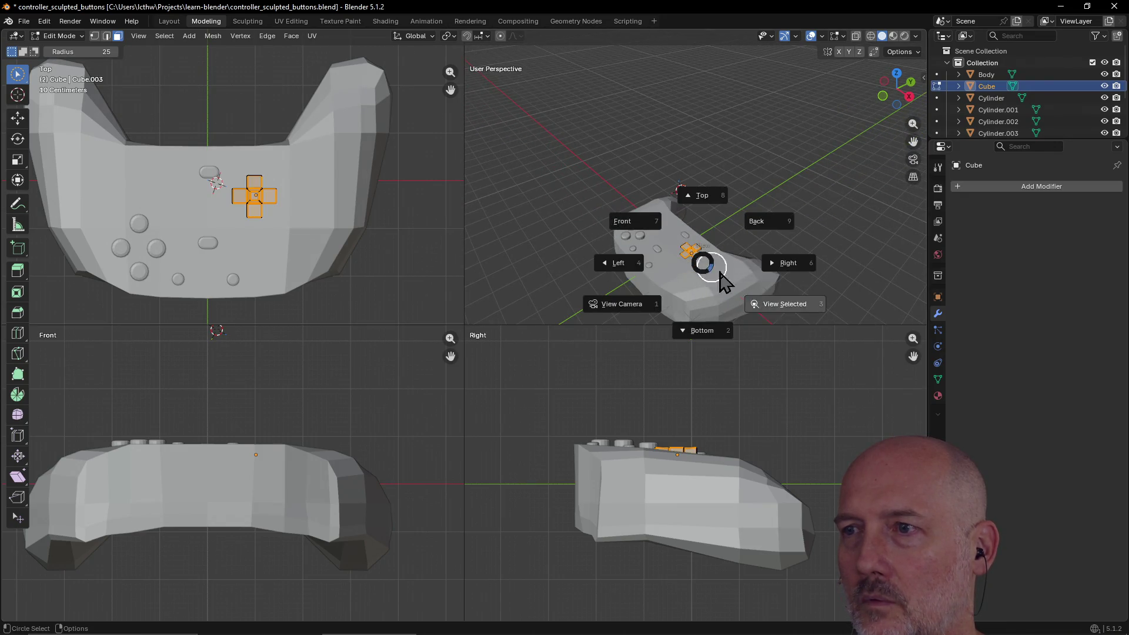
pyautogui.click(780, 309)
pyautogui.moveTo(729, 268)
pyautogui.mouseDown(button='middle')
pyautogui.moveTo(625, 252)
pyautogui.moveTo(705, 247)
pyautogui.moveTo(643, 255)
pyautogui.moveTo(693, 248)
pyautogui.moveTo(678, 249)
pyautogui.mouseUp(button='middle')
pyautogui.press('a')
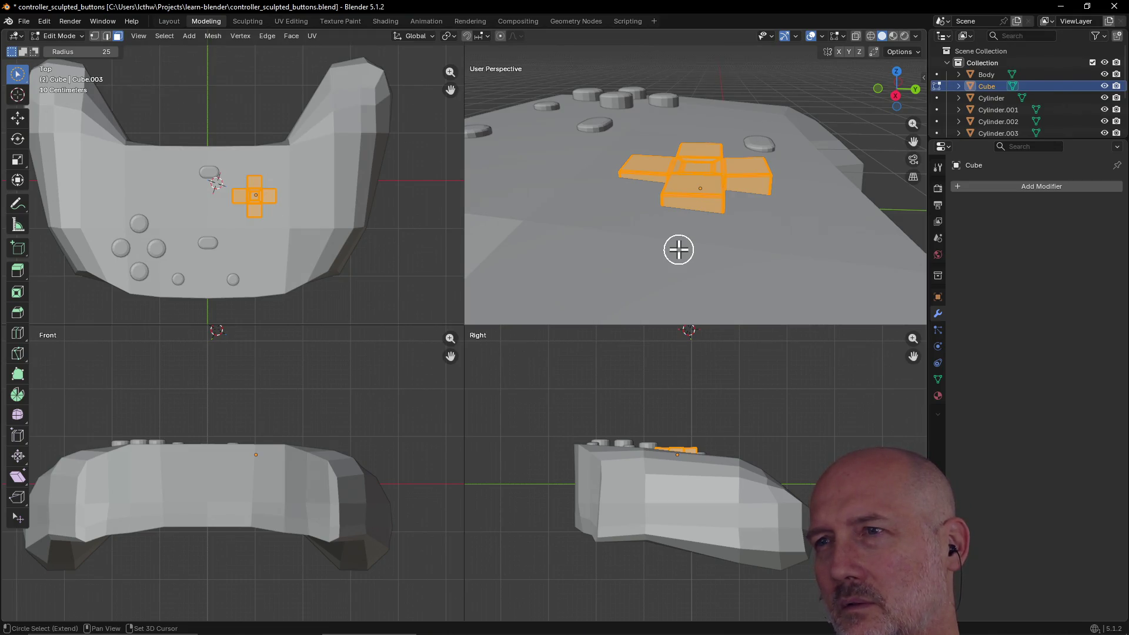
# Try a 1-unit extrude and a loop cut on the D-pad, cancelling both.
pyautogui.write('e')
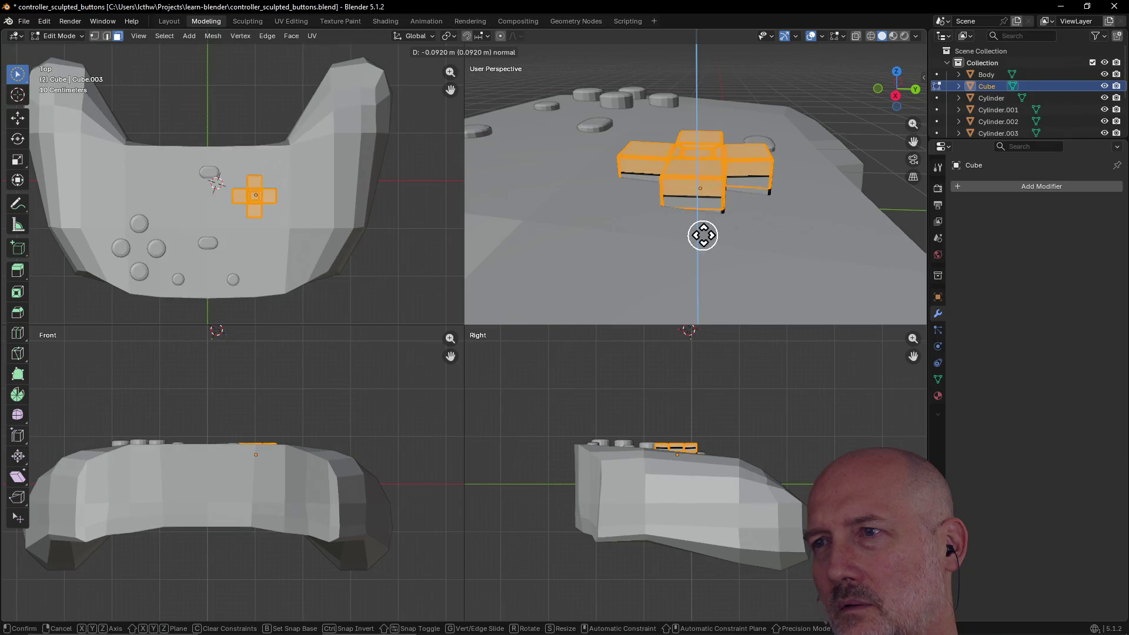
pyautogui.write('1')
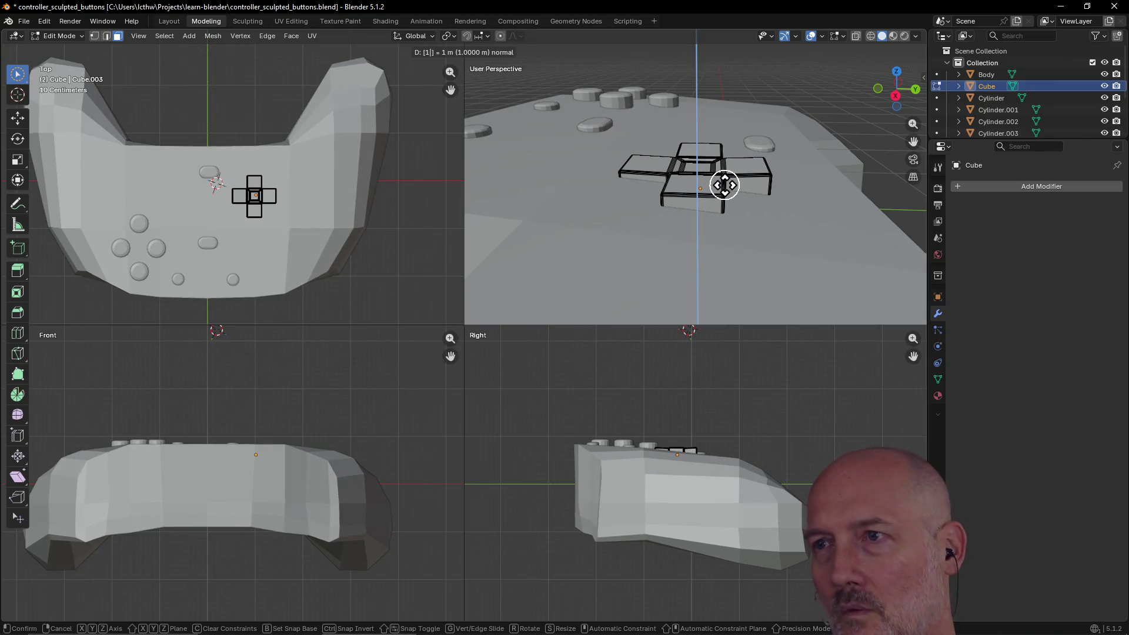
pyautogui.rightClick(729, 201)
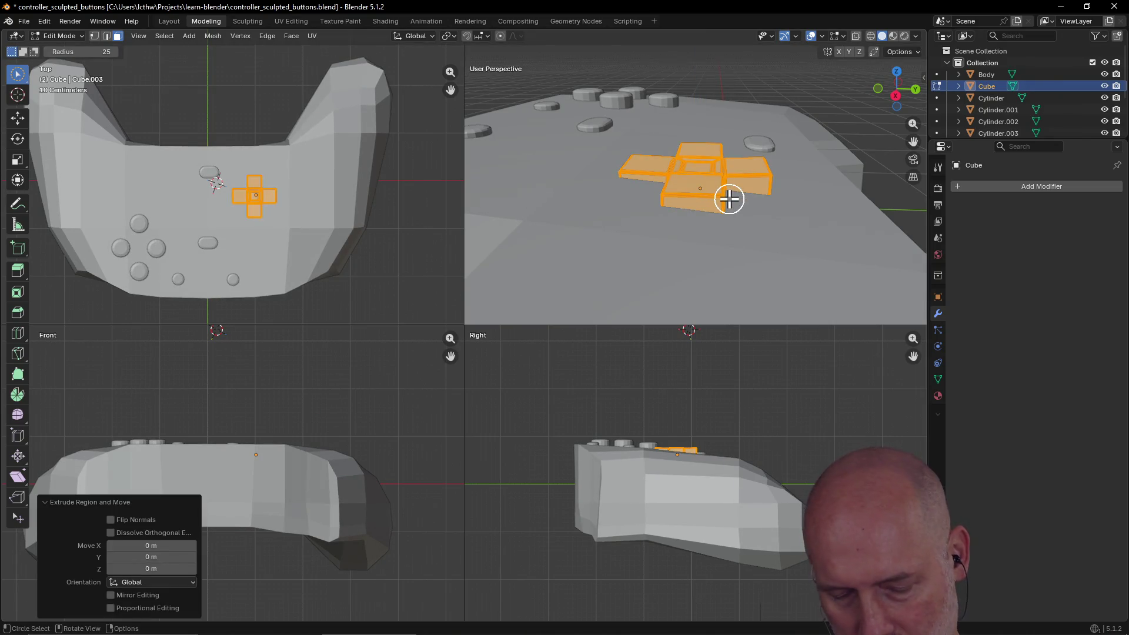
pyautogui.hotkey('ctrl', 'r')
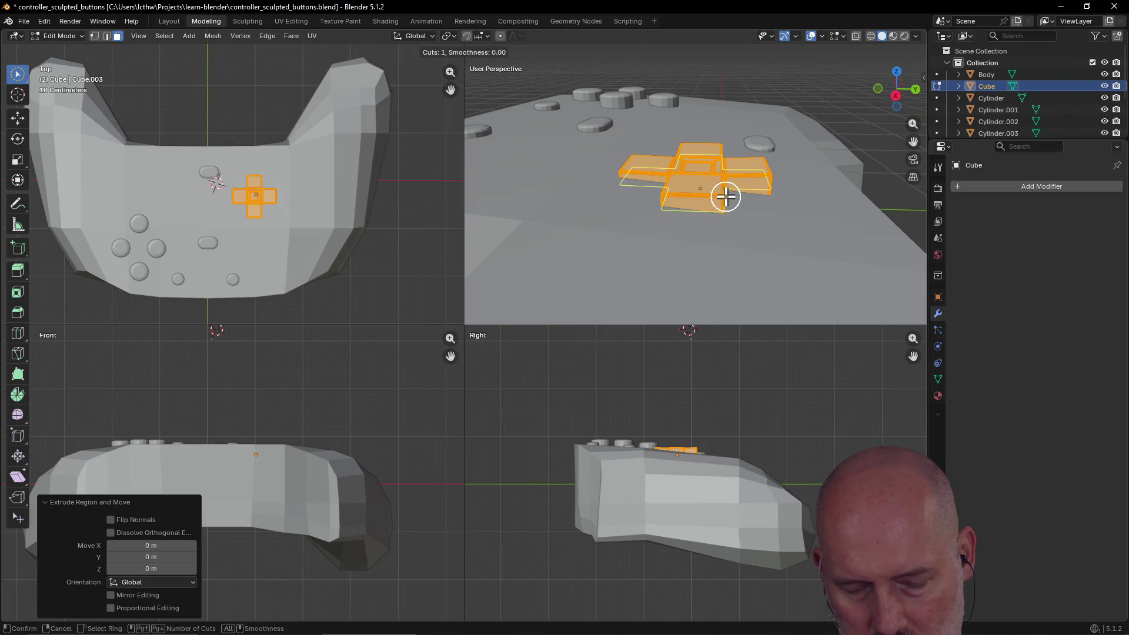
pyautogui.rightClick(725, 196)
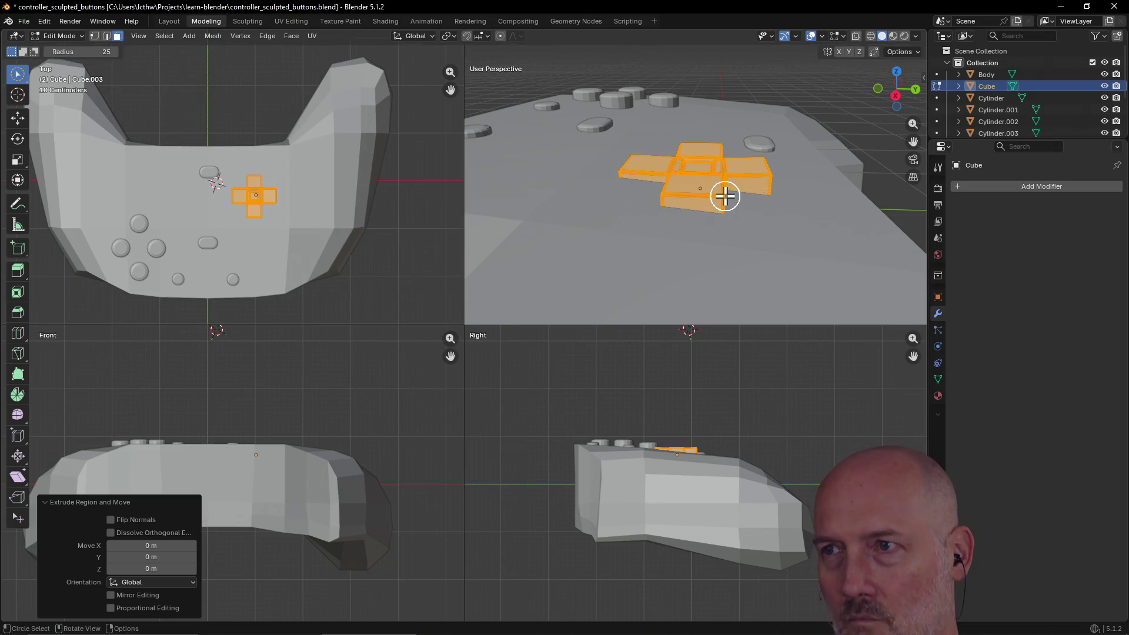
pyautogui.moveTo(735, 210); pyautogui.dragTo(734, 211, button='middle')
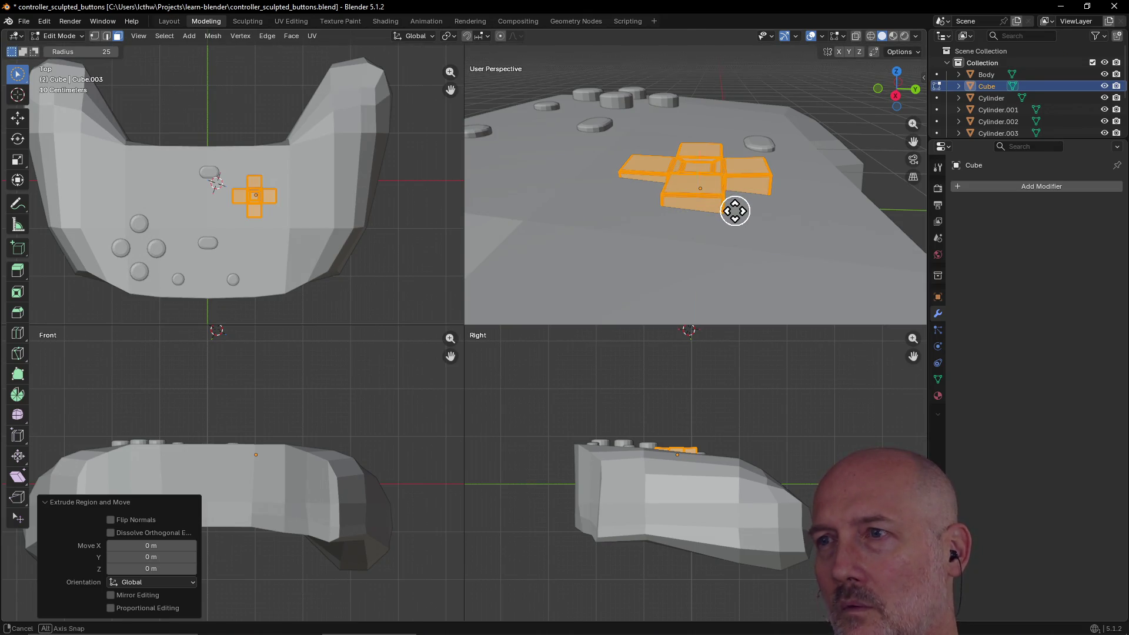
# Cancel a further extrude and rotation of the faces, then return to the Layout workspace.
pyautogui.press('e')
pyautogui.rightClick(736, 210)
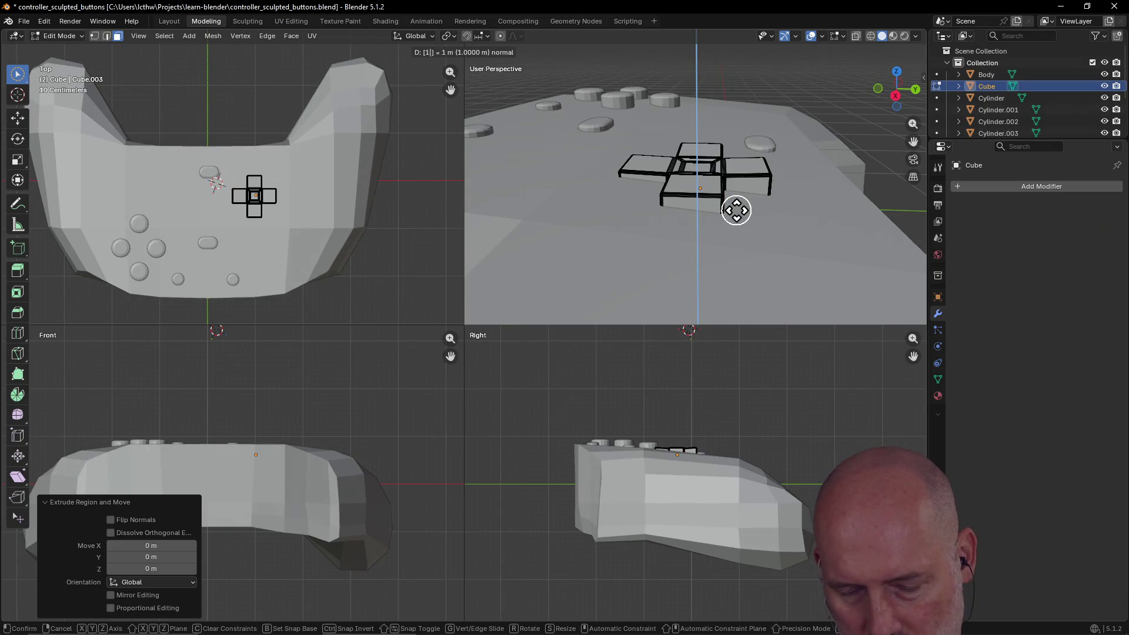
pyautogui.moveTo(736, 211); pyautogui.dragTo(735, 210, button='middle')
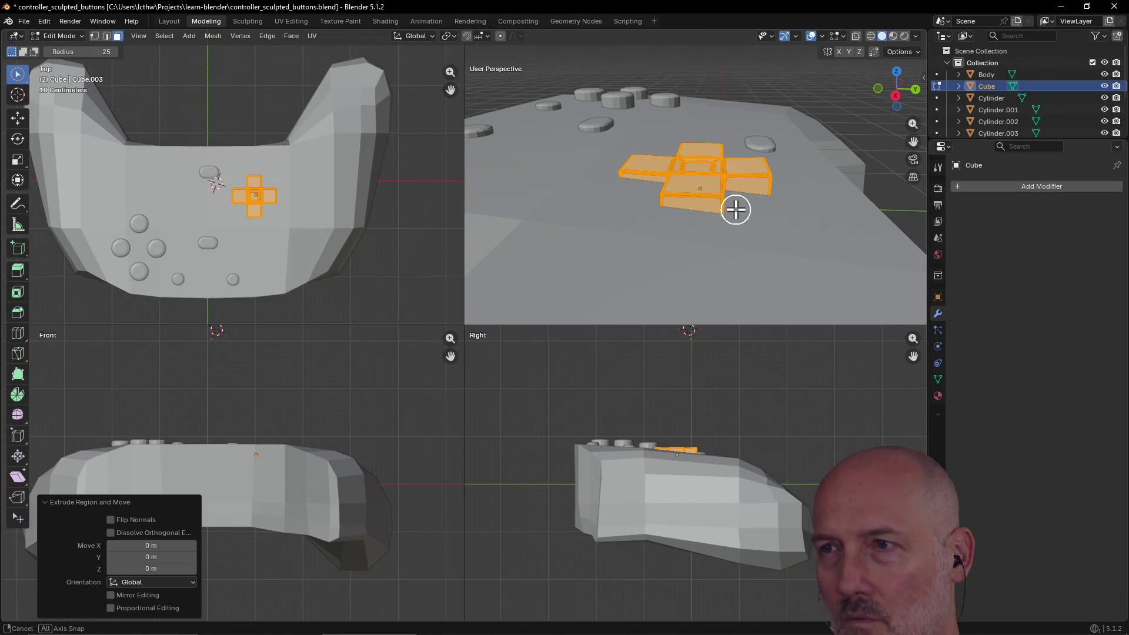
pyautogui.press('r')
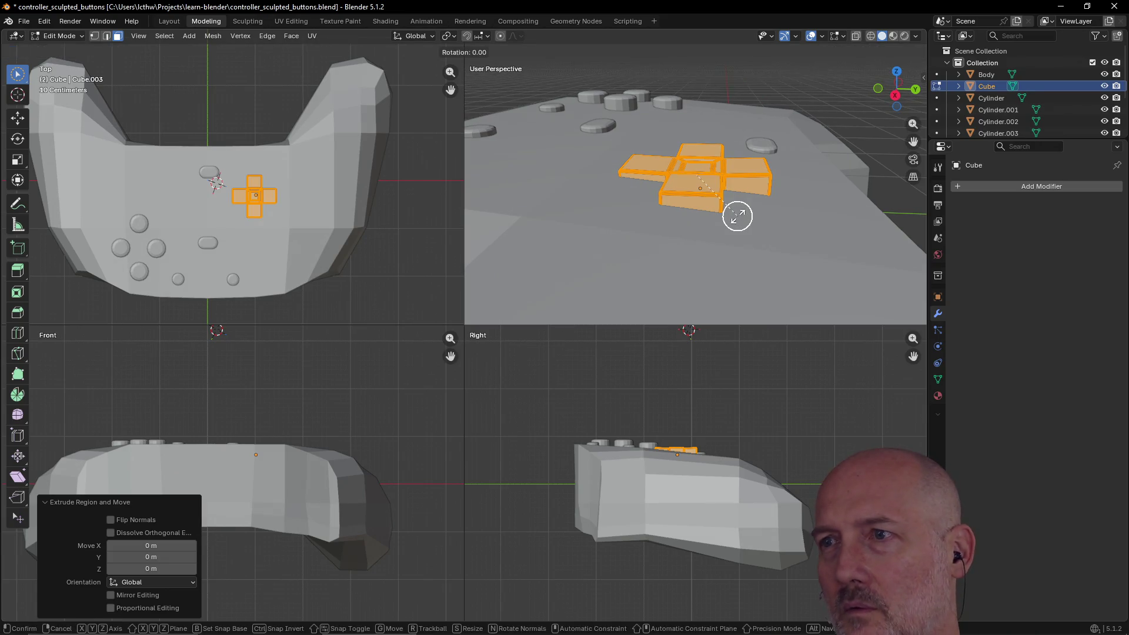
pyautogui.press('Escape')
pyautogui.press('c')
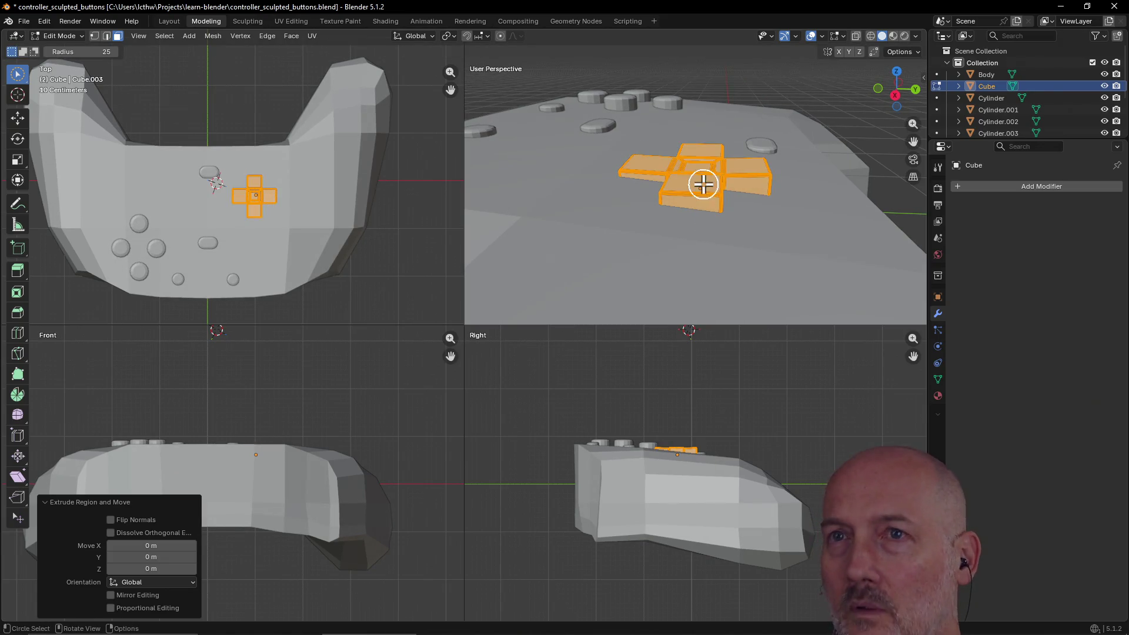
pyautogui.click(169, 21)
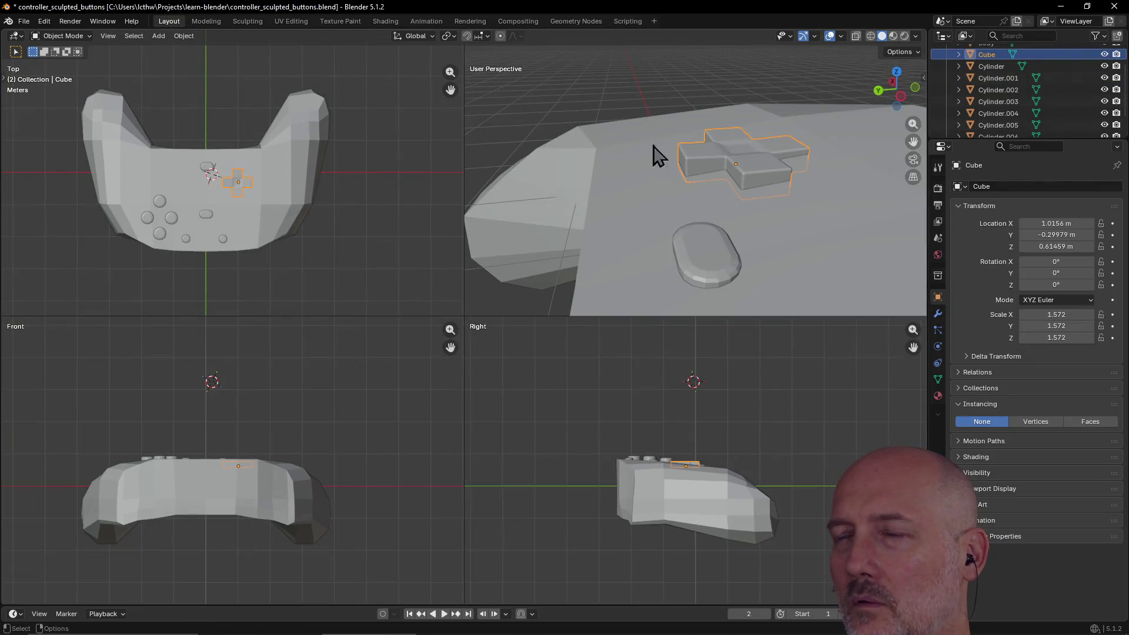
# Tilt the D-pad (Cube) about 6° on X to match the top surface's slope.
pyautogui.moveTo(708, 171)
pyautogui.mouseDown(button='middle')
pyautogui.moveTo(698, 176)
pyautogui.moveTo(734, 163)
pyautogui.mouseUp(button='middle')
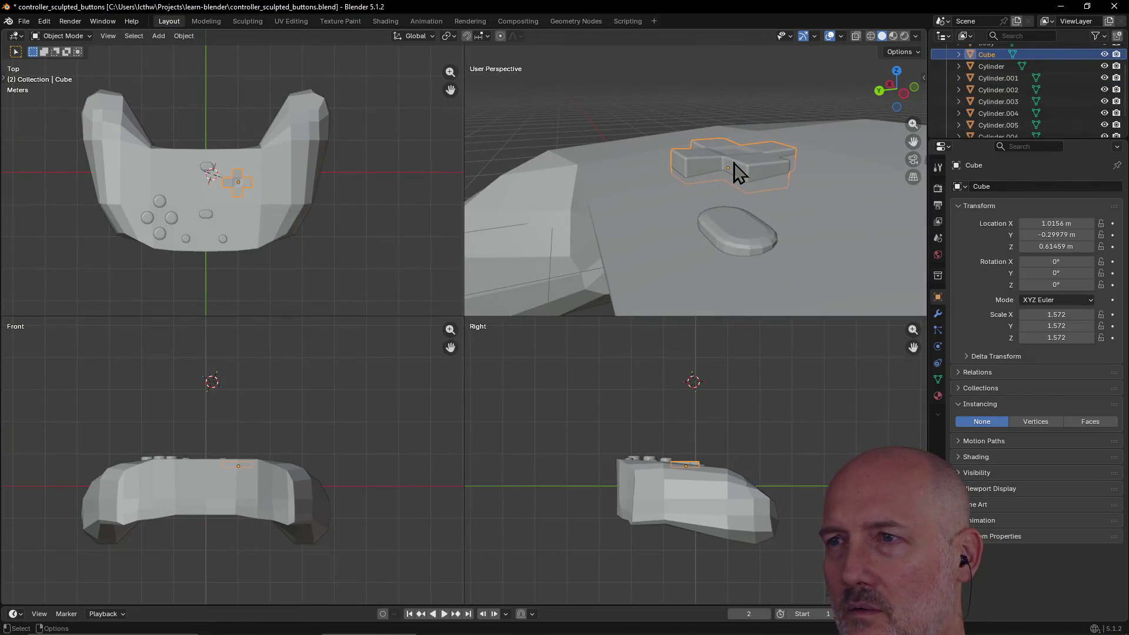
pyautogui.press('r')
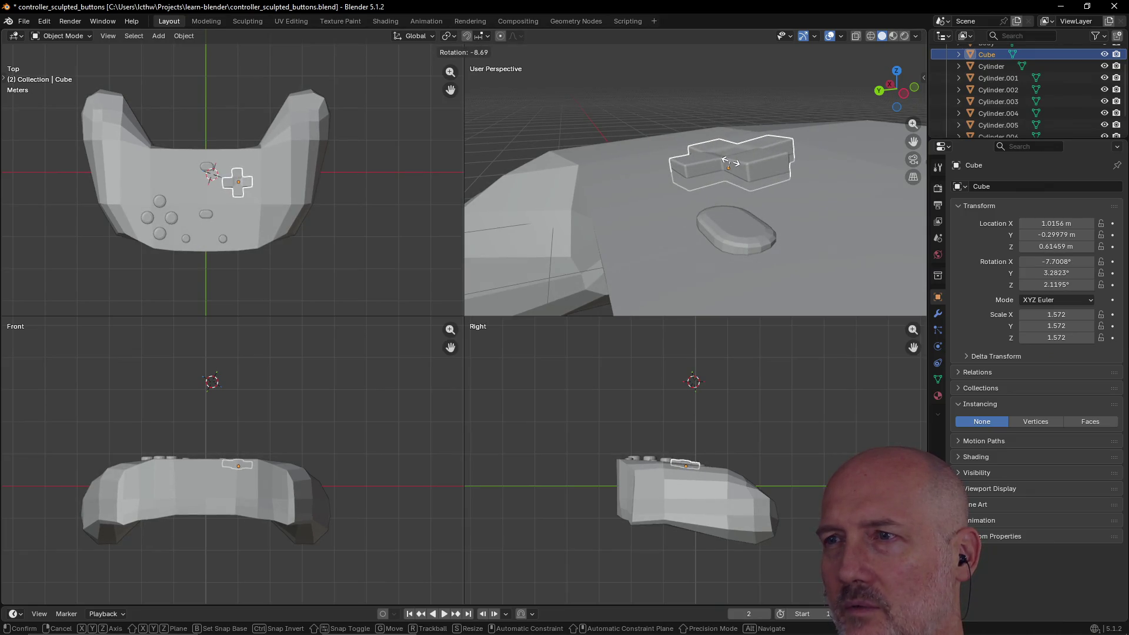
pyautogui.write('1')
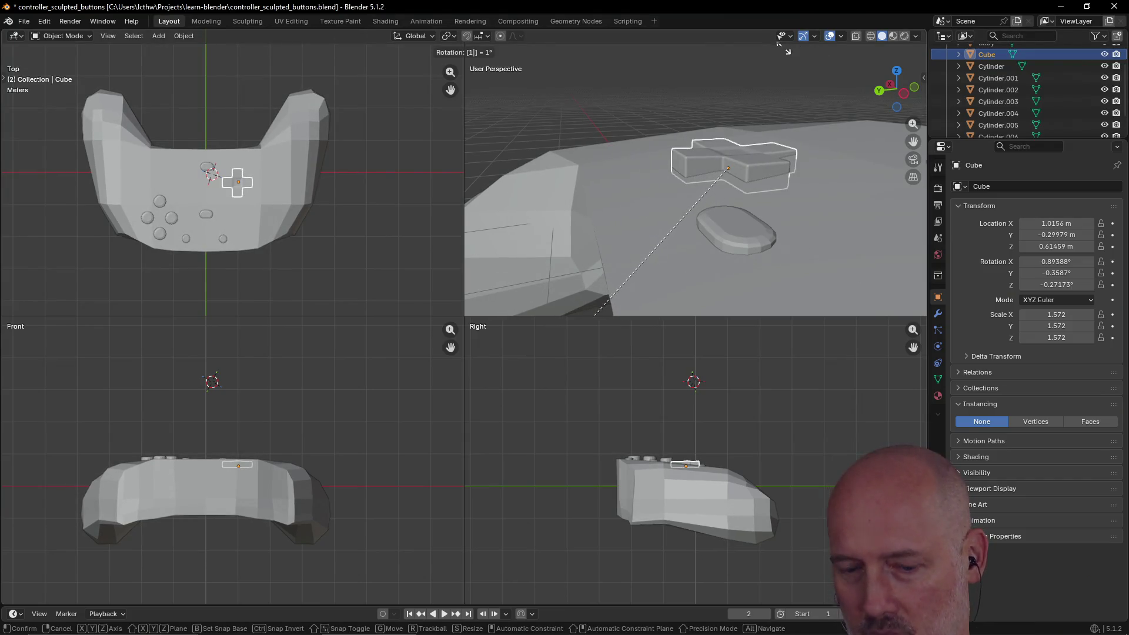
pyautogui.press('Escape')
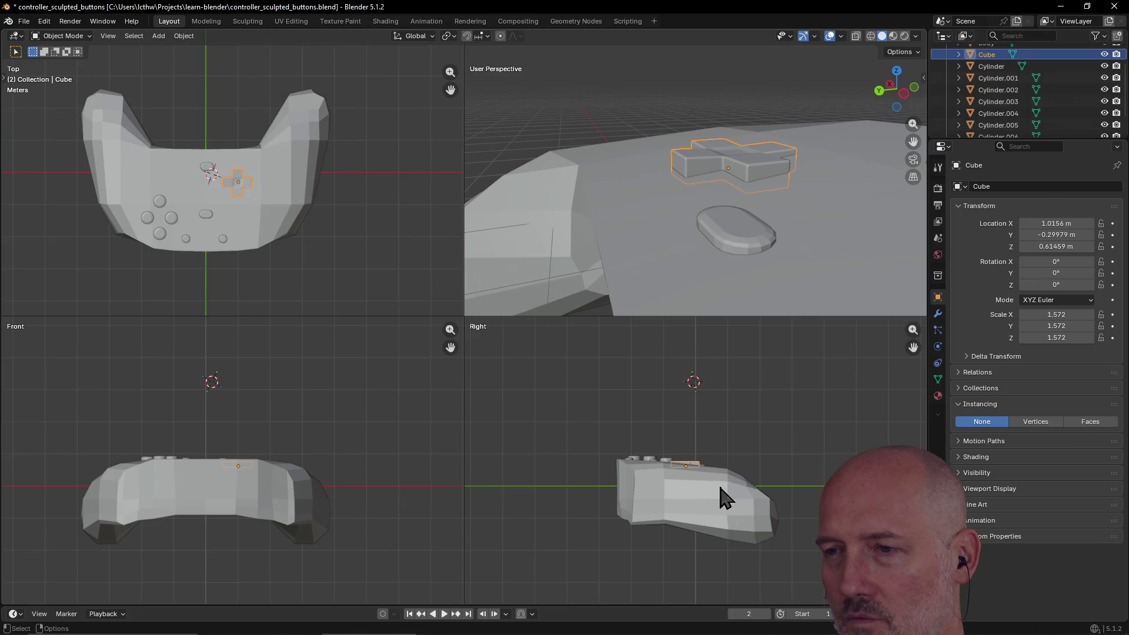
pyautogui.press('KP_Decimal')
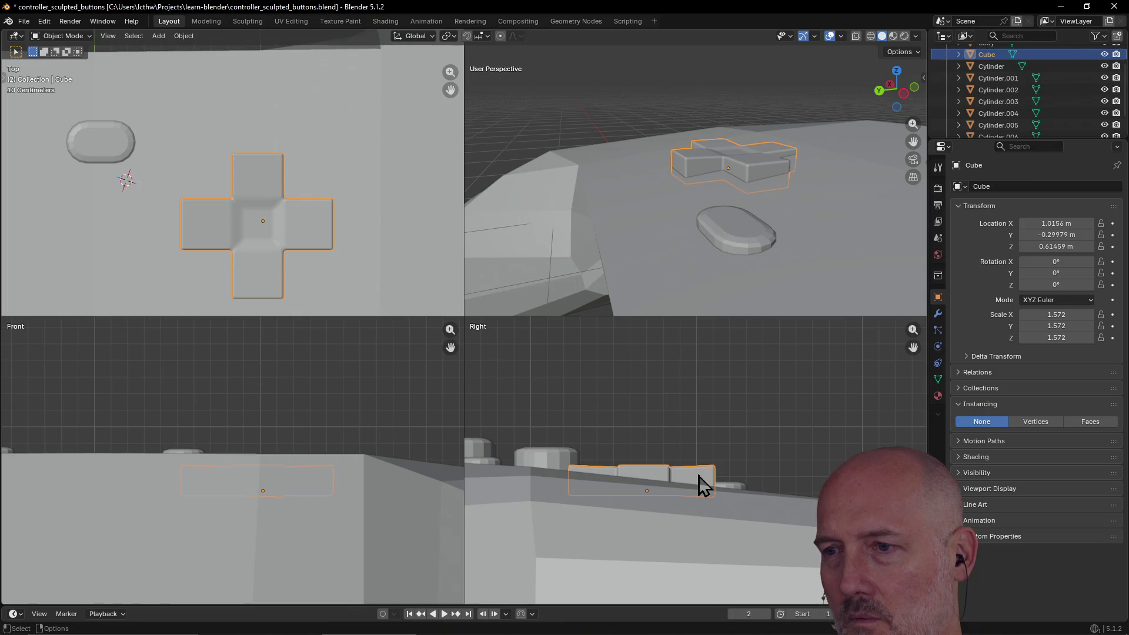
pyautogui.press('r')
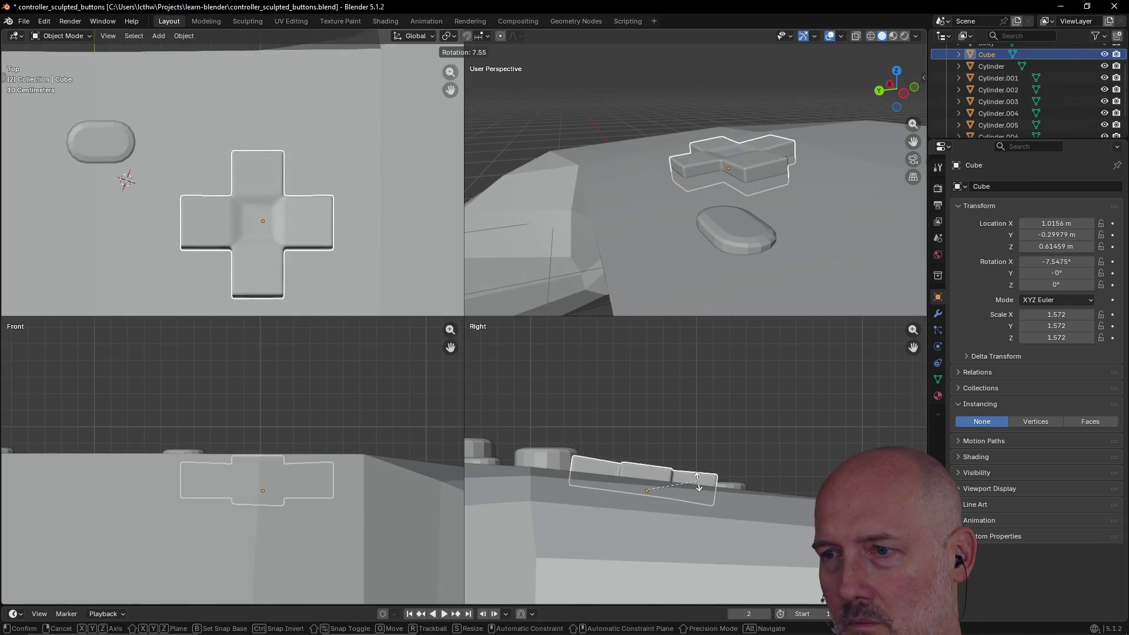
pyautogui.click(700, 485)
# Select the small oval button Cylinder.006 and keyframe its transforms.
pyautogui.click(732, 273)
pyautogui.moveTo(732, 272)
pyautogui.mouseDown(button='middle')
pyautogui.moveTo(731, 283)
pyautogui.moveTo(645, 297)
pyautogui.moveTo(708, 269)
pyautogui.moveTo(810, 291)
pyautogui.moveTo(760, 299)
pyautogui.moveTo(791, 226)
pyautogui.moveTo(698, 201)
pyautogui.mouseUp(button='middle')
pyautogui.scroll(5, 697, 202)
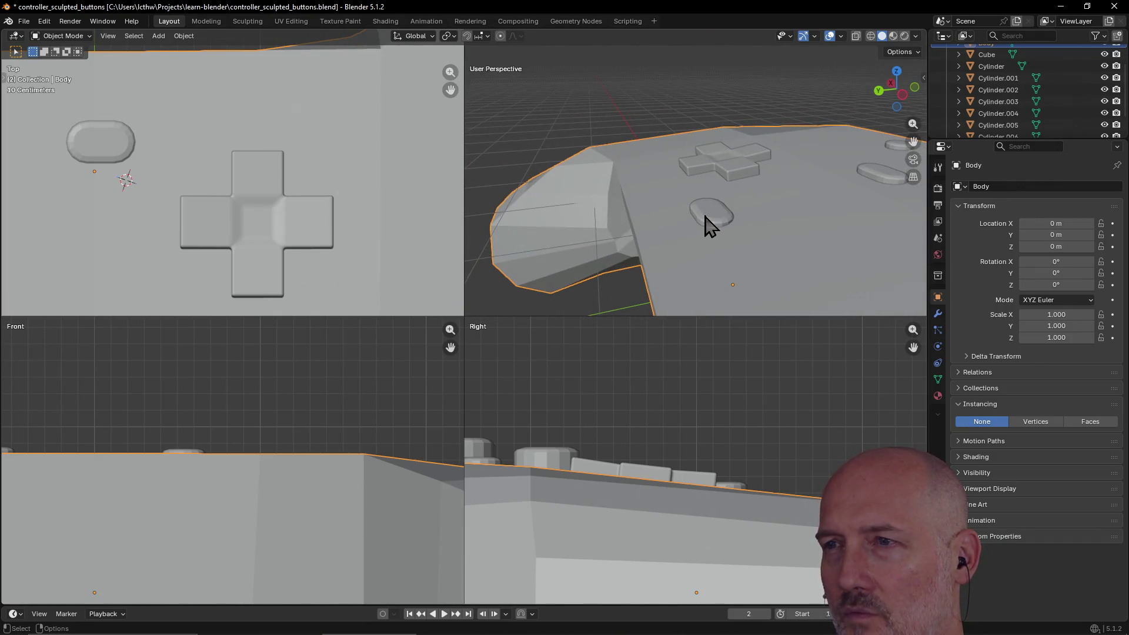
pyautogui.click(706, 217)
pyautogui.moveTo(729, 242); pyautogui.dragTo(699, 234, button='middle')
pyautogui.press('i')
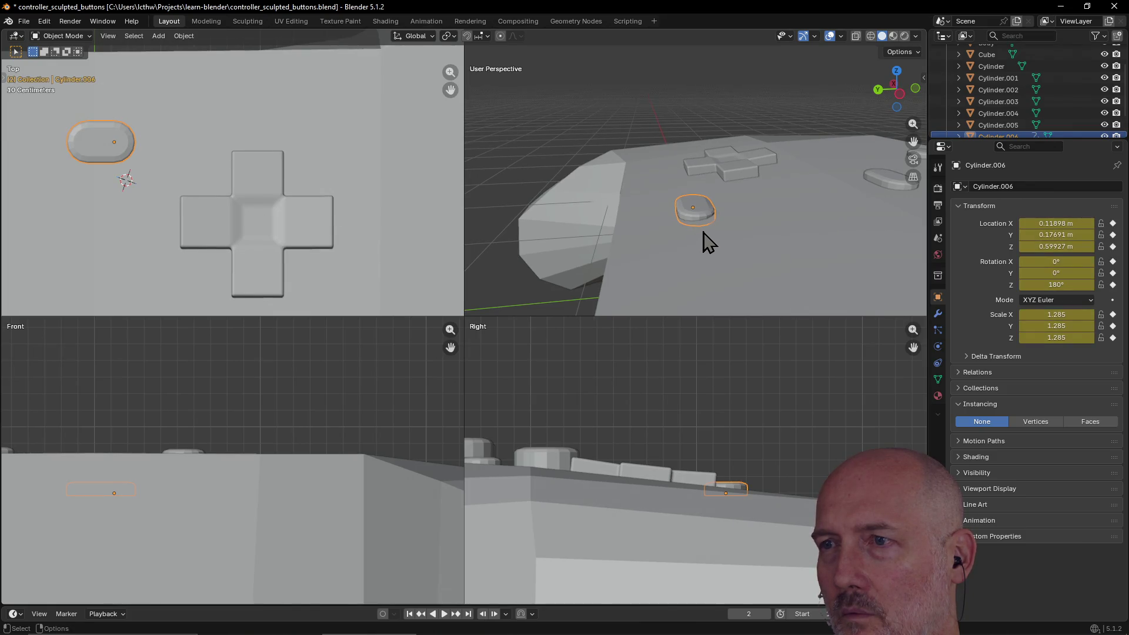
# Tilt Cylinder.006 about 4.86° on X so it follows the sloping top.
pyautogui.press('r')
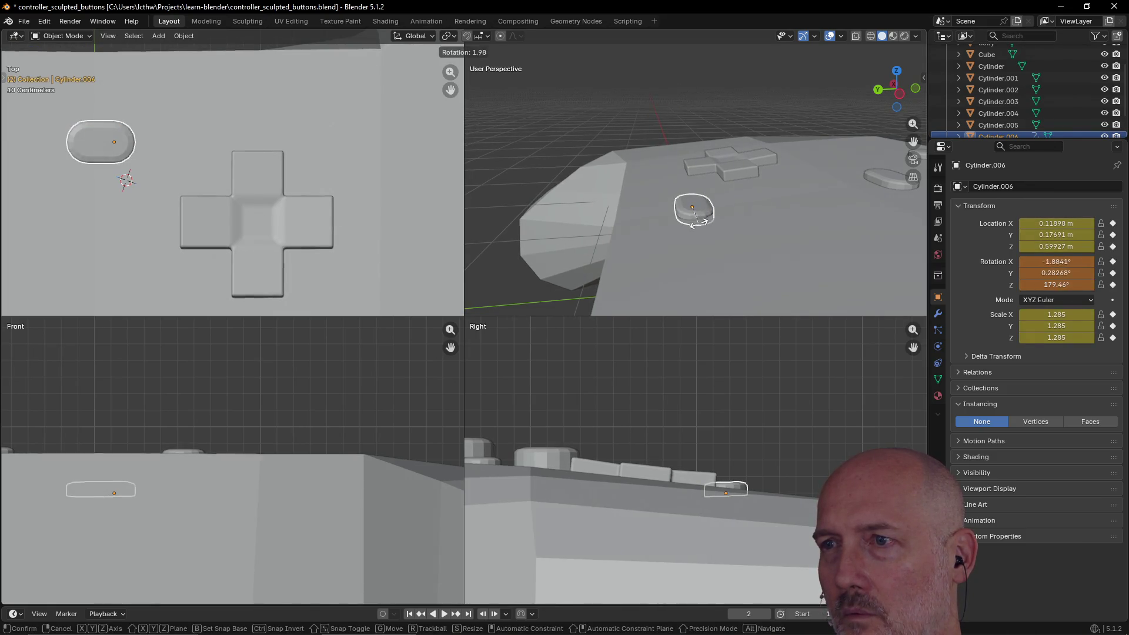
pyautogui.press('Escape')
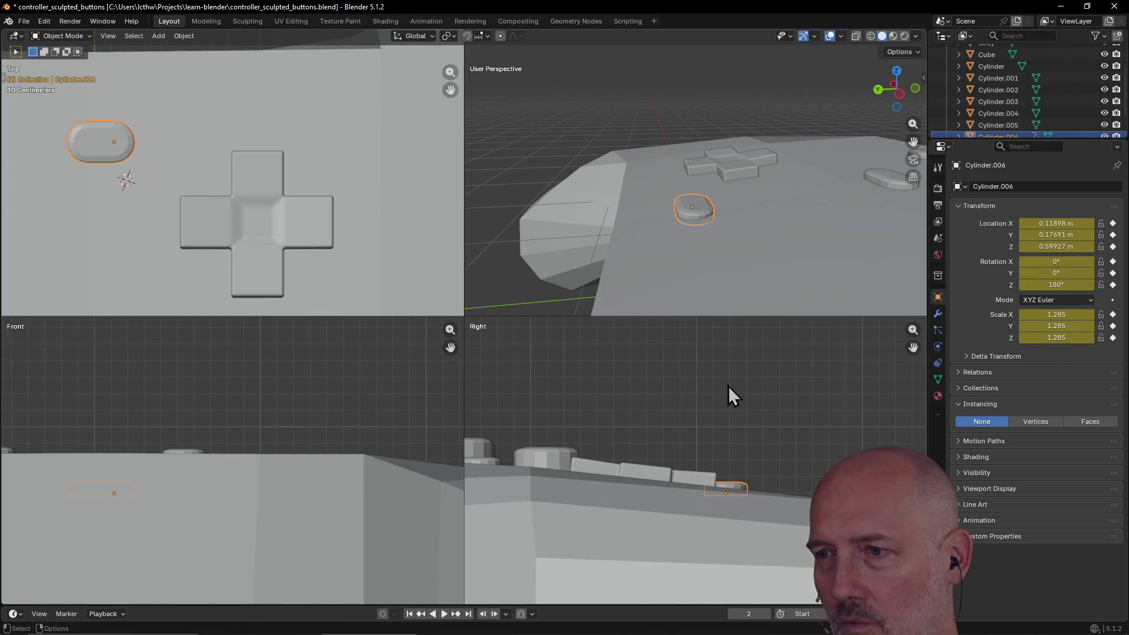
pyautogui.click(743, 490)
pyautogui.click(738, 486)
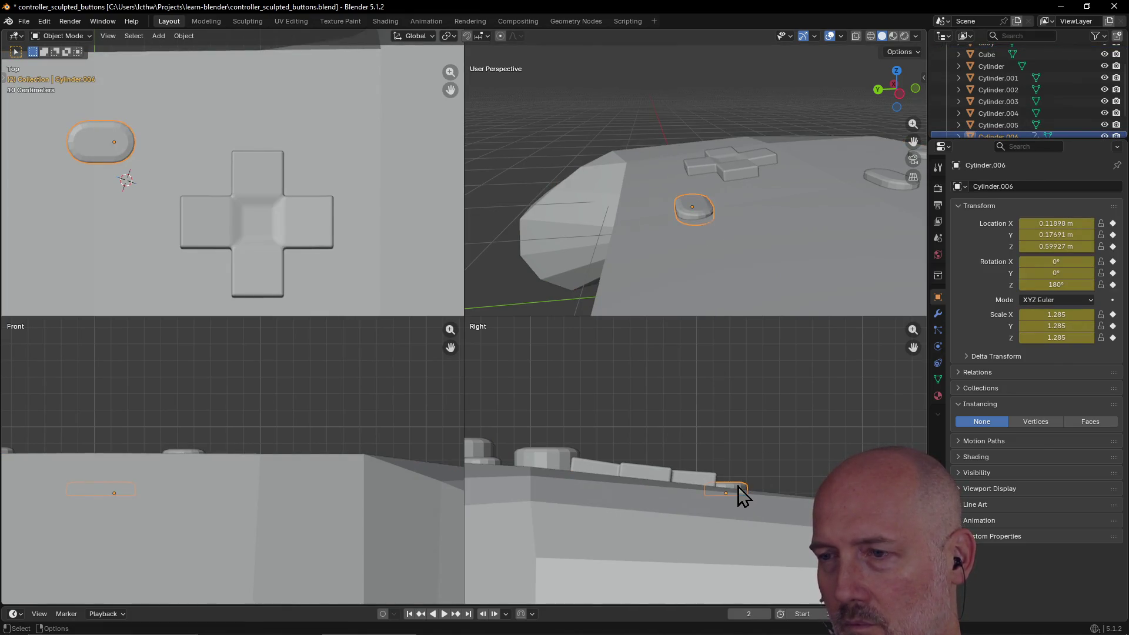
pyautogui.press('r')
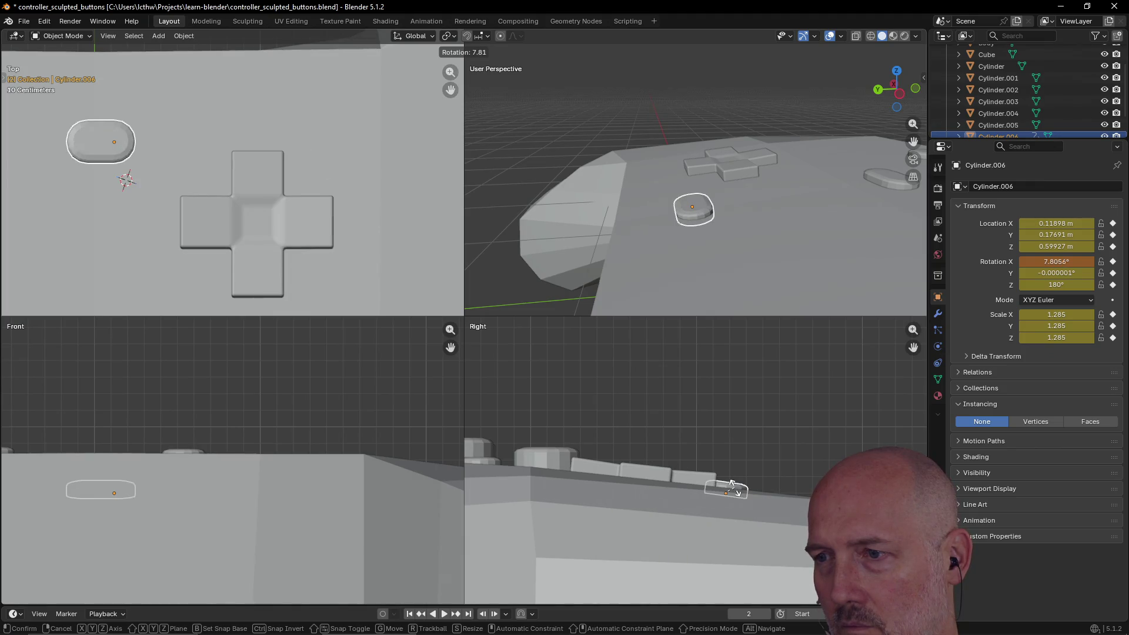
pyautogui.click(734, 494)
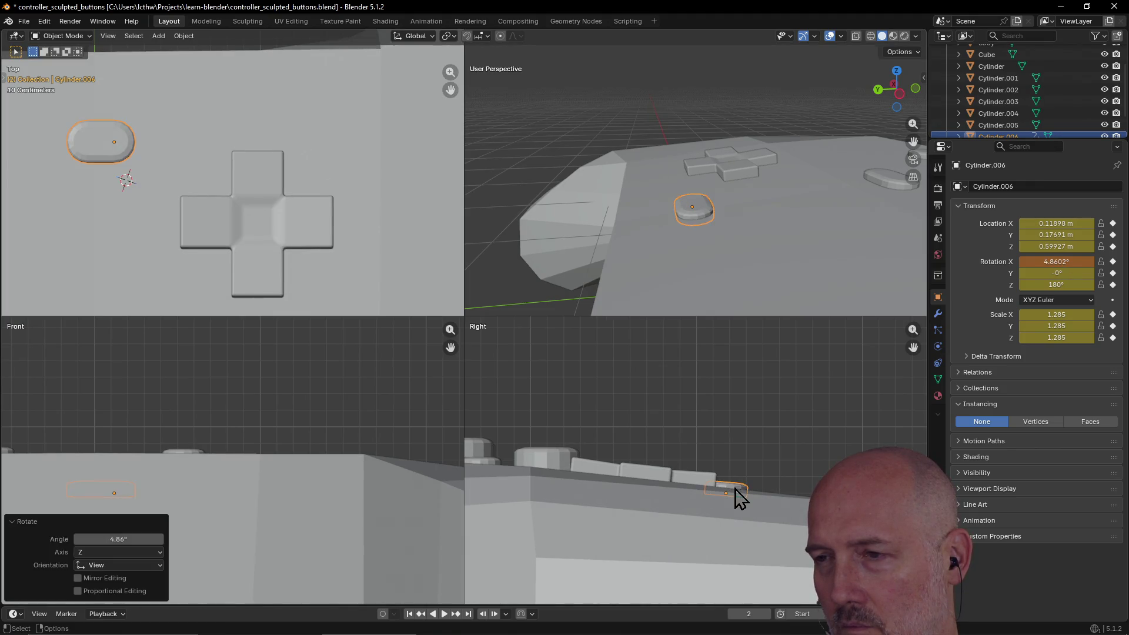
pyautogui.click(776, 468)
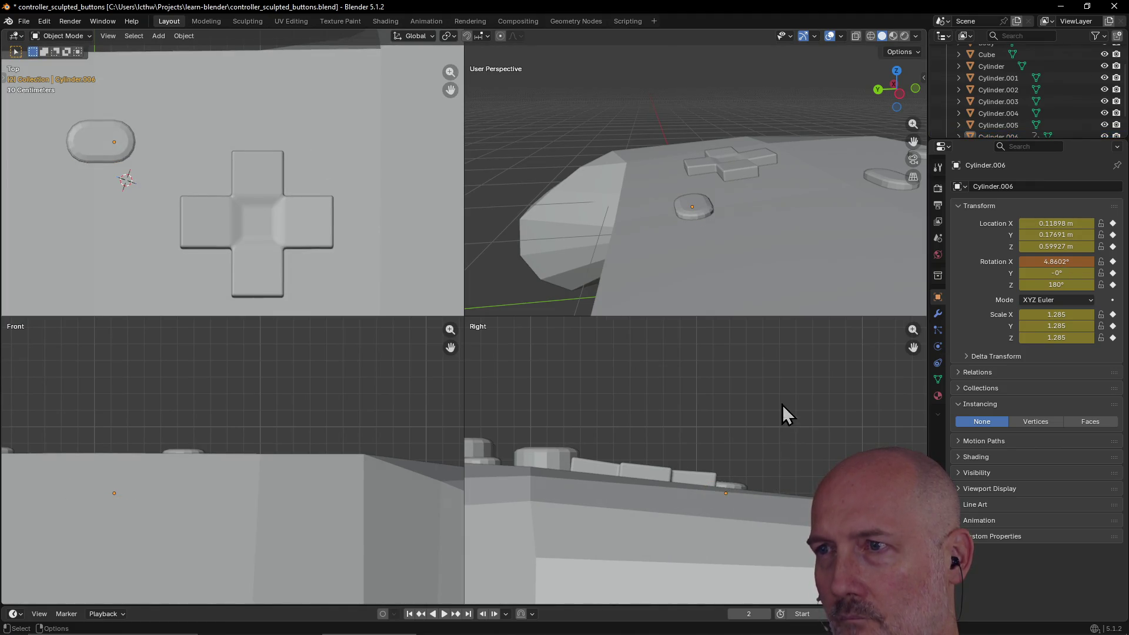
pyautogui.click(889, 183)
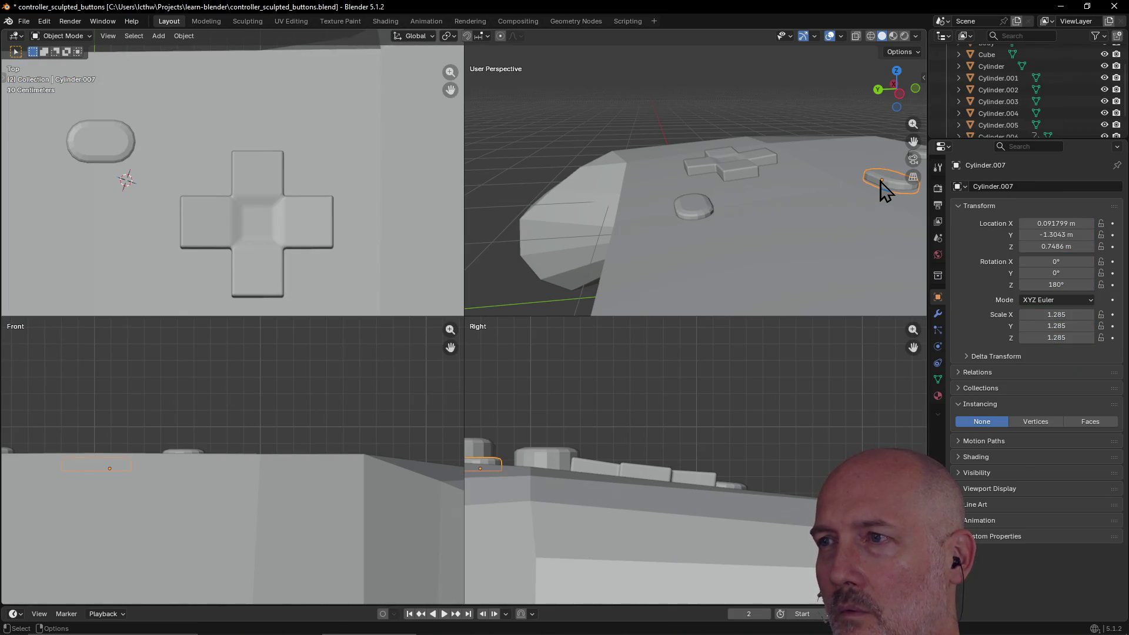
# Frame Cylinder.007 in the views and tilt it about 2.46° on X.
pyautogui.press('`')
pyautogui.click(959, 219)
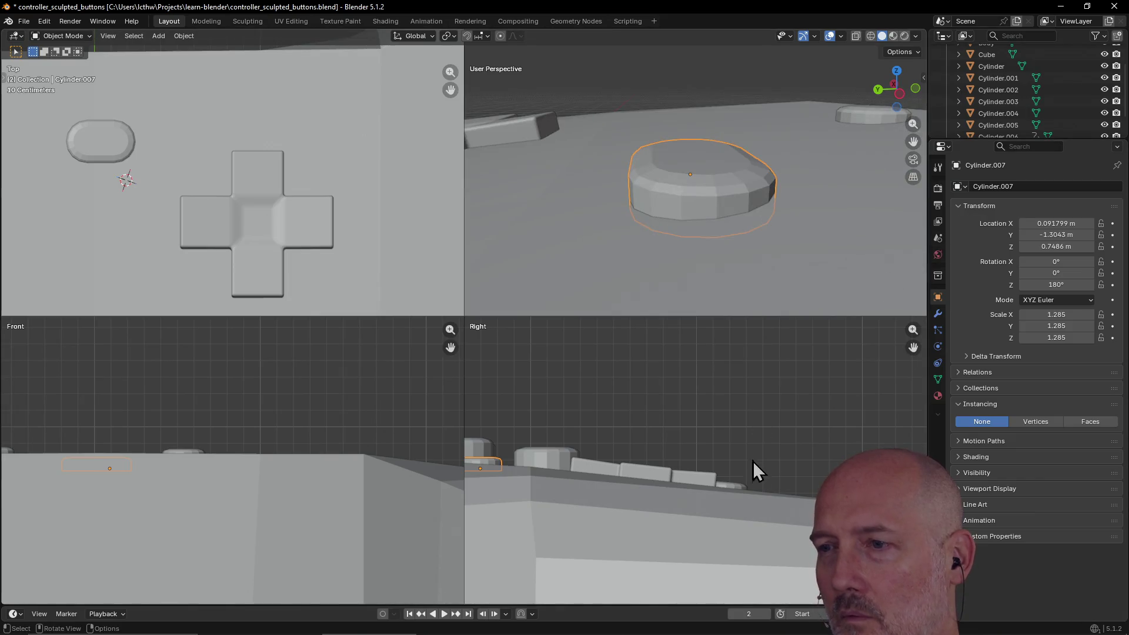
pyautogui.scroll(-5, 755, 447)
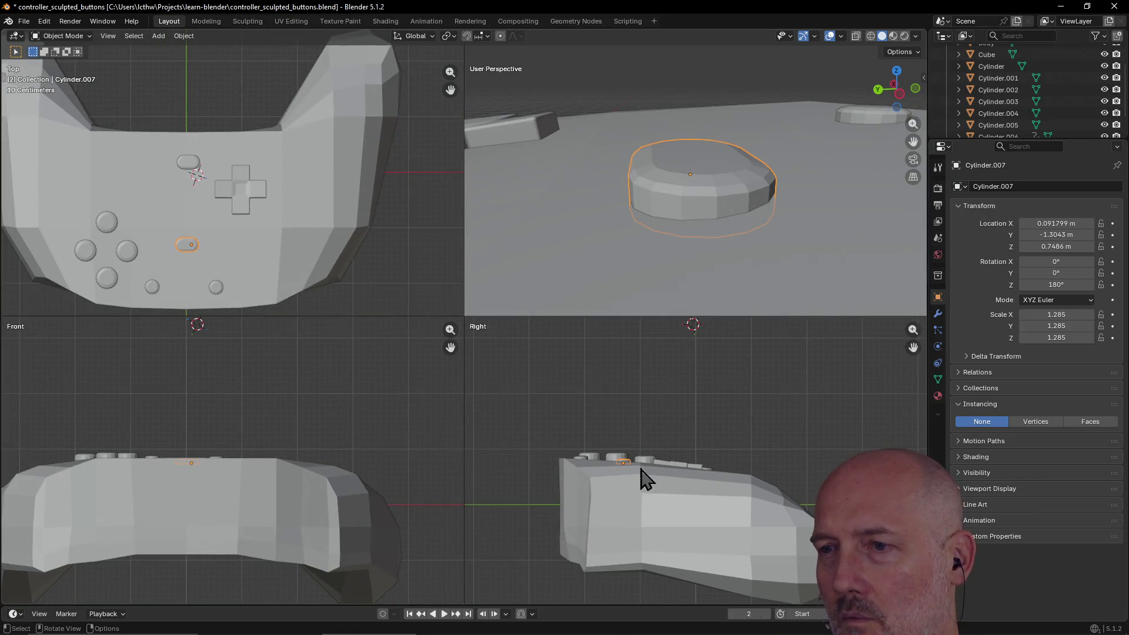
pyautogui.press('`')
pyautogui.click(707, 511)
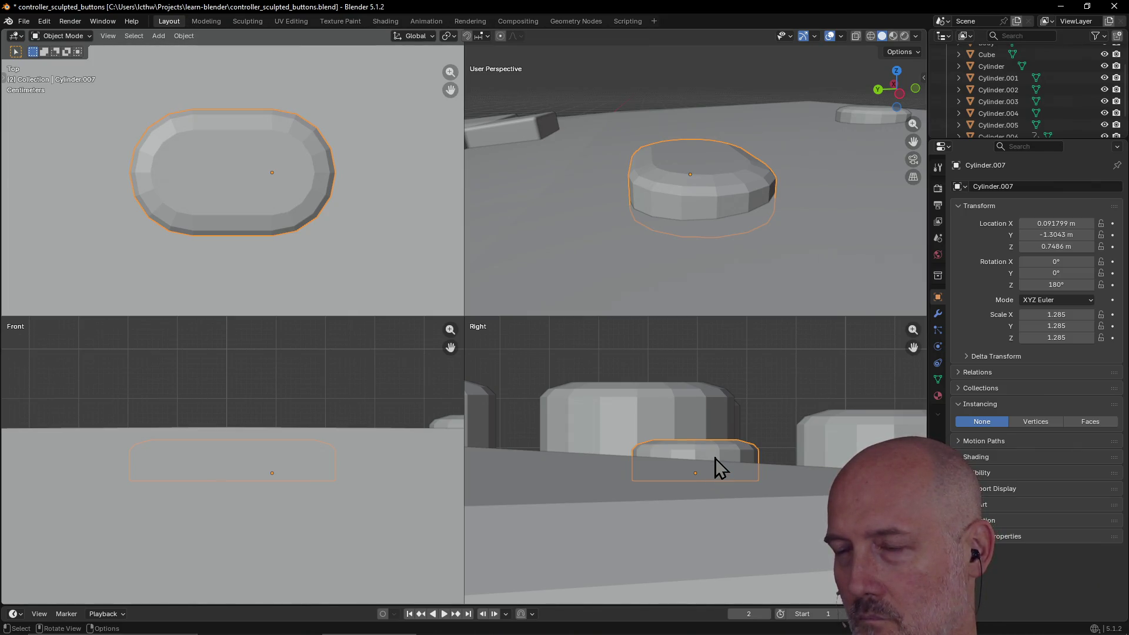
pyautogui.press('r')
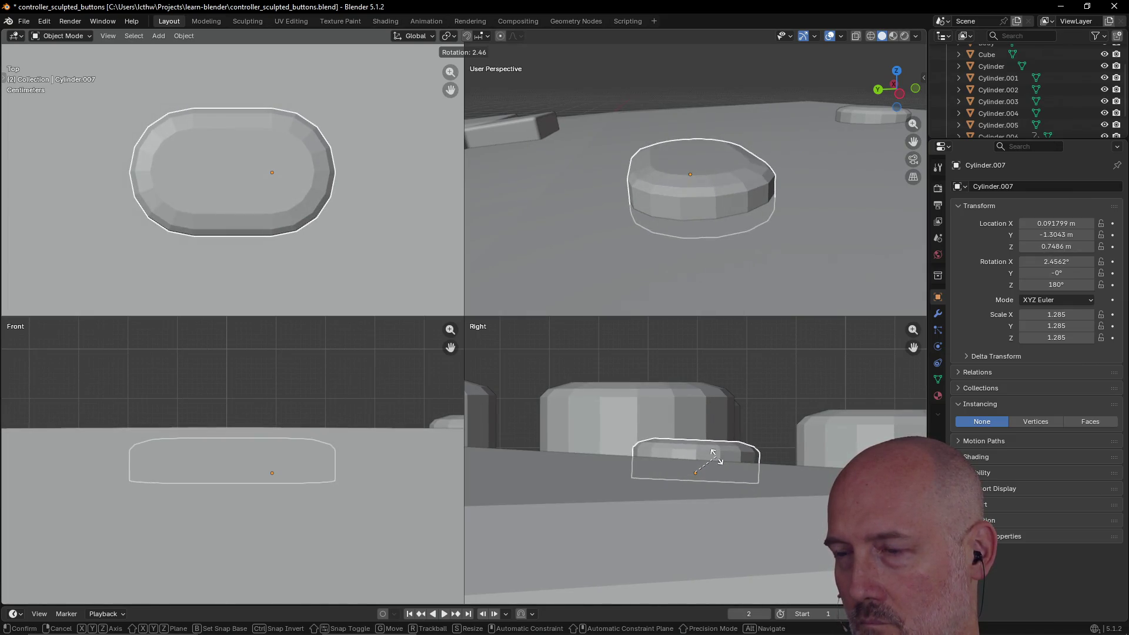
pyautogui.click(713, 454)
# Select the controller Body and orbit out to see the whole controller.
pyautogui.click(713, 280)
pyautogui.moveTo(728, 262)
pyautogui.mouseDown(button='middle')
pyautogui.moveTo(742, 253)
pyautogui.moveTo(708, 212)
pyautogui.moveTo(716, 244)
pyautogui.moveTo(754, 246)
pyautogui.moveTo(700, 200)
pyautogui.moveTo(760, 147)
pyautogui.moveTo(768, 194)
pyautogui.moveTo(670, 184)
pyautogui.moveTo(614, 157)
pyautogui.moveTo(838, 194)
pyautogui.moveTo(750, 222)
pyautogui.moveTo(775, 306)
pyautogui.moveTo(764, 226)
pyautogui.mouseUp(button='middle')
pyautogui.scroll(-5, 765, 227)
pyautogui.moveTo(781, 184)
pyautogui.mouseDown(button='middle')
pyautogui.moveTo(746, 149)
pyautogui.moveTo(744, 182)
pyautogui.moveTo(691, 199)
pyautogui.mouseUp(button='middle')
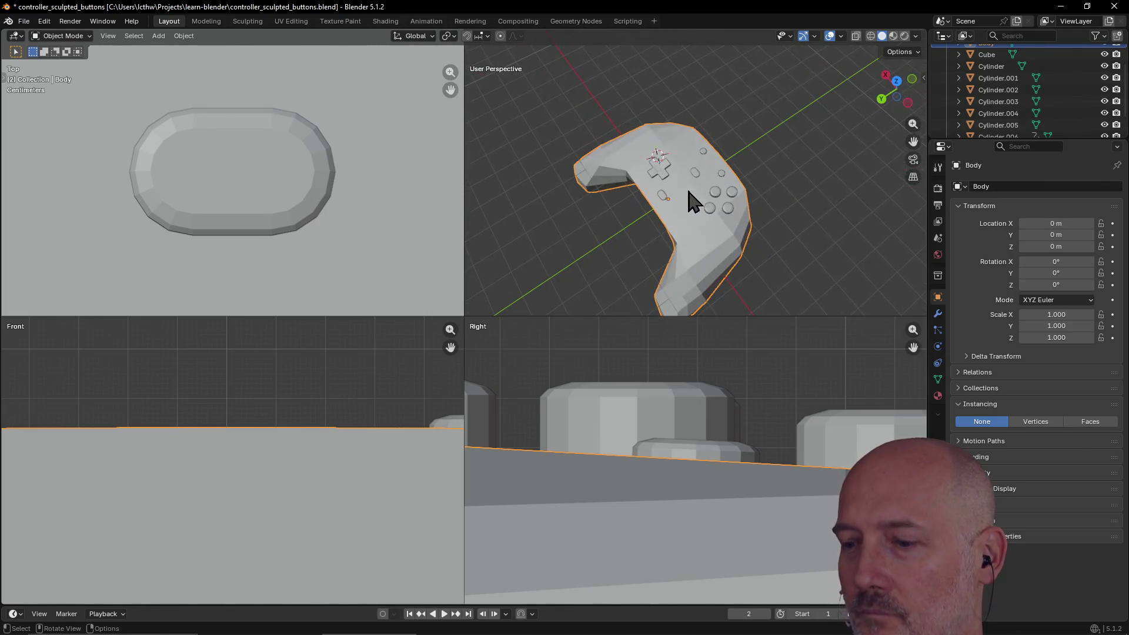
# Maximize the perspective view and save the controller file.
pyautogui.scroll(-2, 670, 253)
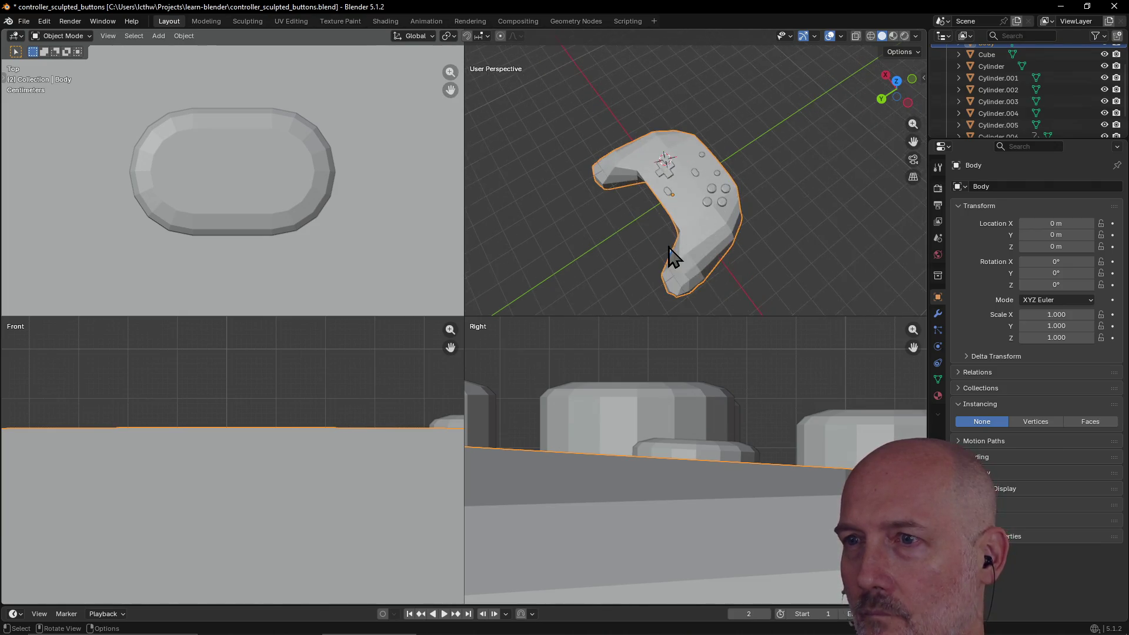
pyautogui.hotkey('ctrl', 'alt', 'q')
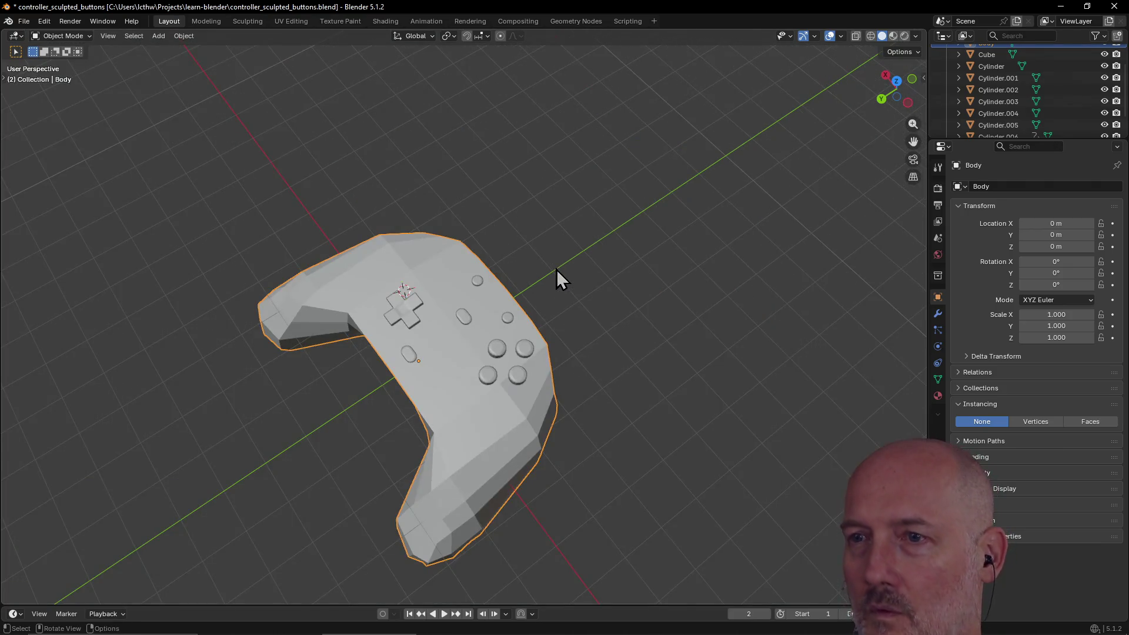
pyautogui.scroll(-3, 557, 277)
pyautogui.moveTo(567, 328)
pyautogui.mouseDown(button='middle')
pyautogui.moveTo(574, 276)
pyautogui.moveTo(511, 324)
pyautogui.mouseUp(button='middle')
pyautogui.scroll(2, 512, 324)
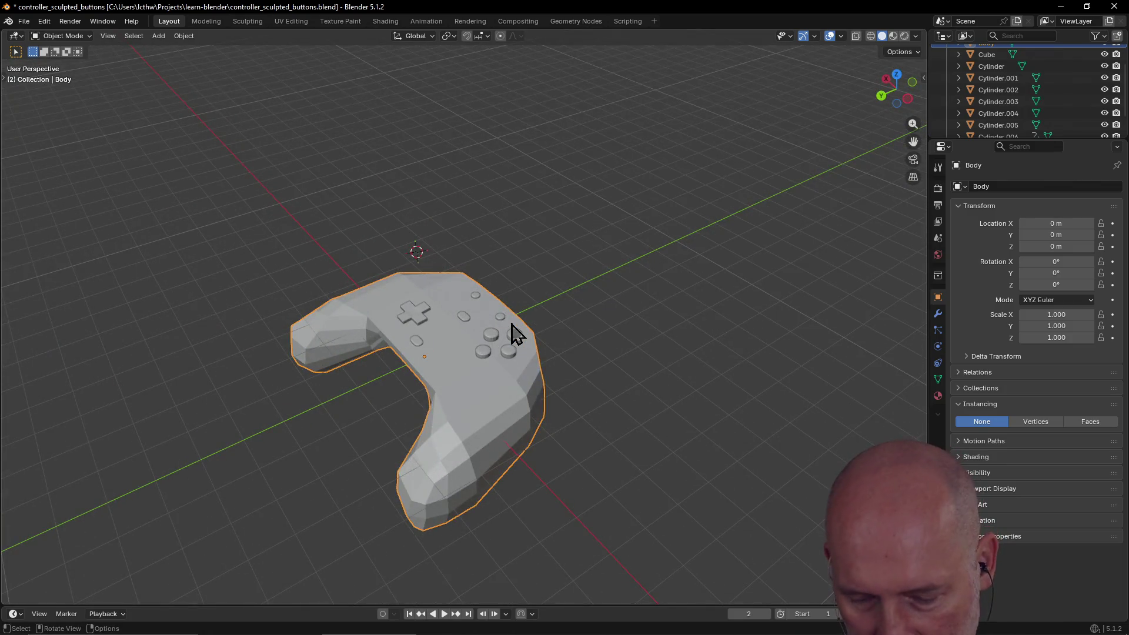
pyautogui.hotkey('ctrl', 's')
# Lower face buttons Cylinder.002 and Cylinder.003 slightly along Z onto the top surface.
pyautogui.moveTo(456, 406)
pyautogui.mouseDown(button='middle')
pyautogui.moveTo(544, 368)
pyautogui.moveTo(445, 400)
pyautogui.moveTo(390, 378)
pyautogui.moveTo(411, 360)
pyautogui.moveTo(416, 373)
pyautogui.moveTo(473, 386)
pyautogui.moveTo(440, 386)
pyautogui.moveTo(544, 353)
pyautogui.mouseUp(button='middle')
pyautogui.scroll(4, 566, 373)
pyautogui.click(549, 335)
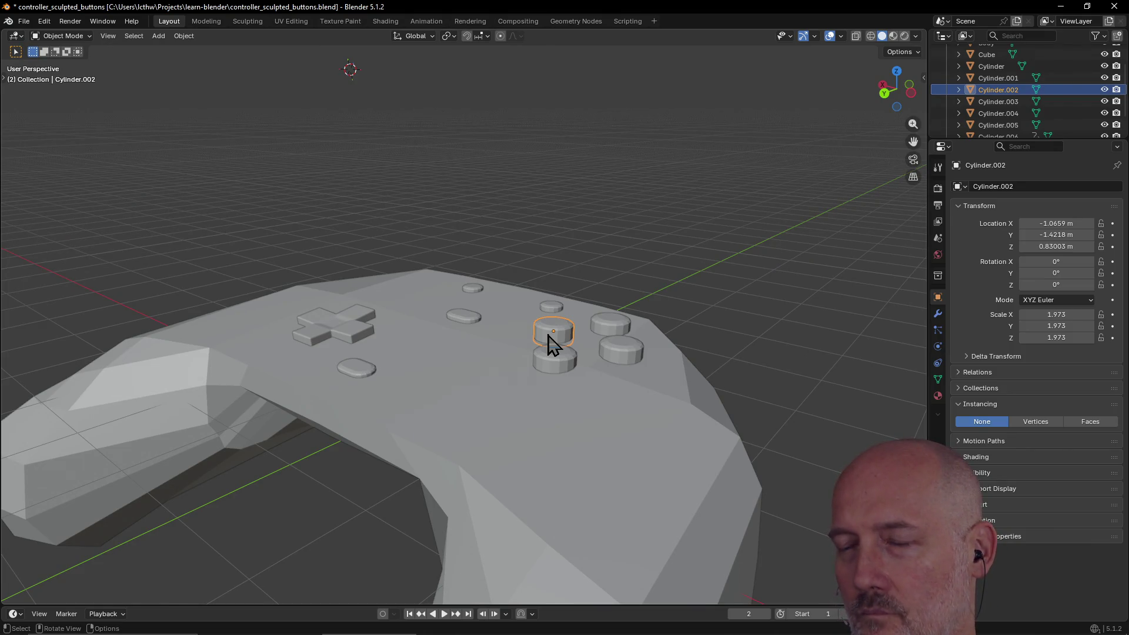
pyautogui.press('g')
pyautogui.press('z')
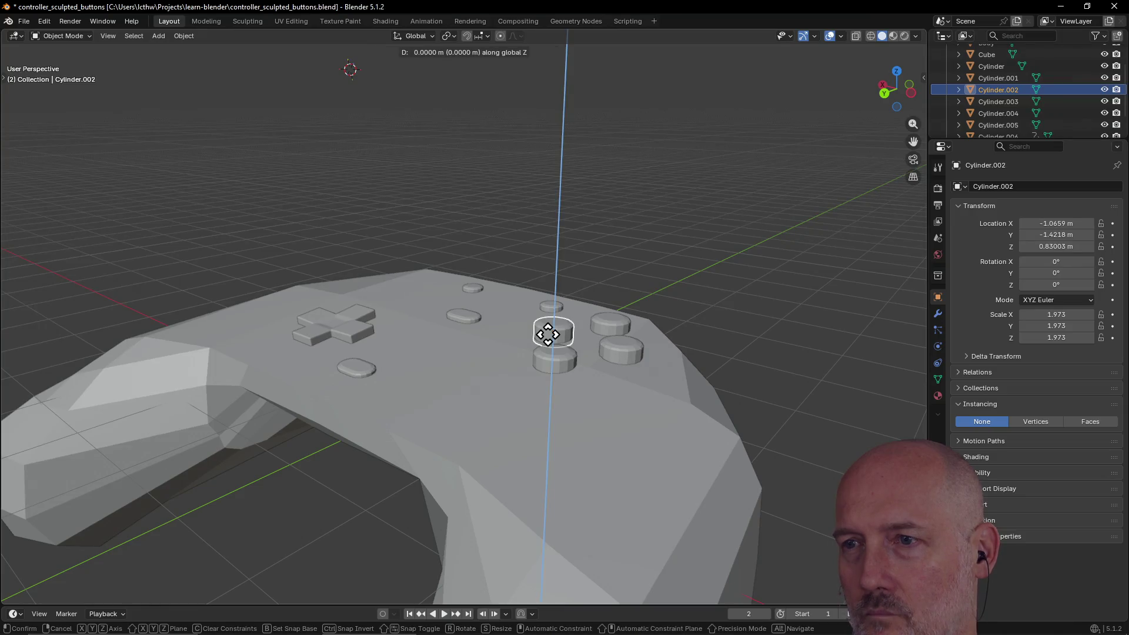
pyautogui.click(548, 339)
pyautogui.click(559, 360)
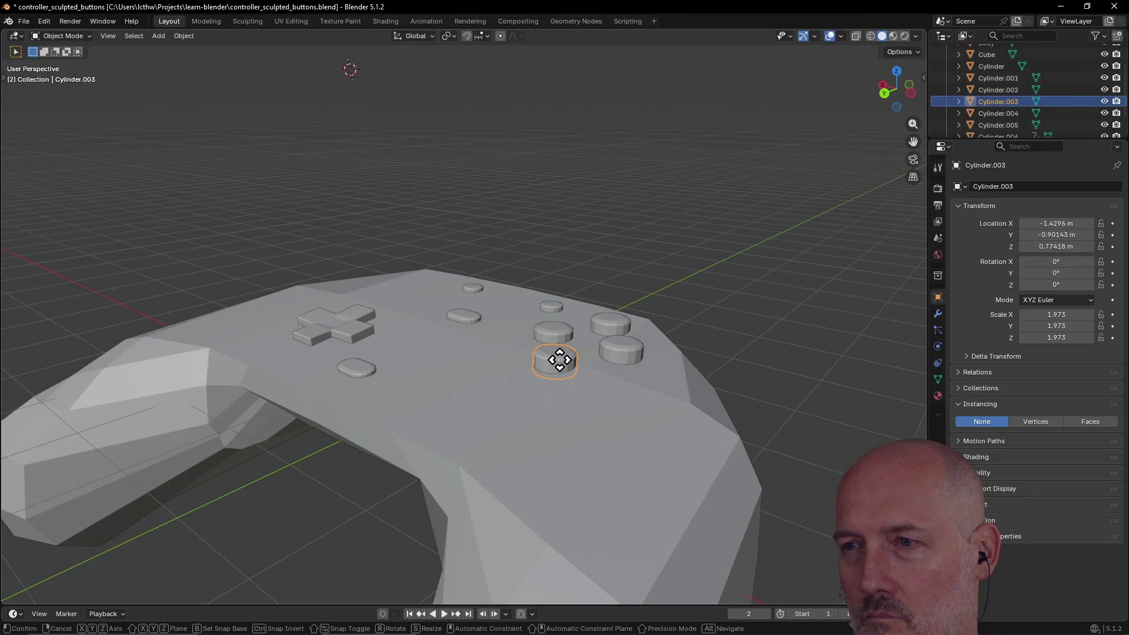
pyautogui.press('g')
pyautogui.press('z')
pyautogui.click(559, 364)
# Lower face buttons Cylinder.001 and Cylinder slightly along Z onto the surface.
pyautogui.click(617, 360)
pyautogui.press('g')
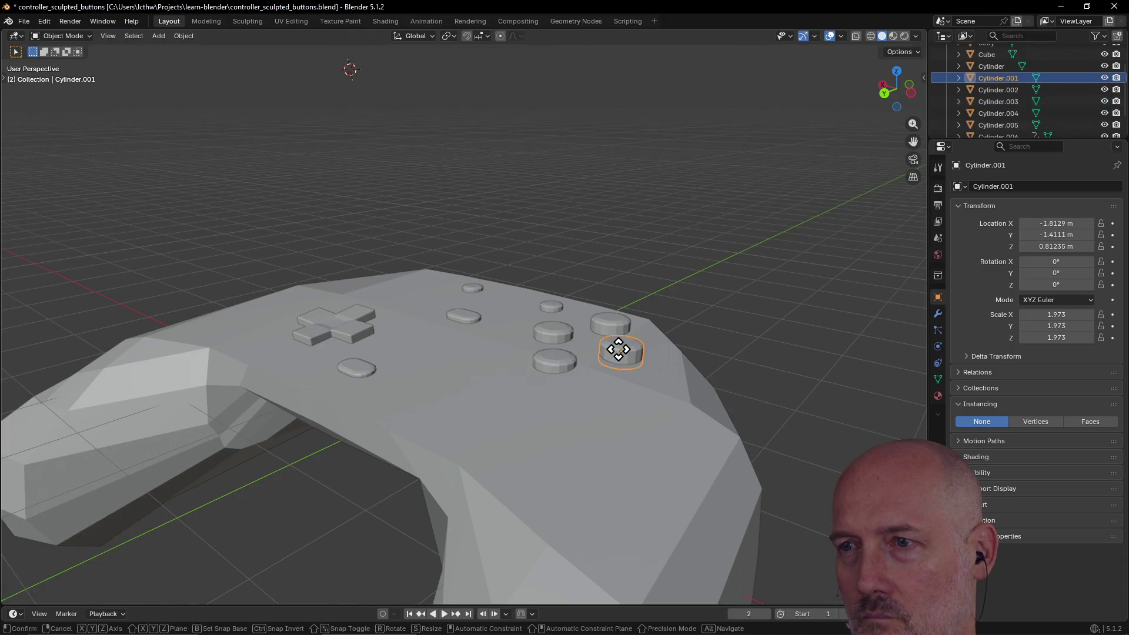
pyautogui.press('z')
pyautogui.click(619, 356)
pyautogui.click(617, 327)
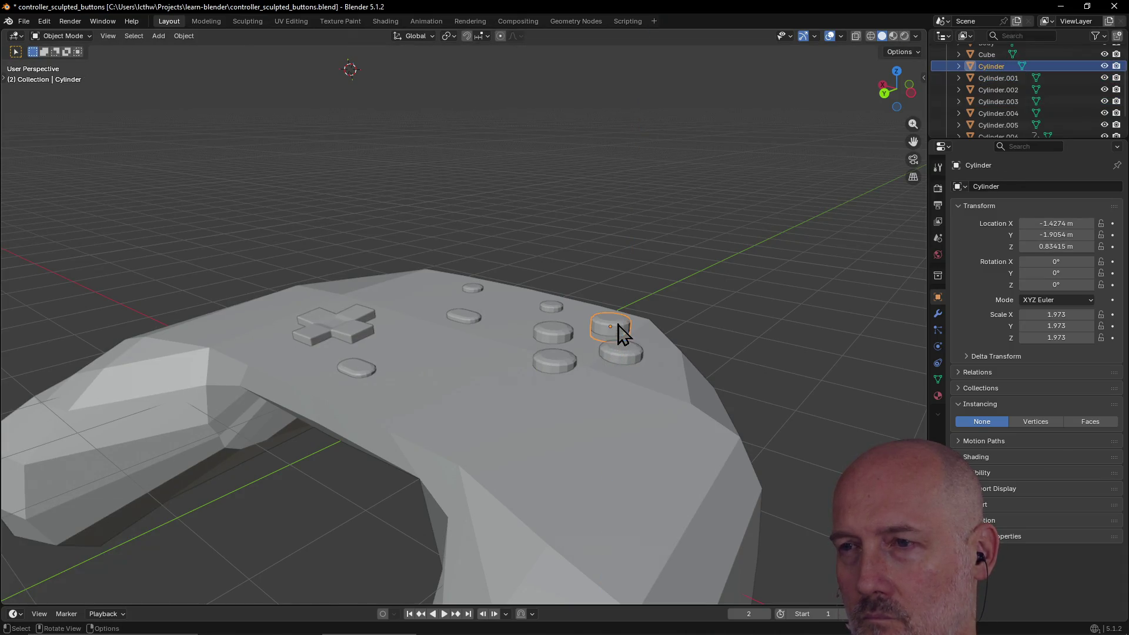
pyautogui.press('g')
pyautogui.press('z')
pyautogui.click(617, 328)
# Select the Body and orbit to a front view of the controller.
pyautogui.click(433, 470)
pyautogui.moveTo(434, 471); pyautogui.dragTo(549, 474, button='middle')
pyautogui.moveTo(545, 500); pyautogui.dragTo(498, 488, button='middle')
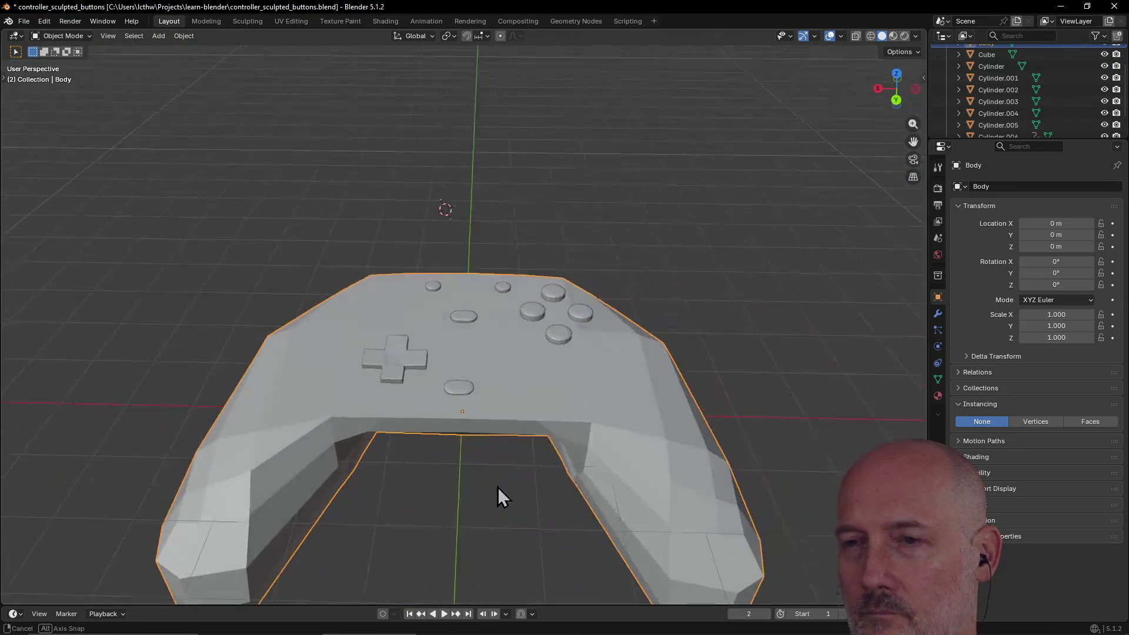
# Deselect the body and save controller_sculpted_buttons.blend.
pyautogui.click(747, 353)
pyautogui.scroll(-4, 746, 350)
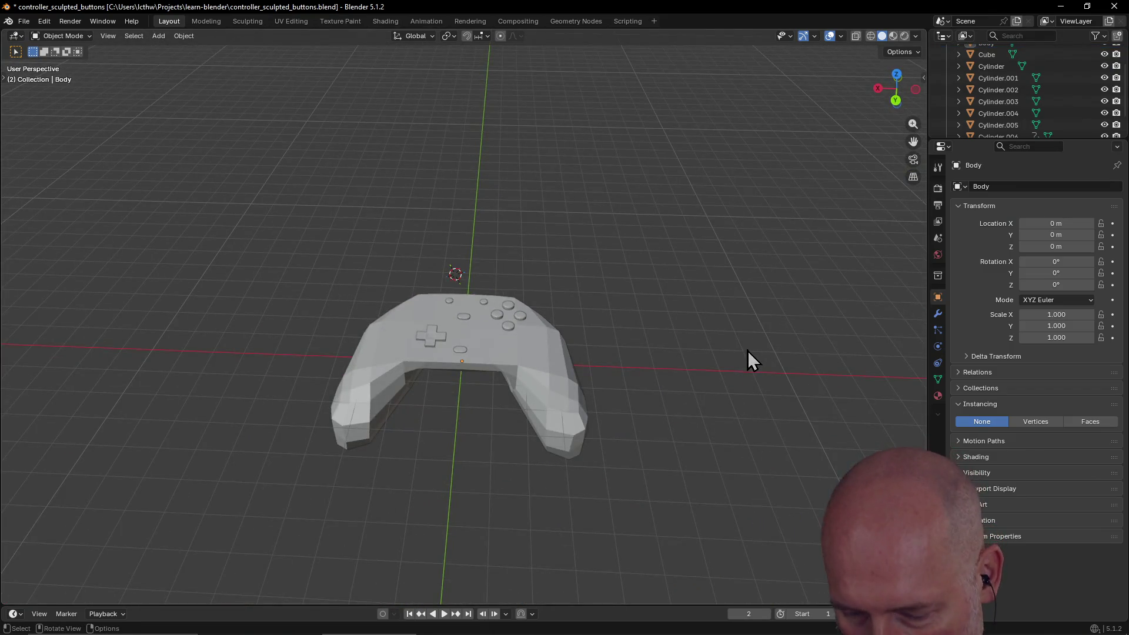
pyautogui.hotkey('ctrl', 's')
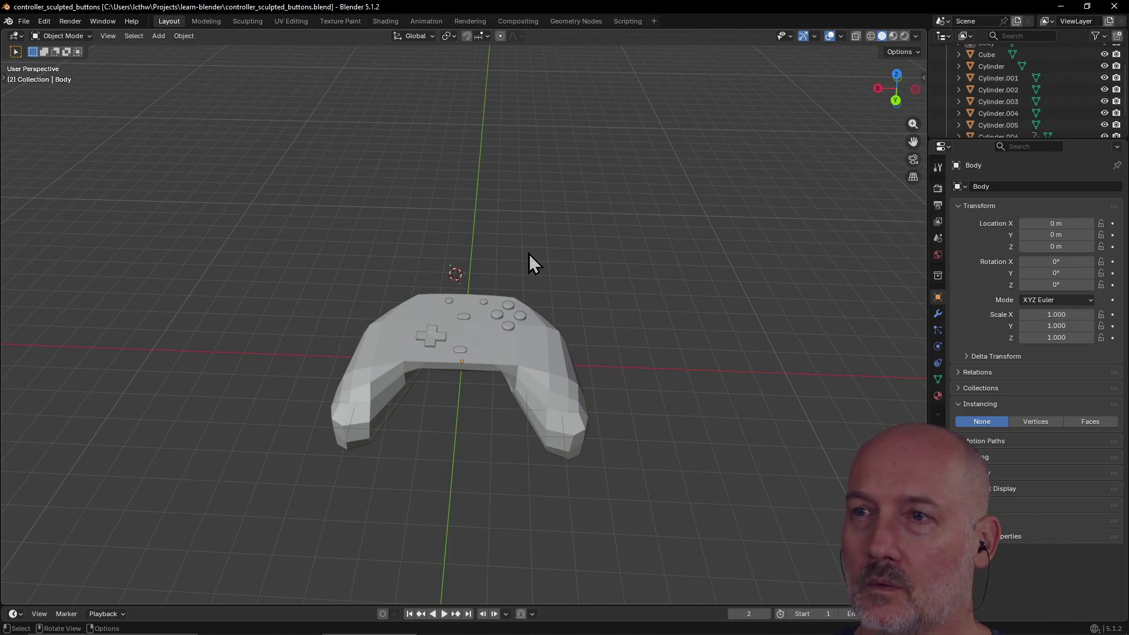
# Zoom in on the controller and show the viewport toolbar.
pyautogui.scroll(3, 574, 294)
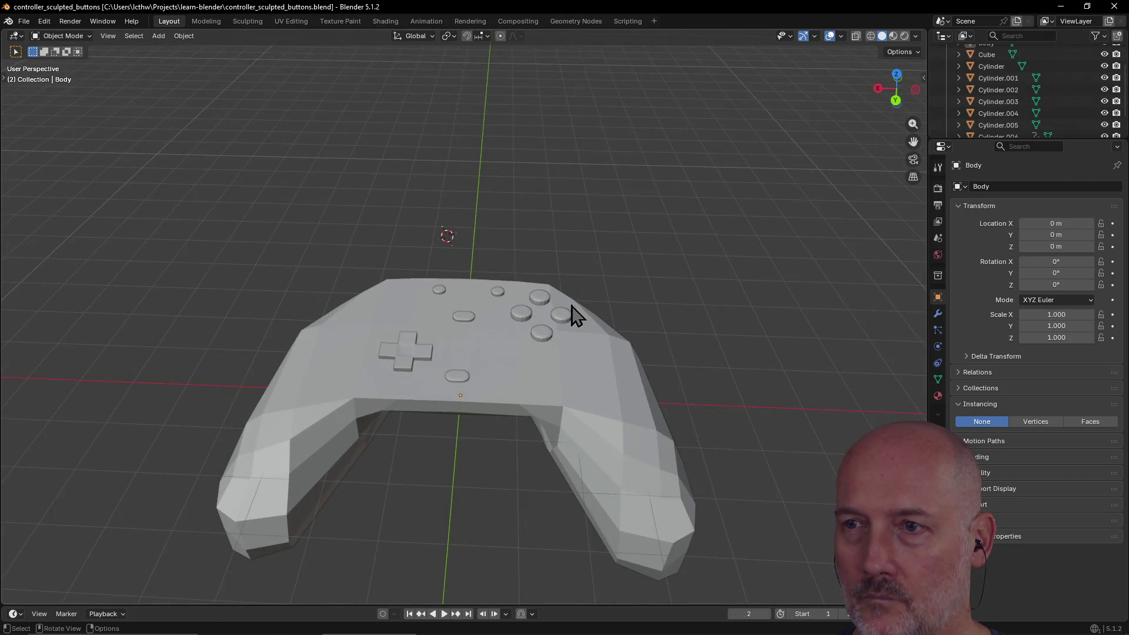
pyautogui.press('t')
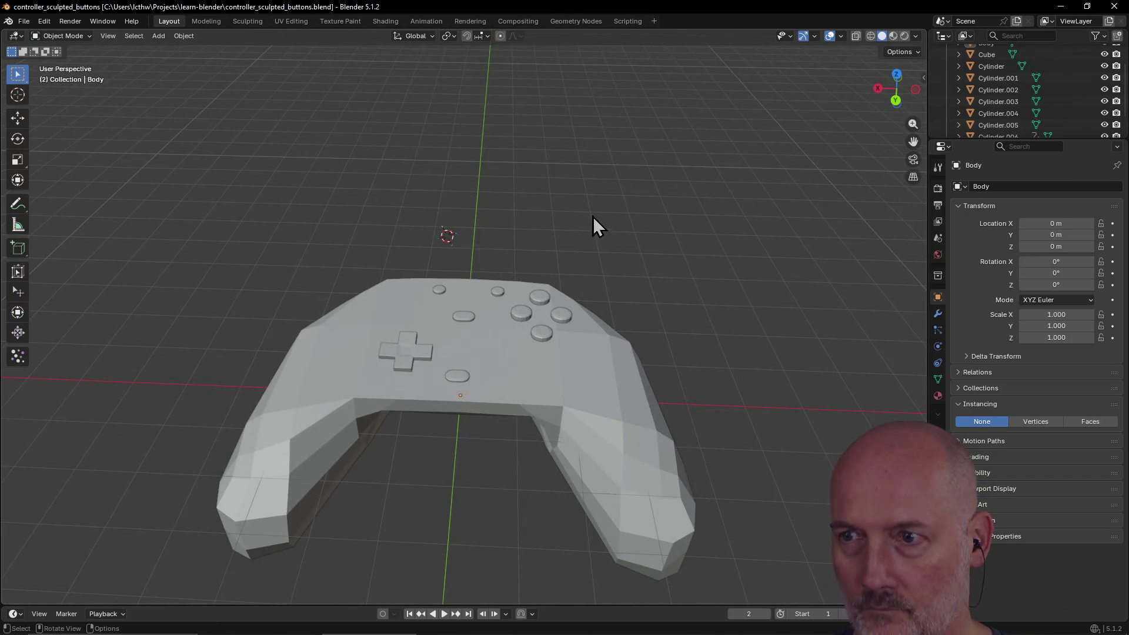
pyautogui.press('ctrl')
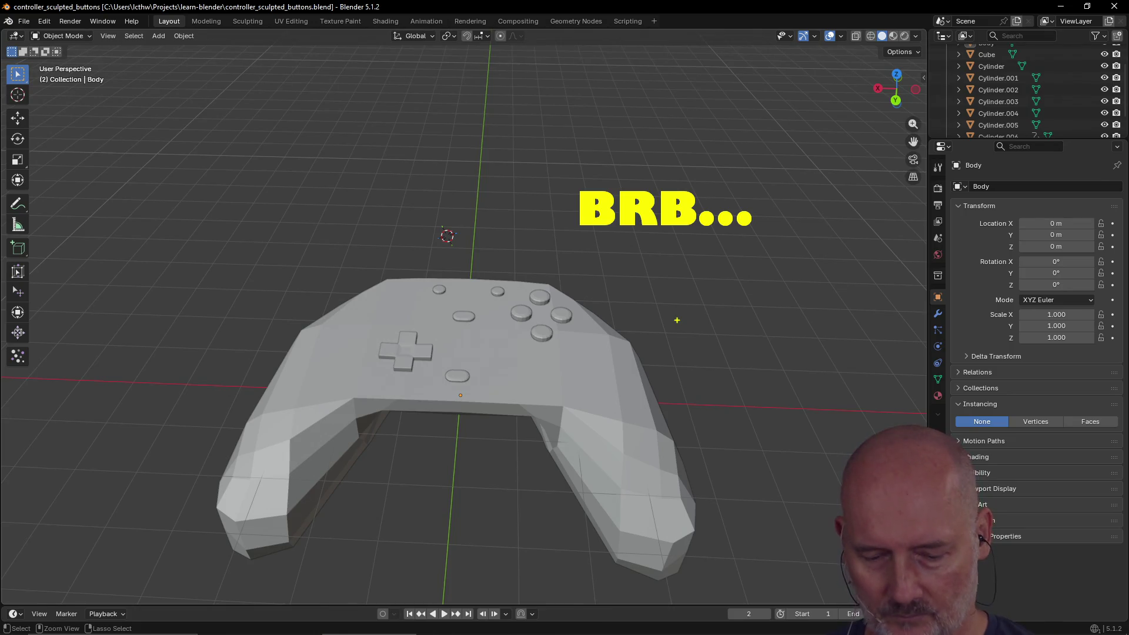
pyautogui.moveTo(684, 348)
pyautogui.mouseDown(button='middle')
pyautogui.moveTo(559, 361)
pyautogui.moveTo(595, 325)
pyautogui.moveTo(582, 360)
pyautogui.moveTo(695, 342)
pyautogui.moveTo(693, 334)
pyautogui.moveTo(636, 363)
pyautogui.mouseUp(button='middle')
# Orbit and zoom from a top view through frontal and three-quarter angles to a low side view.
pyautogui.scroll(-3, 636, 364)
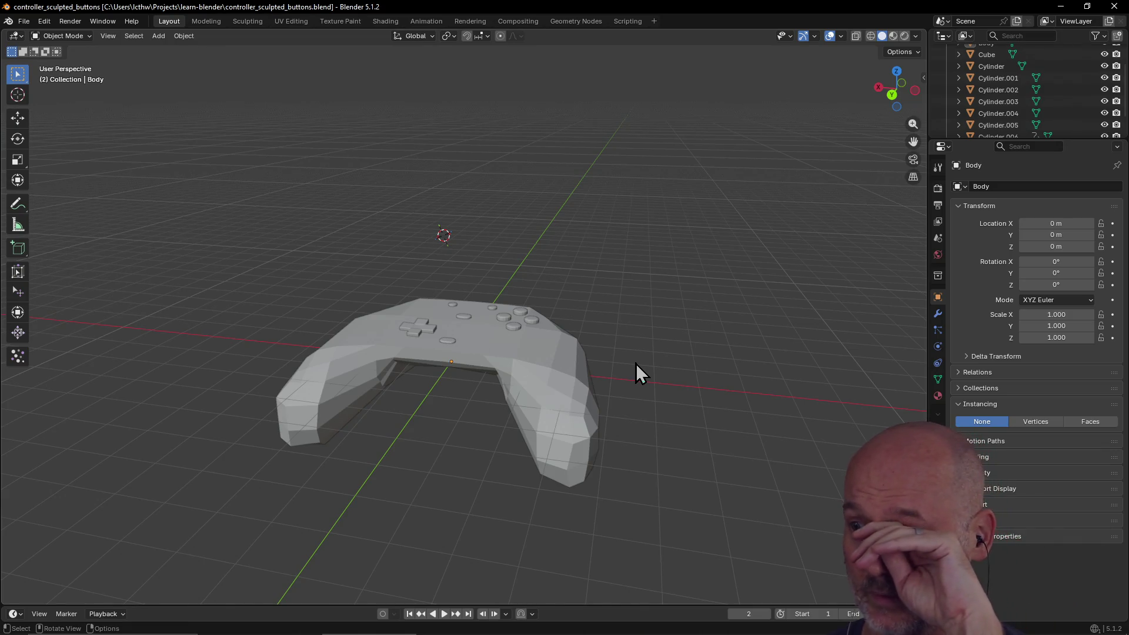
pyautogui.scroll(2, 636, 365)
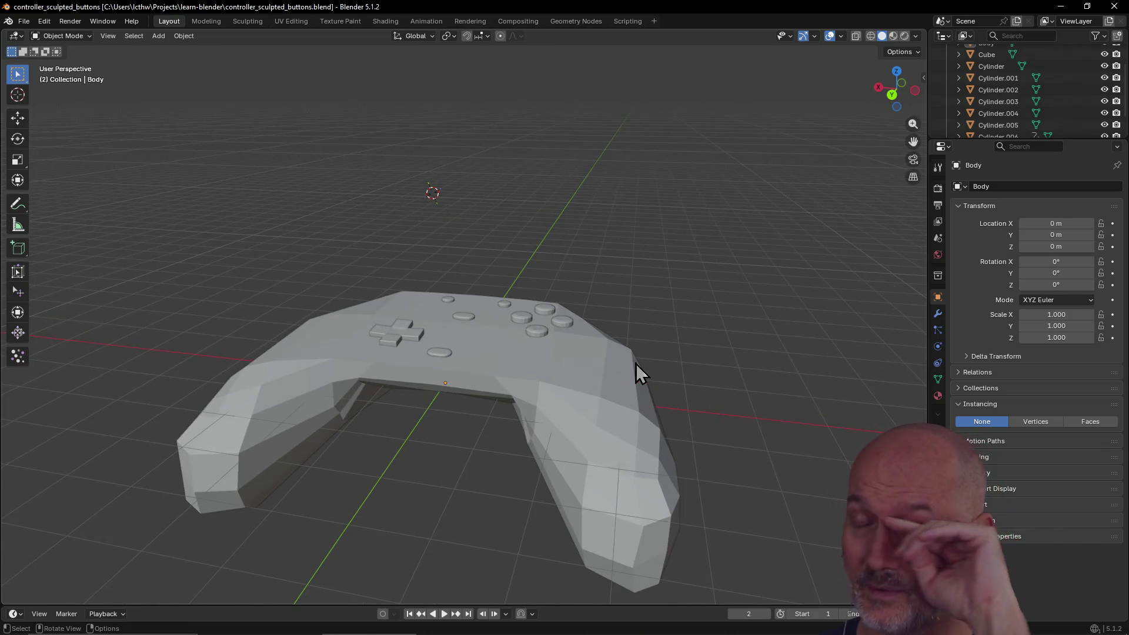
pyautogui.scroll(-3, 636, 363)
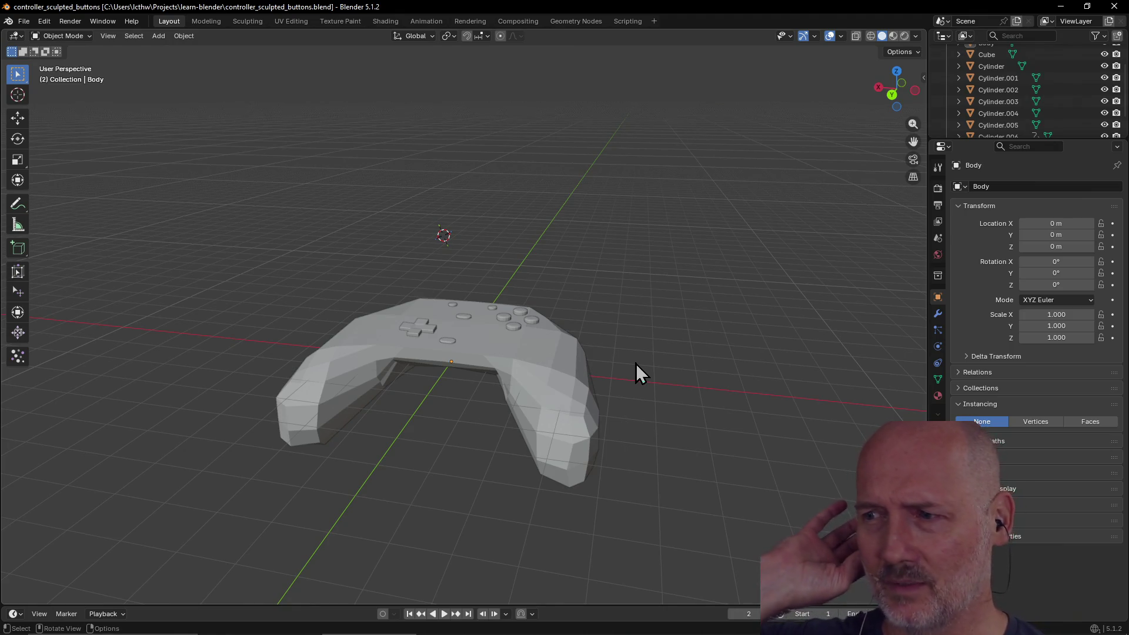
pyautogui.moveTo(636, 364)
pyautogui.mouseDown(button='middle')
pyautogui.moveTo(690, 334)
pyautogui.moveTo(601, 338)
pyautogui.moveTo(519, 322)
pyautogui.moveTo(534, 378)
pyautogui.moveTo(635, 396)
pyautogui.moveTo(481, 448)
pyautogui.moveTo(506, 432)
pyautogui.moveTo(419, 449)
pyautogui.mouseUp(button='middle')
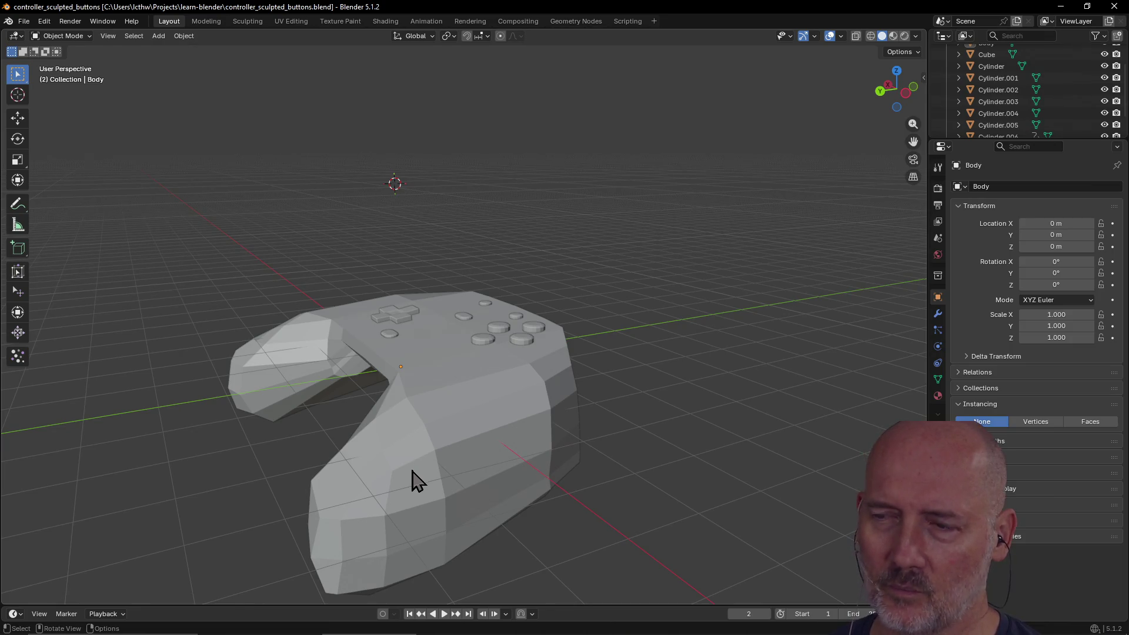
pyautogui.moveTo(405, 464)
pyautogui.mouseDown(button='middle')
pyautogui.moveTo(439, 453)
pyautogui.moveTo(450, 464)
pyautogui.moveTo(422, 450)
pyautogui.moveTo(373, 474)
pyautogui.mouseUp(button='middle')
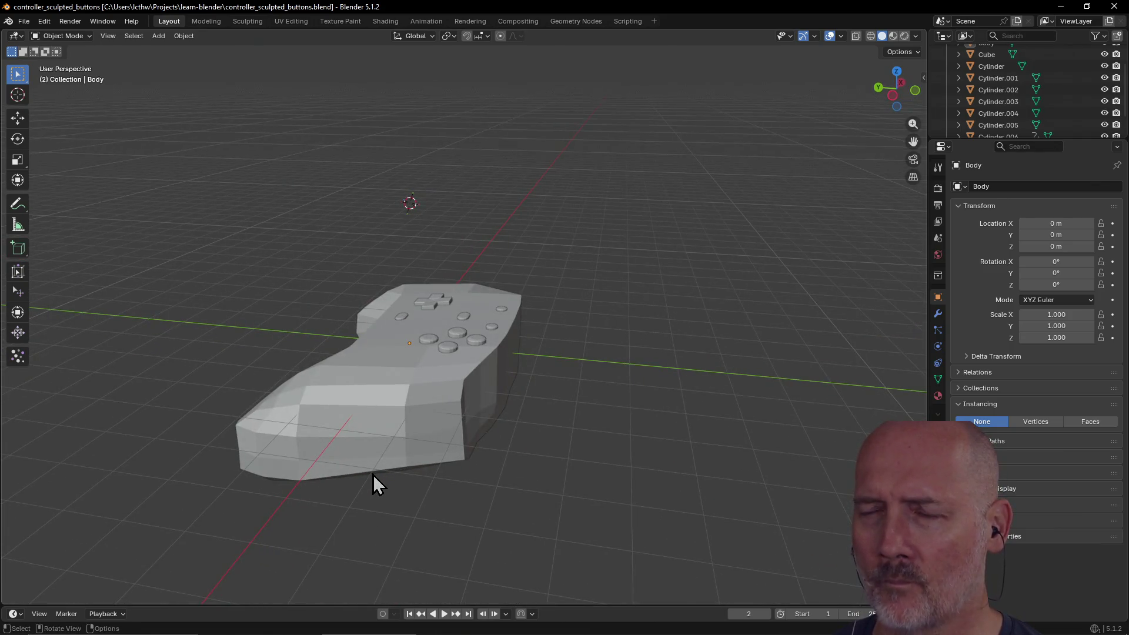
pyautogui.scroll(1, 373, 474)
pyautogui.scroll(-1, 373, 474)
pyautogui.scroll(2, 373, 475)
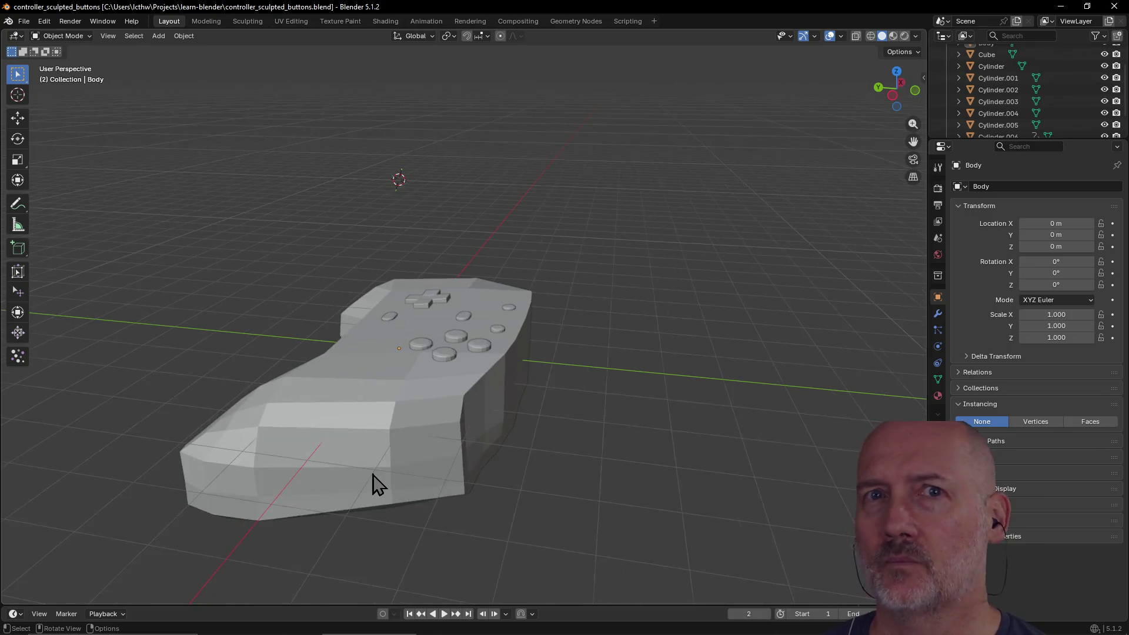
pyautogui.scroll(-1, 372, 475)
pyautogui.moveTo(376, 478)
pyautogui.mouseDown(button='middle')
pyautogui.moveTo(442, 469)
pyautogui.moveTo(481, 418)
pyautogui.moveTo(486, 378)
pyautogui.moveTo(490, 439)
pyautogui.mouseUp(button='middle')
pyautogui.scroll(-1, 442, 467)
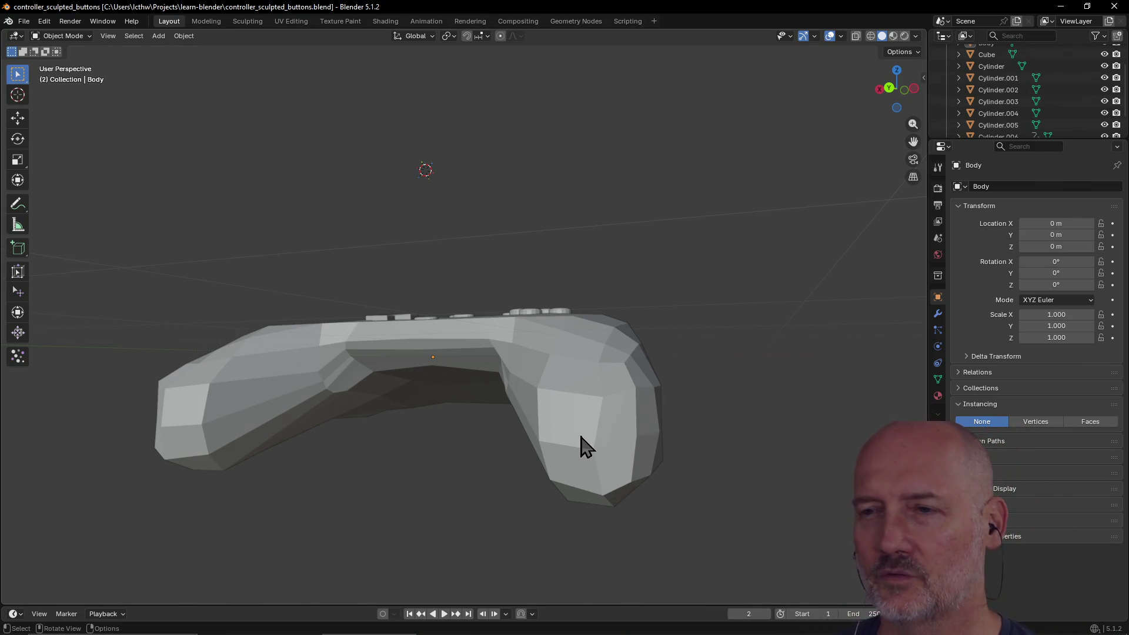
pyautogui.moveTo(581, 438)
pyautogui.mouseDown(button='middle')
pyautogui.moveTo(542, 495)
pyautogui.moveTo(579, 485)
pyautogui.moveTo(567, 479)
pyautogui.mouseUp(button='middle')
# Orbit back to a three-quarter overview and reselect the controller Body.
pyautogui.click(556, 459)
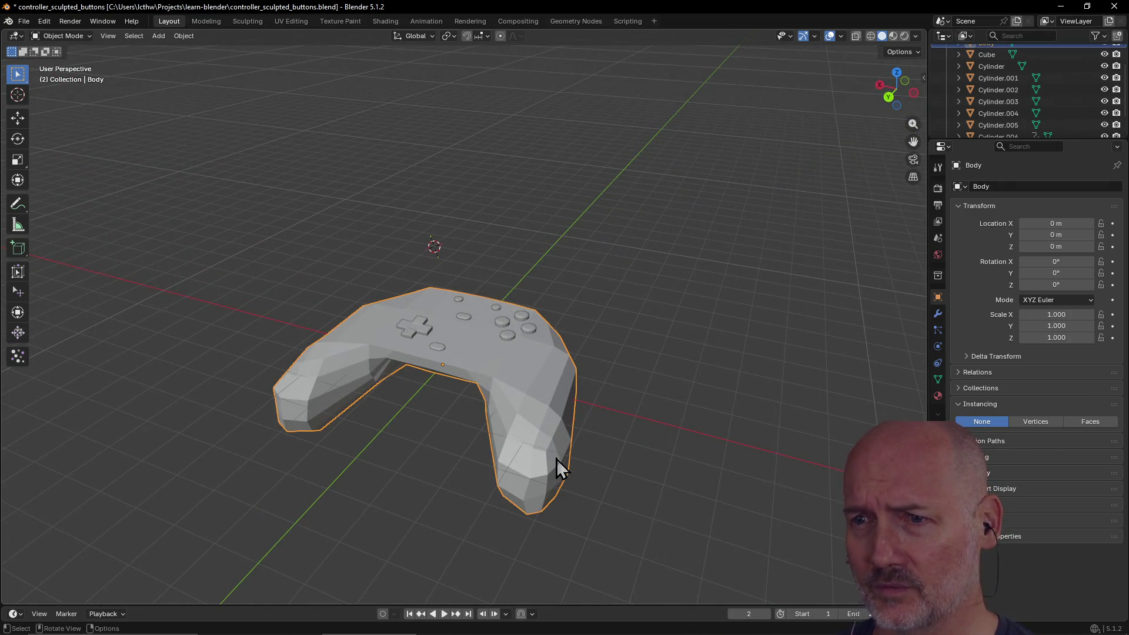
pyautogui.scroll(-1, 556, 442)
pyautogui.scroll(2, 556, 442)
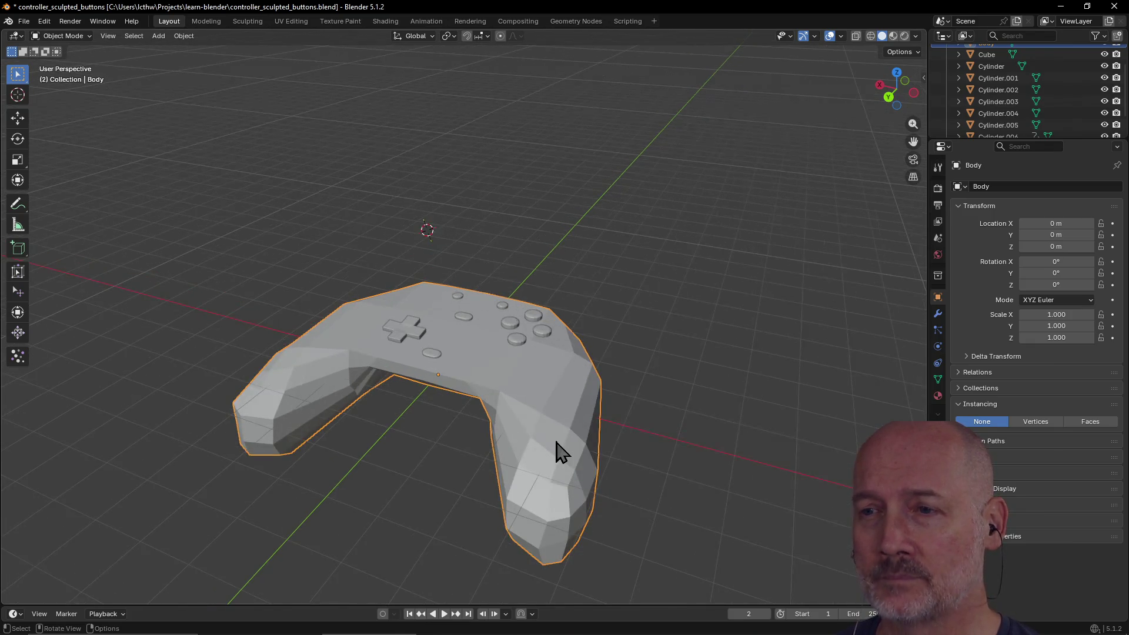
pyautogui.scroll(-1, 556, 442)
pyautogui.click(637, 426)
pyautogui.moveTo(638, 426)
pyautogui.mouseDown(button='middle')
pyautogui.moveTo(562, 421)
pyautogui.moveTo(550, 404)
pyautogui.moveTo(460, 408)
pyautogui.moveTo(618, 413)
pyautogui.mouseUp(button='middle')
pyautogui.click(565, 507)
# Orbit to a low side view and sketch a yellow annotation loop near the top.
pyautogui.scroll(-3, 565, 497)
pyautogui.moveTo(565, 494)
pyautogui.mouseDown(button='middle')
pyautogui.moveTo(661, 450)
pyautogui.moveTo(573, 492)
pyautogui.mouseUp(button='middle')
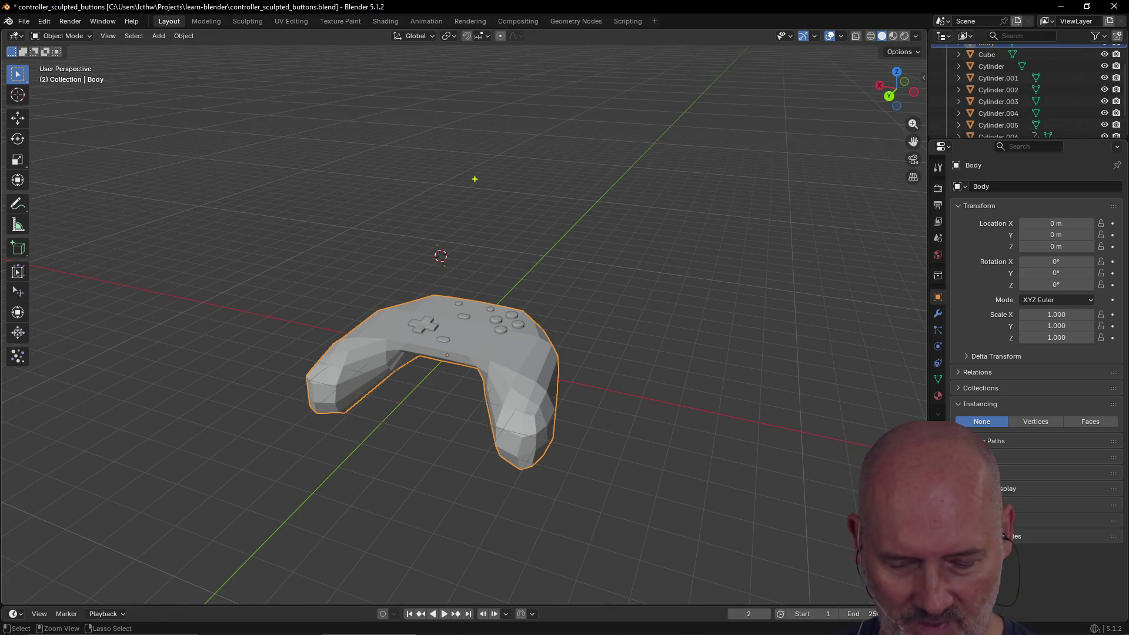
pyautogui.press('y')
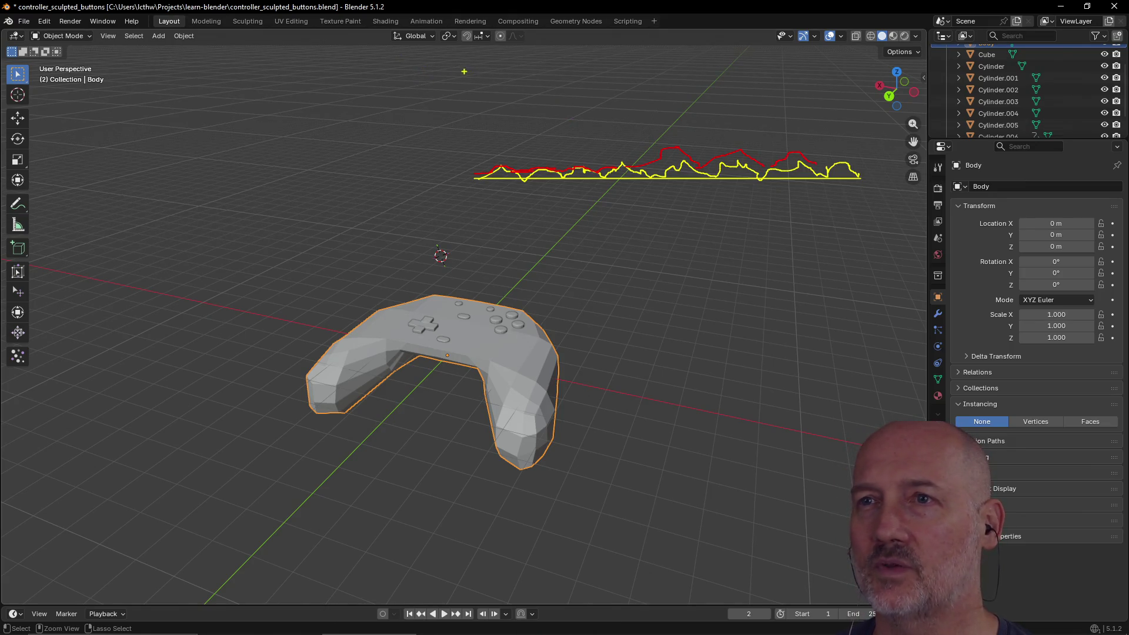
pyautogui.moveTo(413, 60)
pyautogui.mouseDown()
pyautogui.moveTo(413, 50)
pyautogui.moveTo(482, 77)
pyautogui.moveTo(458, 127)
pyautogui.mouseUp()
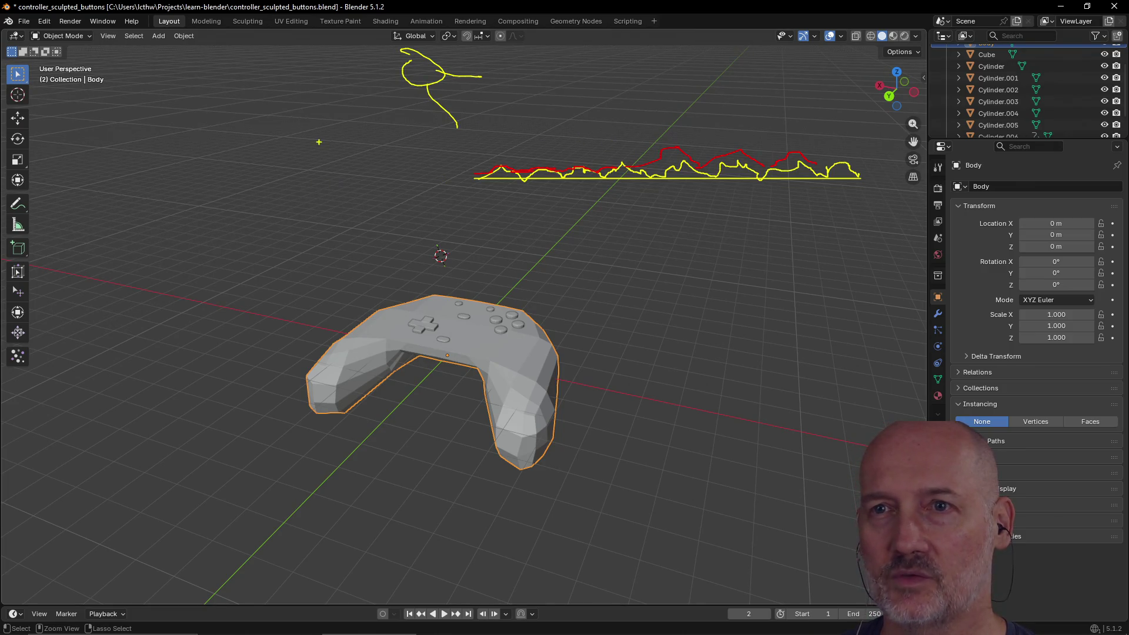
# Draw yellow annotation loops, scribbles and two vertical strokes above the red line.
pyautogui.moveTo(304, 133)
pyautogui.mouseDown()
pyautogui.moveTo(291, 161)
pyautogui.moveTo(309, 136)
pyautogui.moveTo(300, 126)
pyautogui.mouseUp()
pyautogui.moveTo(250, 180); pyautogui.dragTo(303, 185)
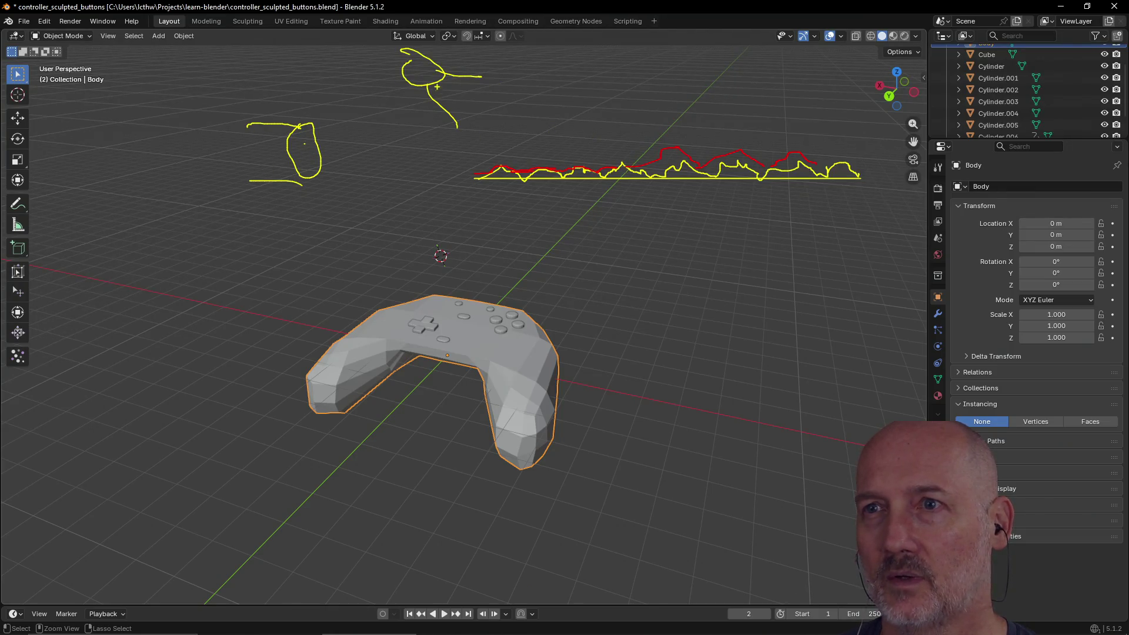
pyautogui.moveTo(271, 134)
pyautogui.mouseDown()
pyautogui.moveTo(291, 168)
pyautogui.moveTo(276, 117)
pyautogui.moveTo(318, 114)
pyautogui.mouseUp()
pyautogui.moveTo(632, 84)
pyautogui.mouseDown()
pyautogui.moveTo(665, 83)
pyautogui.moveTo(627, 81)
pyautogui.moveTo(664, 56)
pyautogui.mouseUp()
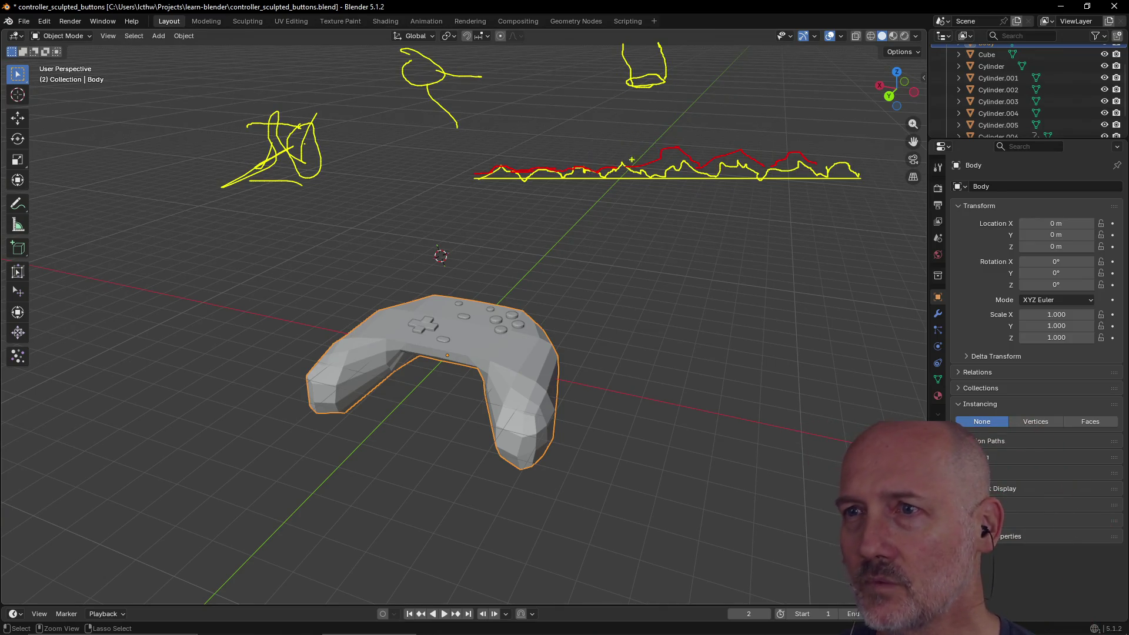
pyautogui.moveTo(661, 152); pyautogui.dragTo(651, 92)
pyautogui.moveTo(643, 163); pyautogui.dragTo(647, 87)
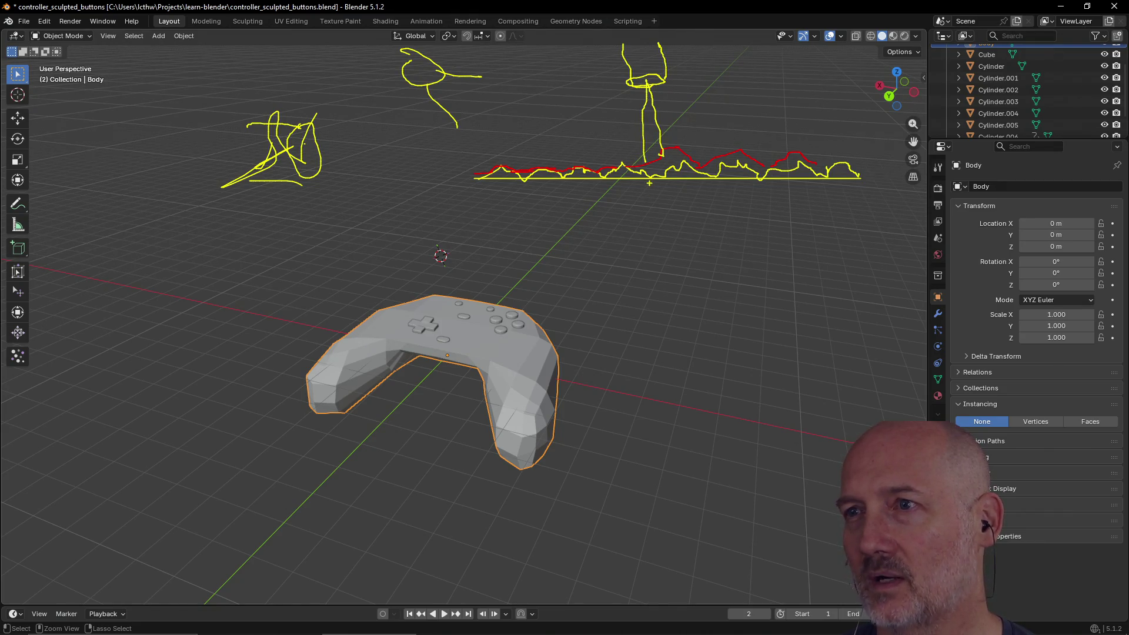
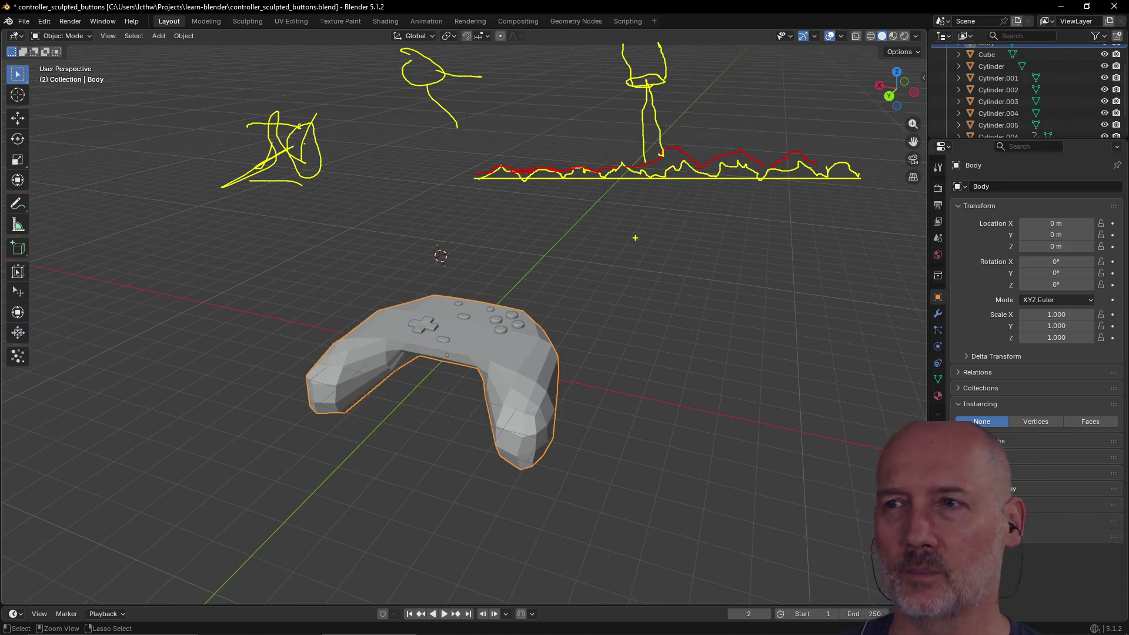
# Erase the yellow and red annotation strokes, reframe the controller, and bring up the Shift+A Add menu.
pyautogui.press('Escape')
pyautogui.scroll(-3, 565, 245)
pyautogui.moveTo(570, 234)
pyautogui.mouseDown(button='middle')
pyautogui.moveTo(612, 252)
pyautogui.moveTo(521, 247)
pyautogui.moveTo(570, 285)
pyautogui.moveTo(491, 274)
pyautogui.mouseUp(button='middle')
pyautogui.scroll(2, 576, 280)
pyautogui.scroll(-2, 576, 279)
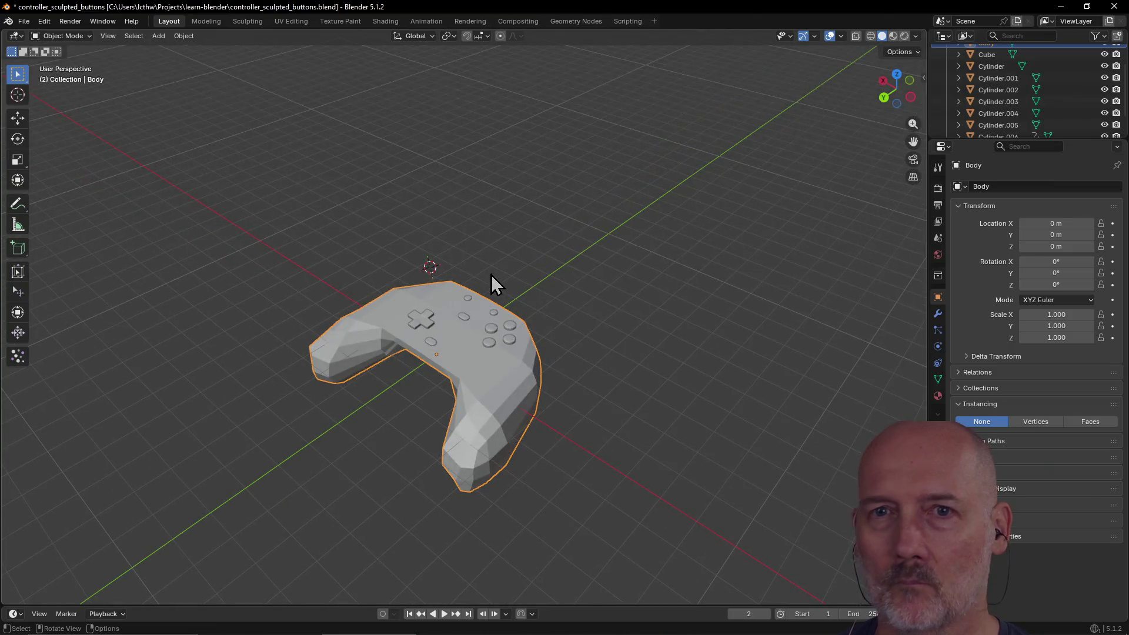
pyautogui.hotkey('shift', 'a')
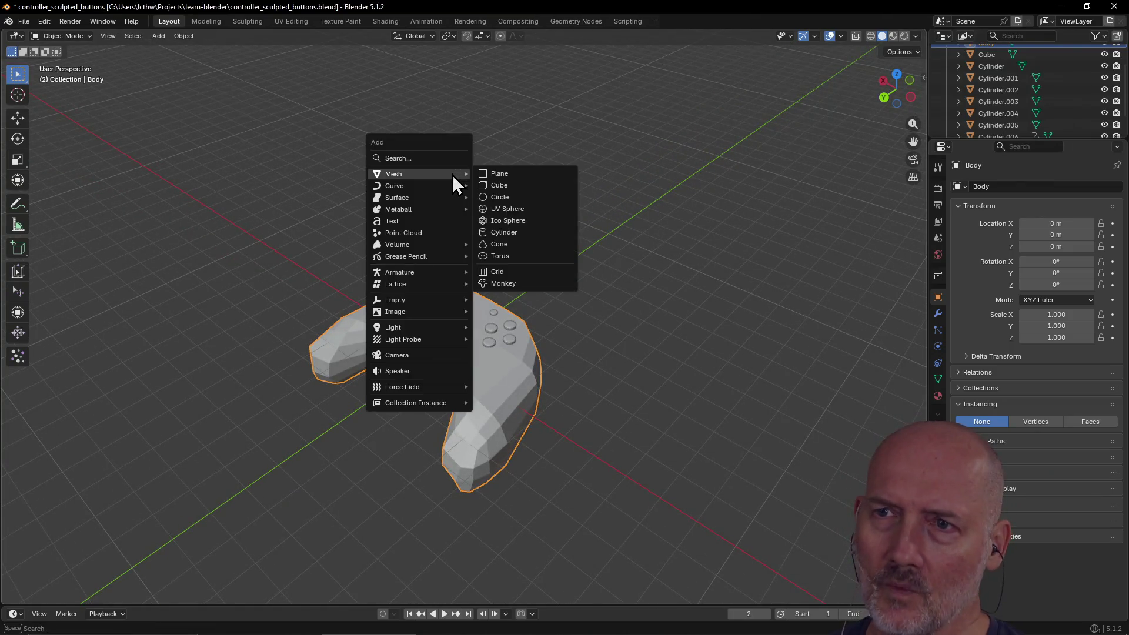
# Add a UV sphere with 16 segments and a 0.3 m radius.
pyautogui.click(511, 210)
pyautogui.moveTo(453, 275)
pyautogui.mouseDown(button='middle')
pyautogui.moveTo(428, 309)
pyautogui.moveTo(514, 259)
pyautogui.moveTo(467, 306)
pyautogui.moveTo(470, 263)
pyautogui.moveTo(491, 303)
pyautogui.moveTo(430, 295)
pyautogui.moveTo(375, 313)
pyautogui.moveTo(366, 305)
pyautogui.moveTo(297, 408)
pyautogui.mouseUp(button='middle')
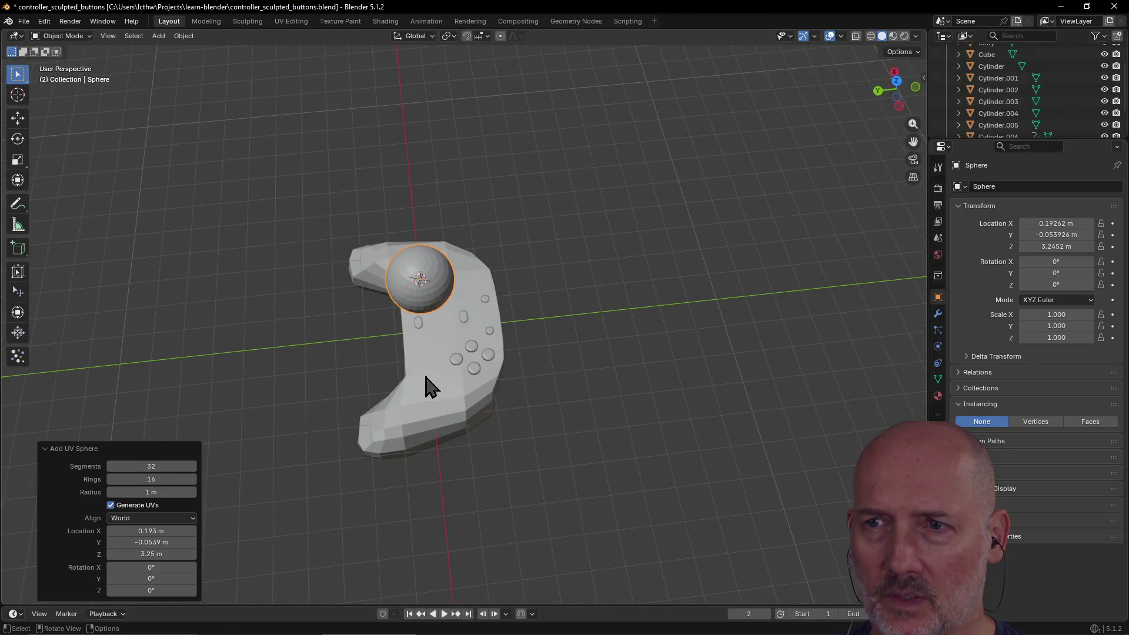
pyautogui.scroll(5, 432, 365)
pyautogui.click(178, 465)
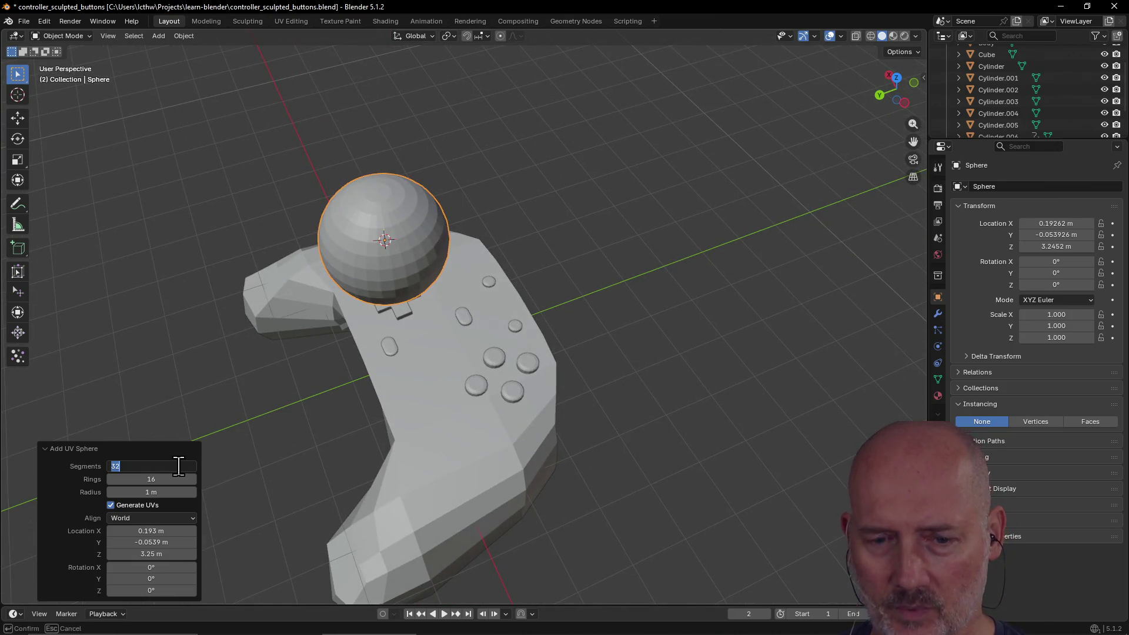
pyautogui.write('16')
pyautogui.press('Return')
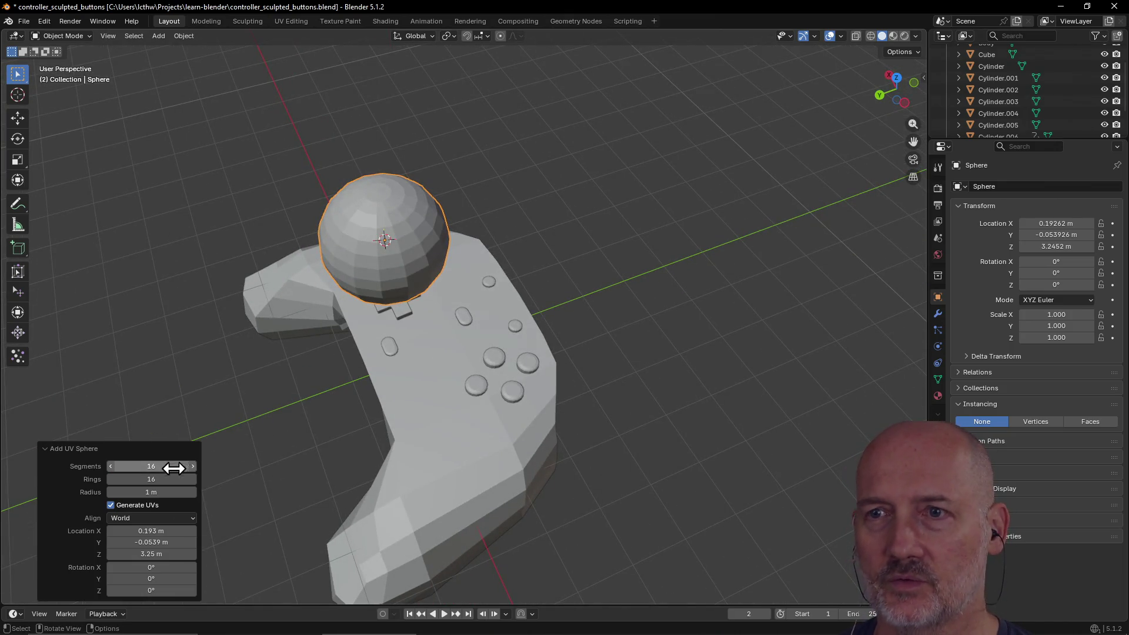
pyautogui.click(170, 492)
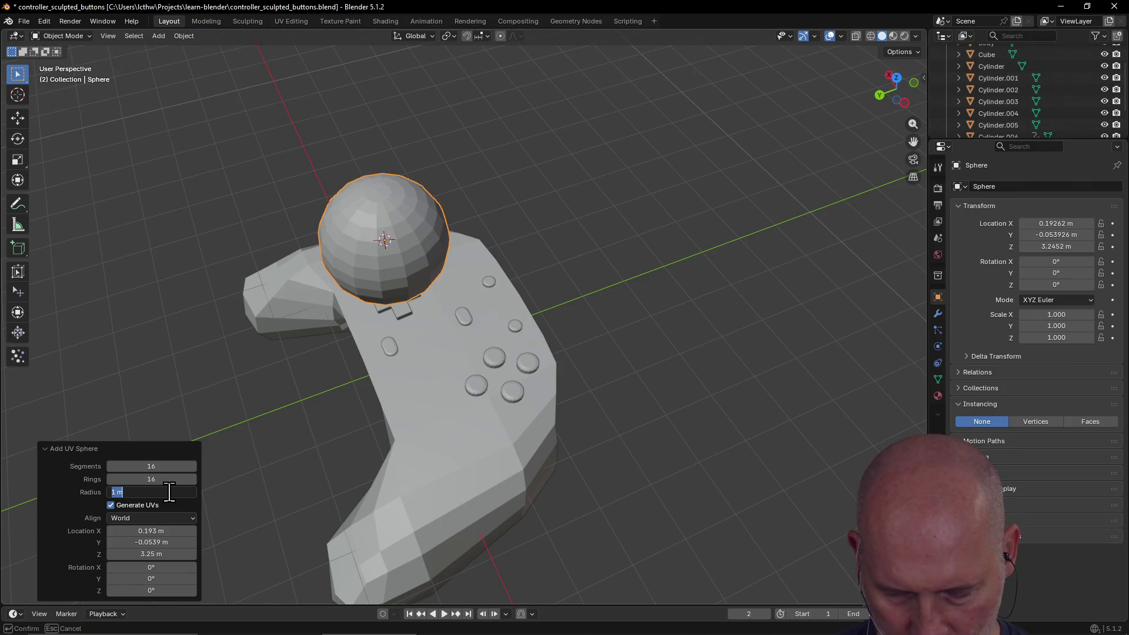
pyautogui.write('0.3')
pyautogui.press('Return')
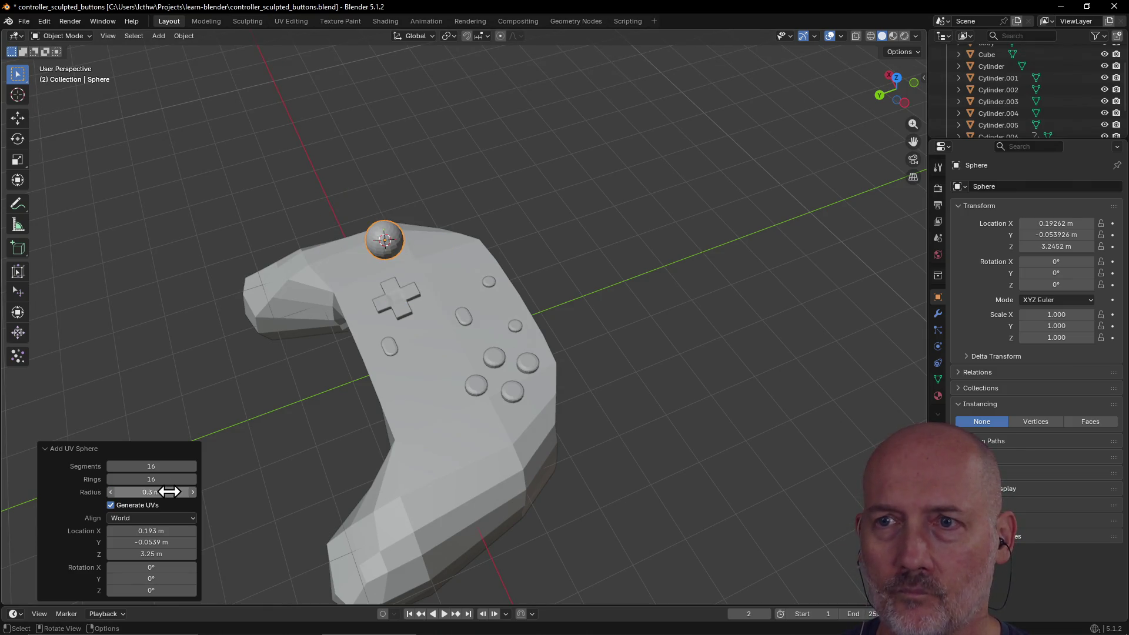
# Zoom in around the new sphere and bring up the Add > Mesh list again.
pyautogui.scroll(3, 282, 347)
pyautogui.moveTo(297, 320)
pyautogui.mouseDown(button='middle')
pyautogui.moveTo(302, 303)
pyautogui.moveTo(567, 264)
pyautogui.moveTo(474, 295)
pyautogui.moveTo(421, 229)
pyautogui.moveTo(416, 302)
pyautogui.moveTo(413, 291)
pyautogui.moveTo(453, 290)
pyautogui.moveTo(453, 256)
pyautogui.moveTo(423, 284)
pyautogui.moveTo(460, 259)
pyautogui.moveTo(444, 245)
pyautogui.moveTo(466, 232)
pyautogui.moveTo(501, 240)
pyautogui.moveTo(587, 220)
pyautogui.moveTo(520, 224)
pyautogui.moveTo(516, 252)
pyautogui.moveTo(540, 219)
pyautogui.moveTo(533, 227)
pyautogui.mouseUp(button='middle')
pyautogui.scroll(-3, 382, 286)
pyautogui.scroll(2, 566, 265)
pyautogui.scroll(5, 531, 226)
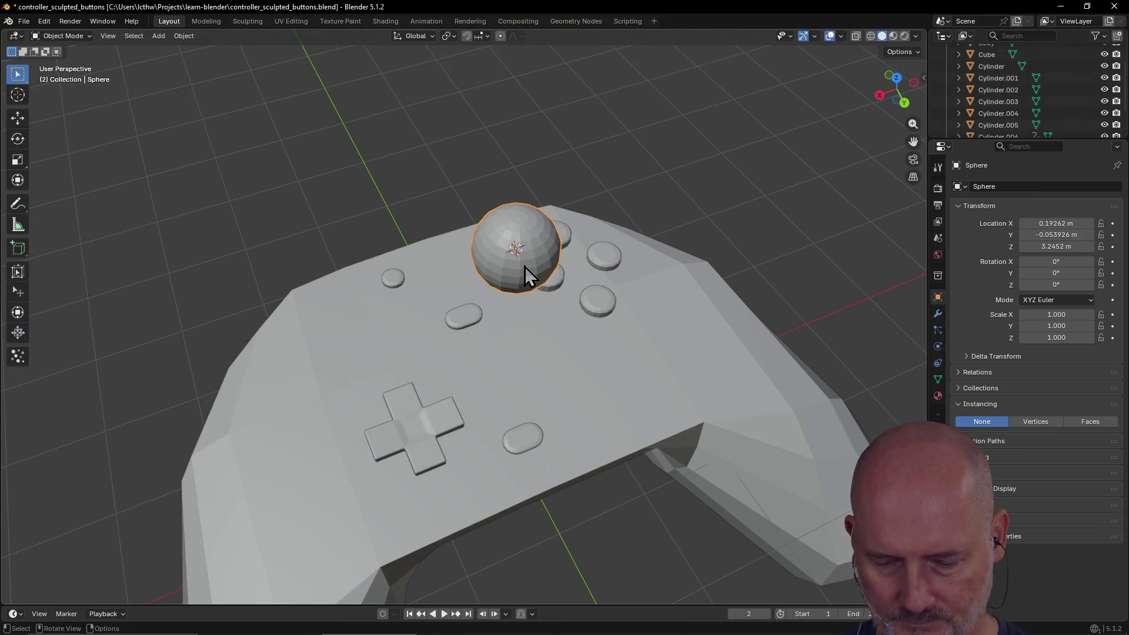
pyautogui.hotkey('shift', 'a')
pyautogui.moveTo(525, 266)
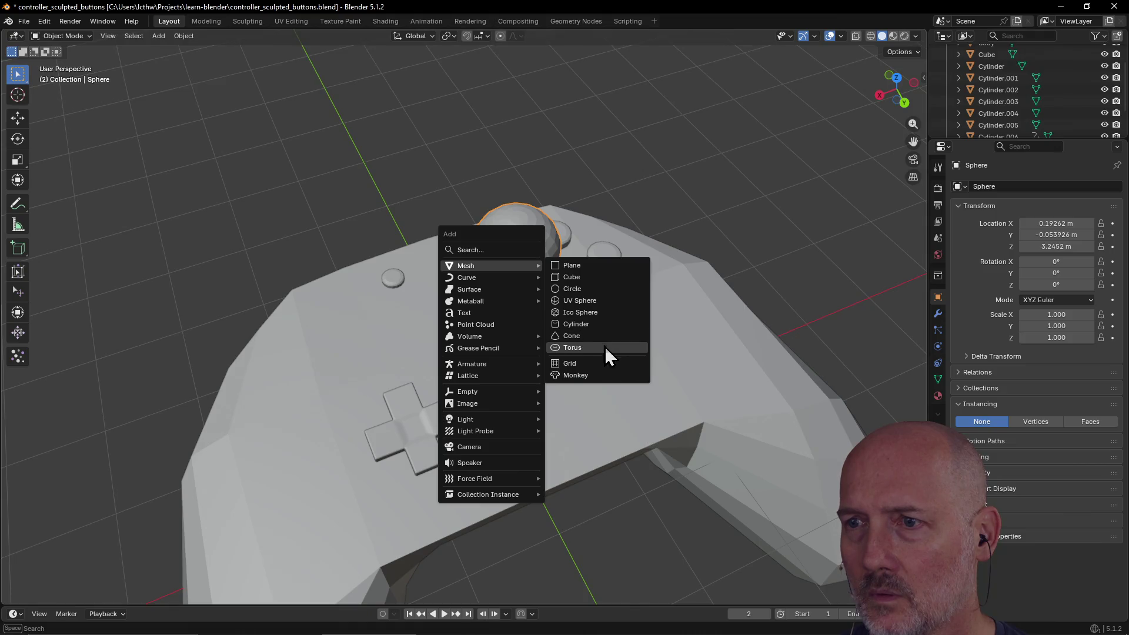
# Add a cylinder above the sphere and set its radius to 0.075 m.
pyautogui.click(601, 325)
pyautogui.moveTo(512, 302)
pyautogui.mouseDown(button='middle')
pyautogui.moveTo(522, 270)
pyautogui.moveTo(514, 304)
pyautogui.mouseUp(button='middle')
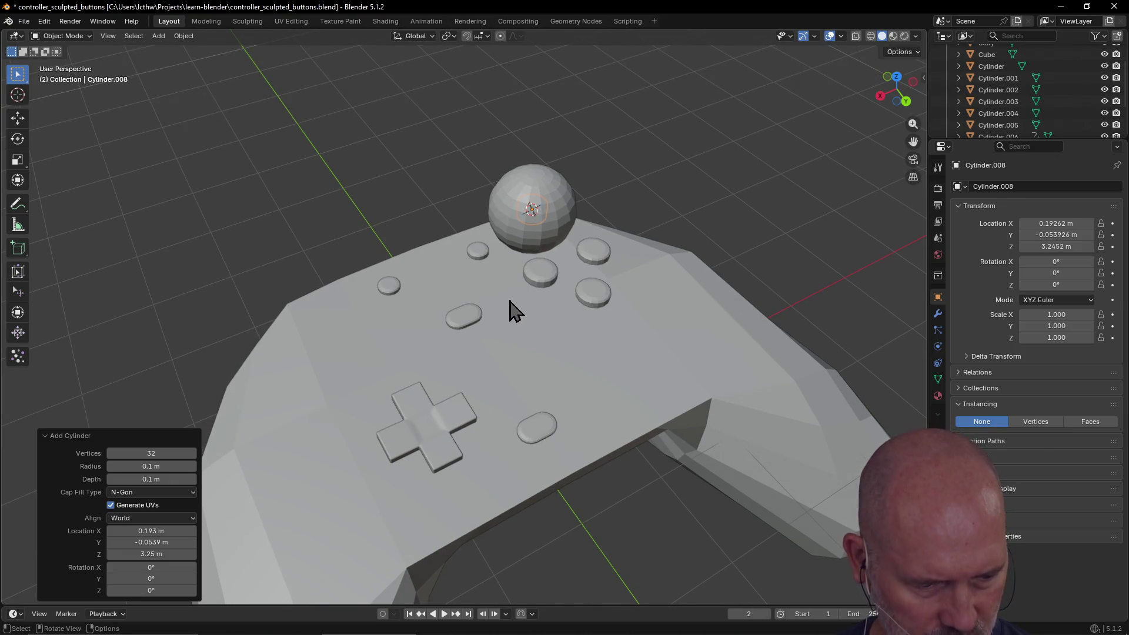
pyautogui.moveTo(151, 554)
pyautogui.mouseDown()
pyautogui.moveTo(177, 553)
pyautogui.moveTo(148, 556)
pyautogui.mouseUp()
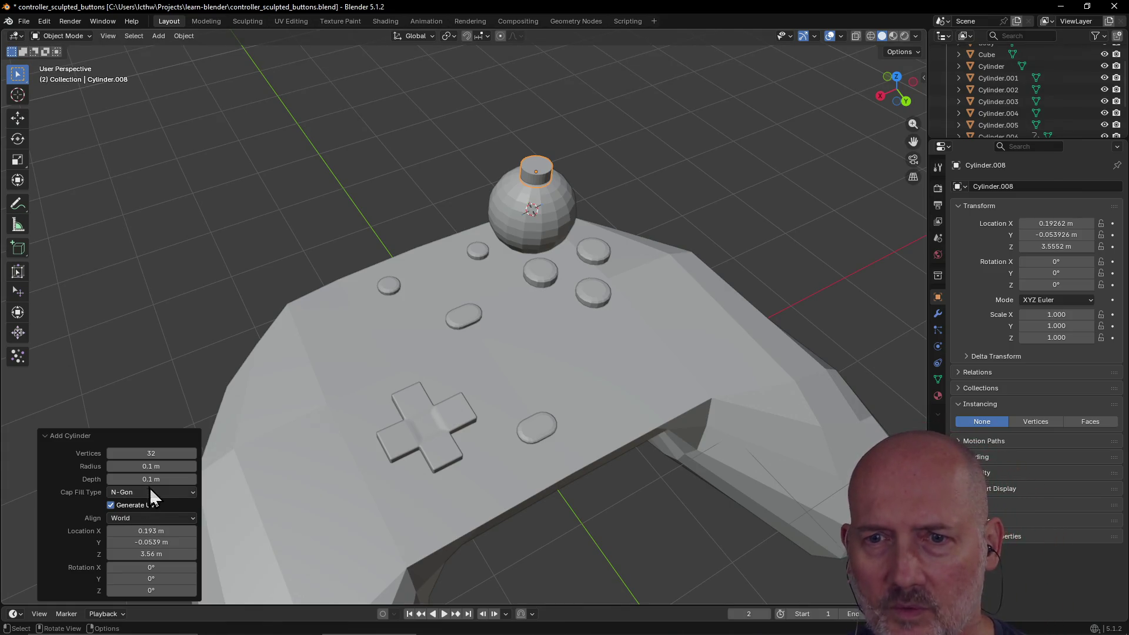
pyautogui.click(165, 466)
pyautogui.write('0')
pyautogui.press('Return')
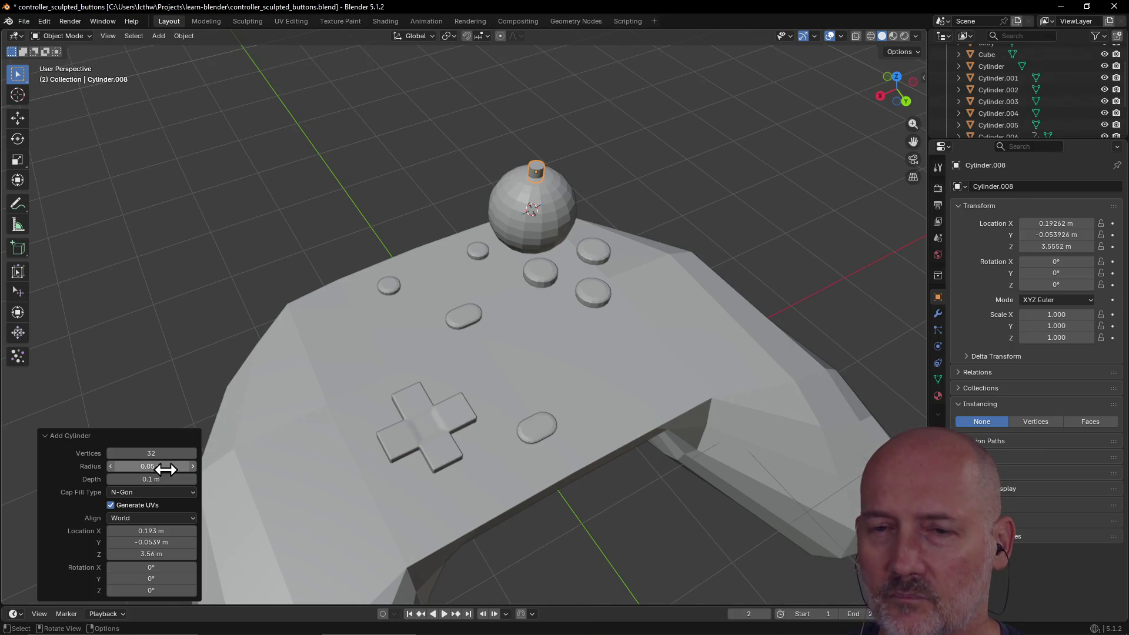
pyautogui.click(165, 469)
pyautogui.write('0')
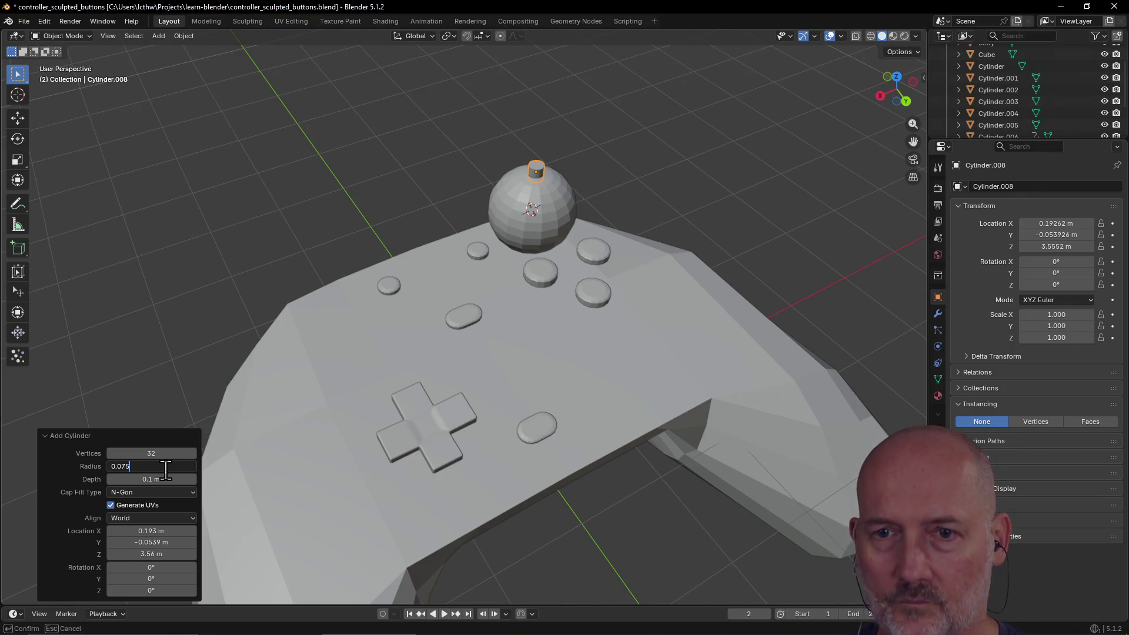
pyautogui.press('Return')
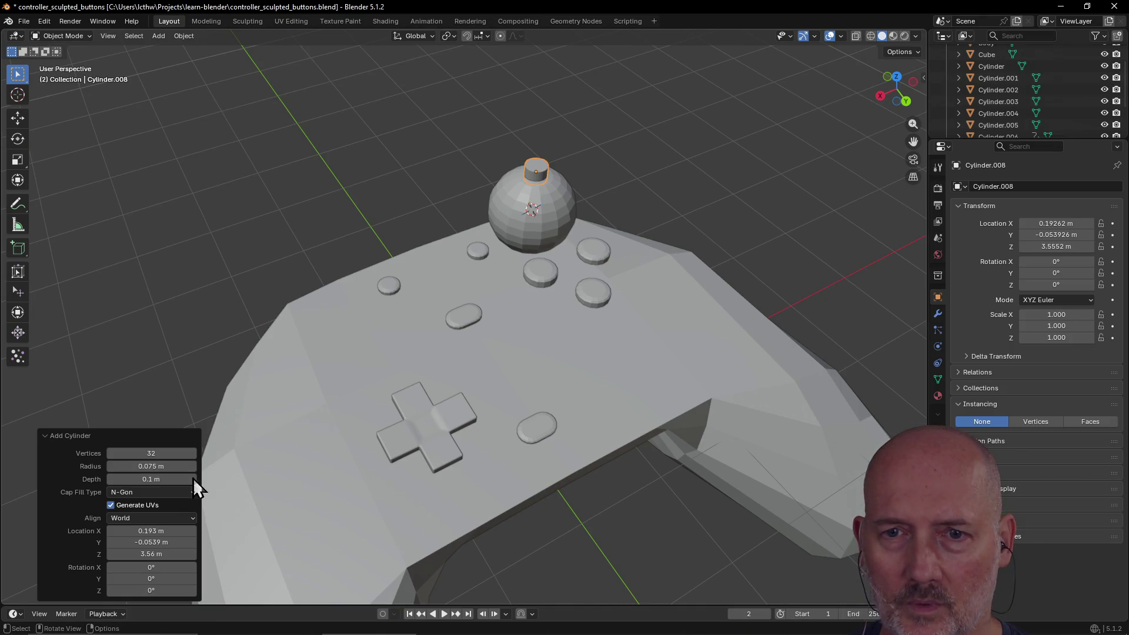
# Set the cylinder's depth to 0.3 m and check it against the controller.
pyautogui.click(167, 479)
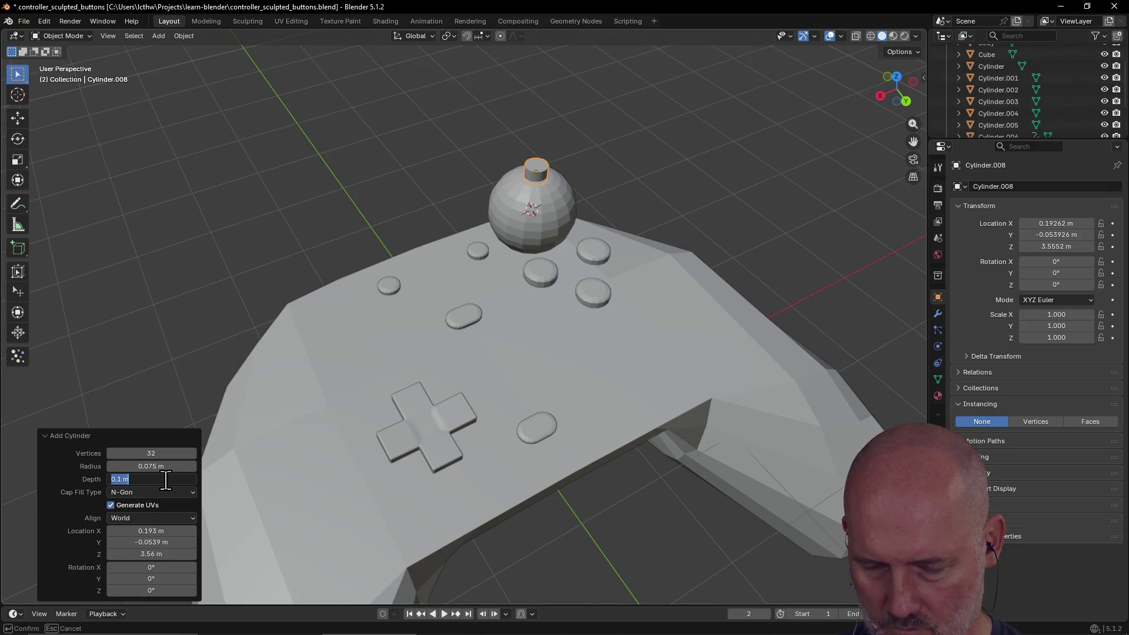
pyautogui.write('0.3')
pyautogui.press('Return')
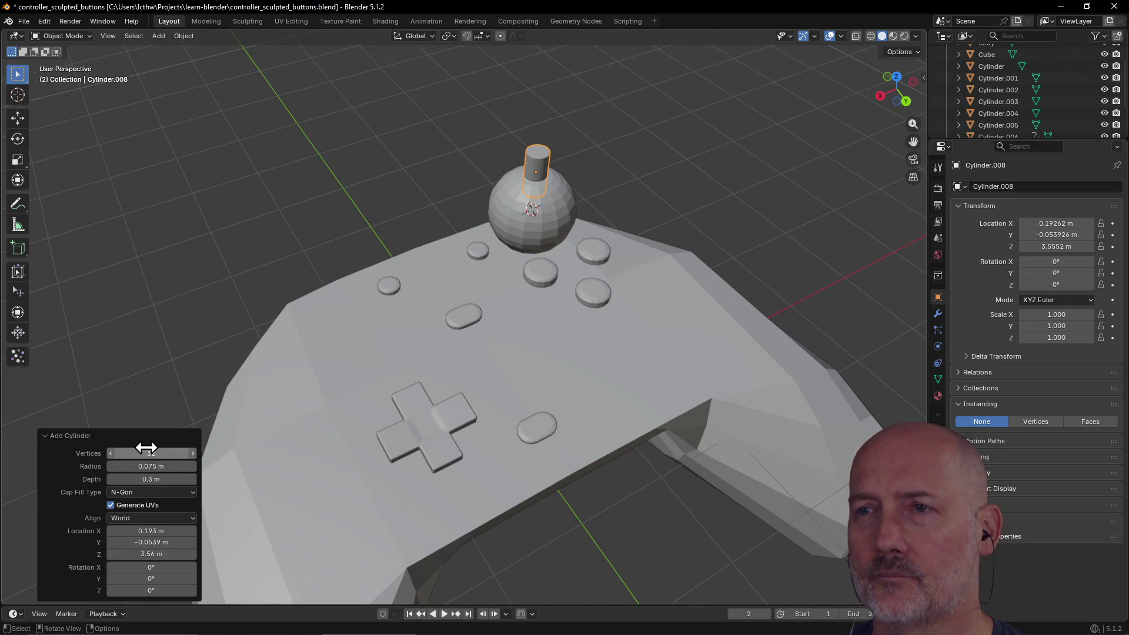
pyautogui.moveTo(241, 373)
pyautogui.mouseDown(button='middle')
pyautogui.moveTo(206, 361)
pyautogui.moveTo(244, 340)
pyautogui.mouseUp(button='middle')
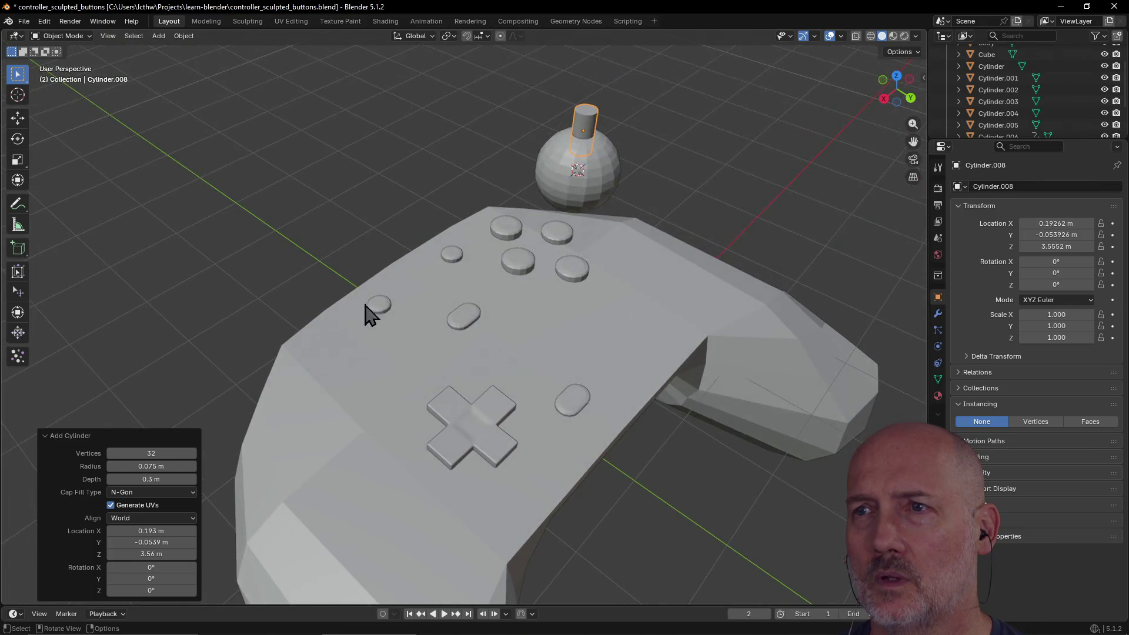
pyautogui.scroll(5, 411, 294)
pyautogui.scroll(-4, 410, 294)
pyautogui.moveTo(410, 294); pyautogui.dragTo(370, 310, button='middle')
pyautogui.scroll(3, 369, 310)
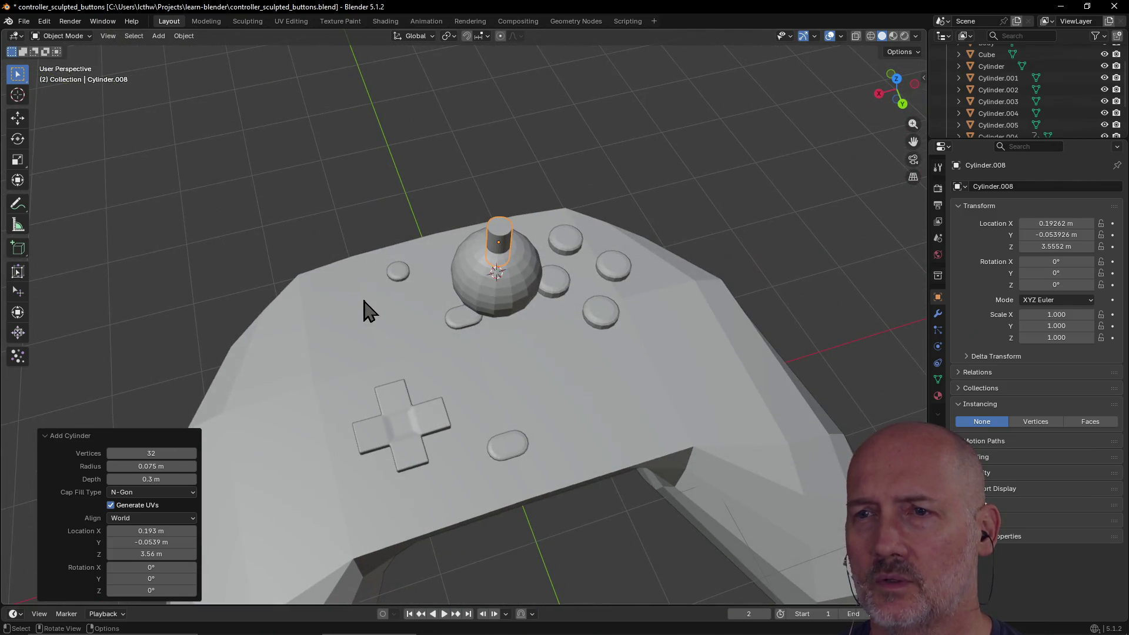
# Shorten the cylinder's depth to 0.2 m, then to 0.1 m.
pyautogui.click(167, 479)
pyautogui.write('0.2')
pyautogui.press('Return')
pyautogui.moveTo(351, 427)
pyautogui.mouseDown(button='middle')
pyautogui.moveTo(353, 386)
pyautogui.moveTo(367, 371)
pyautogui.moveTo(355, 373)
pyautogui.moveTo(423, 324)
pyautogui.mouseUp(button='middle')
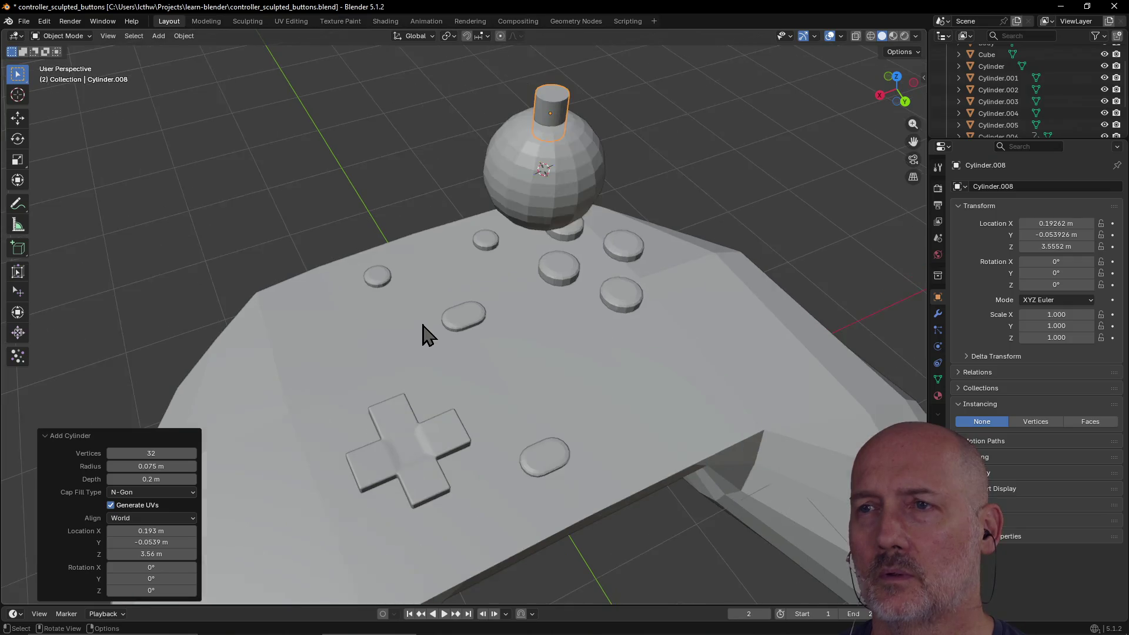
pyautogui.click(169, 479)
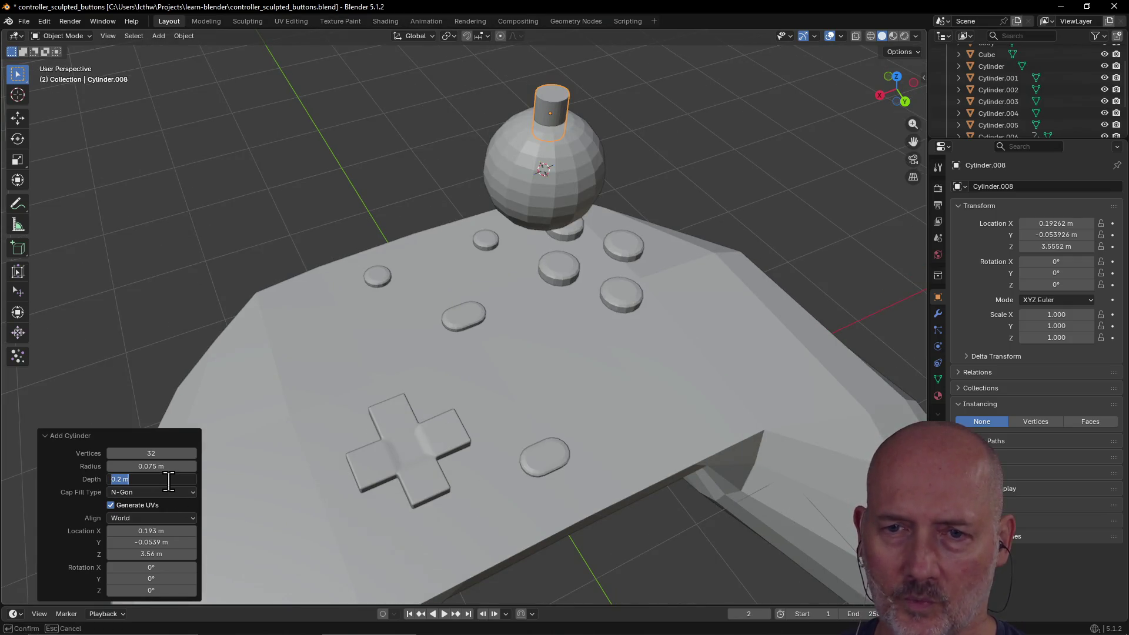
pyautogui.write('0')
pyautogui.press('Return')
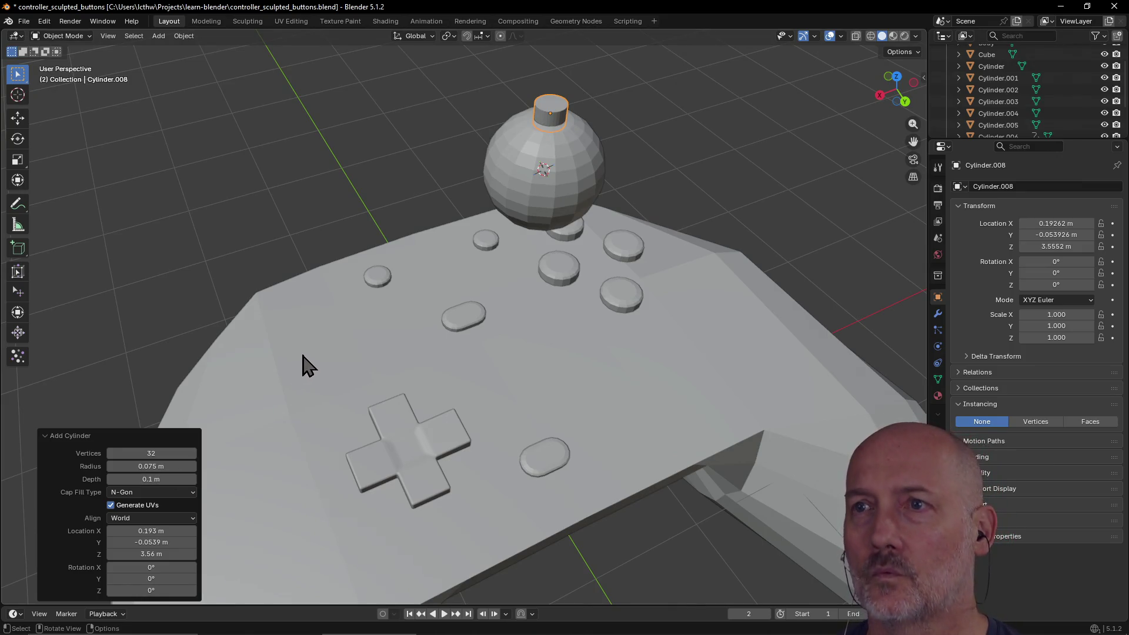
# Raise the cylinder to Z 3.57 m so it pokes out of the sphere's top.
pyautogui.moveTo(303, 365); pyautogui.dragTo(284, 370, button='middle')
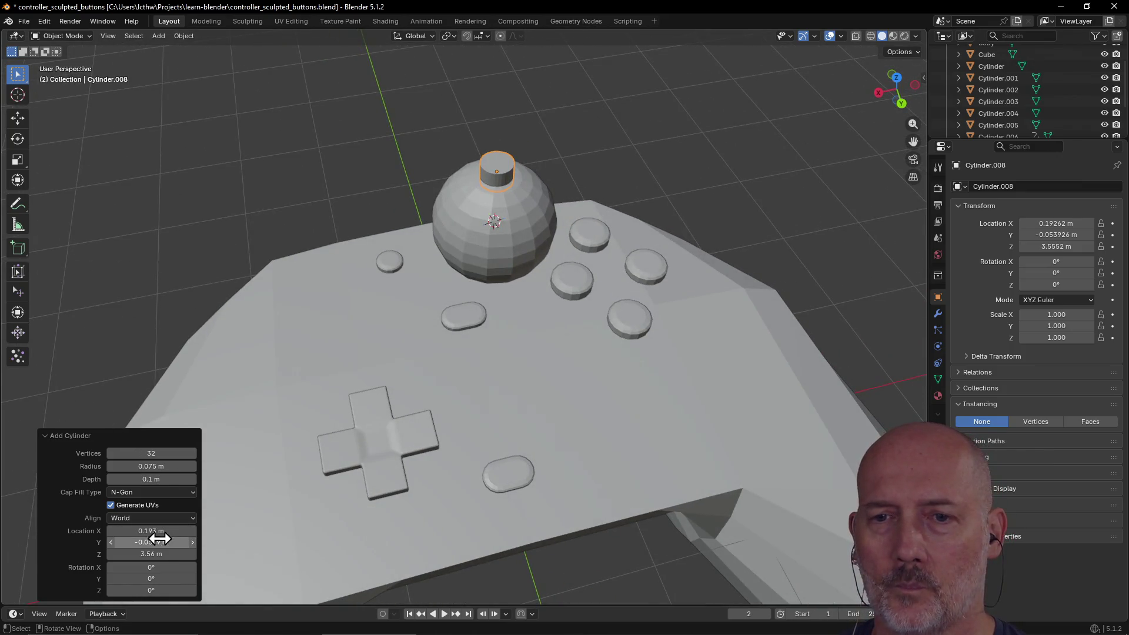
pyautogui.moveTo(154, 554); pyautogui.dragTo(148, 554)
pyautogui.moveTo(298, 441); pyautogui.dragTo(374, 345, button='middle')
pyautogui.press('`')
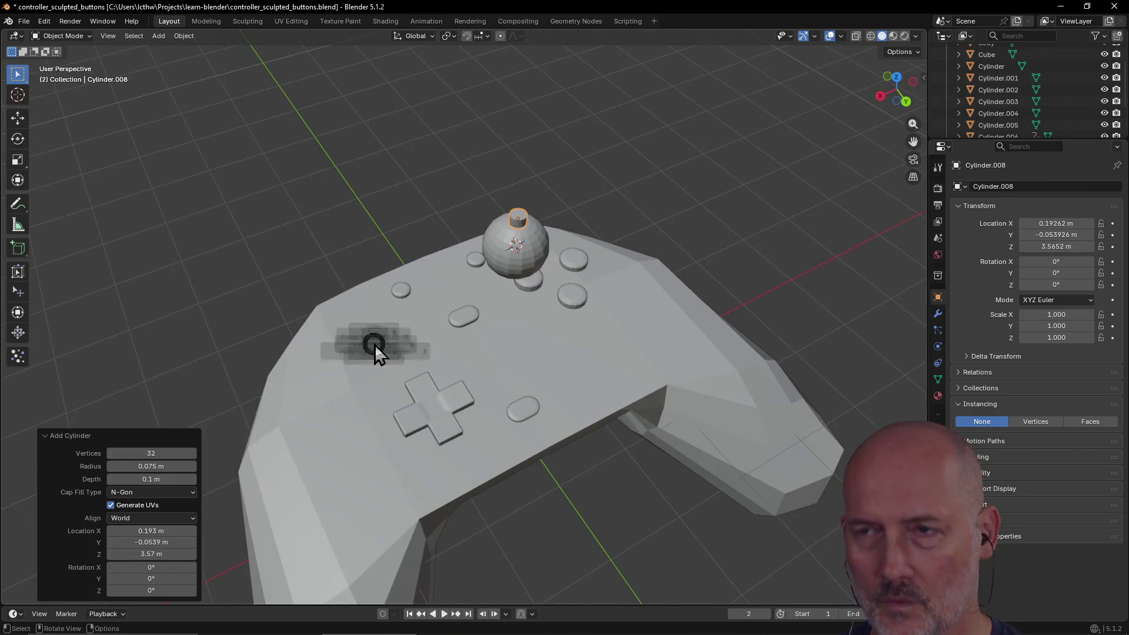
# Frame the thumbstick cylinder and change its depth to 0.2 m.
pyautogui.click(453, 391)
pyautogui.scroll(-5, 496, 344)
pyautogui.moveTo(496, 344); pyautogui.dragTo(574, 279, button='middle')
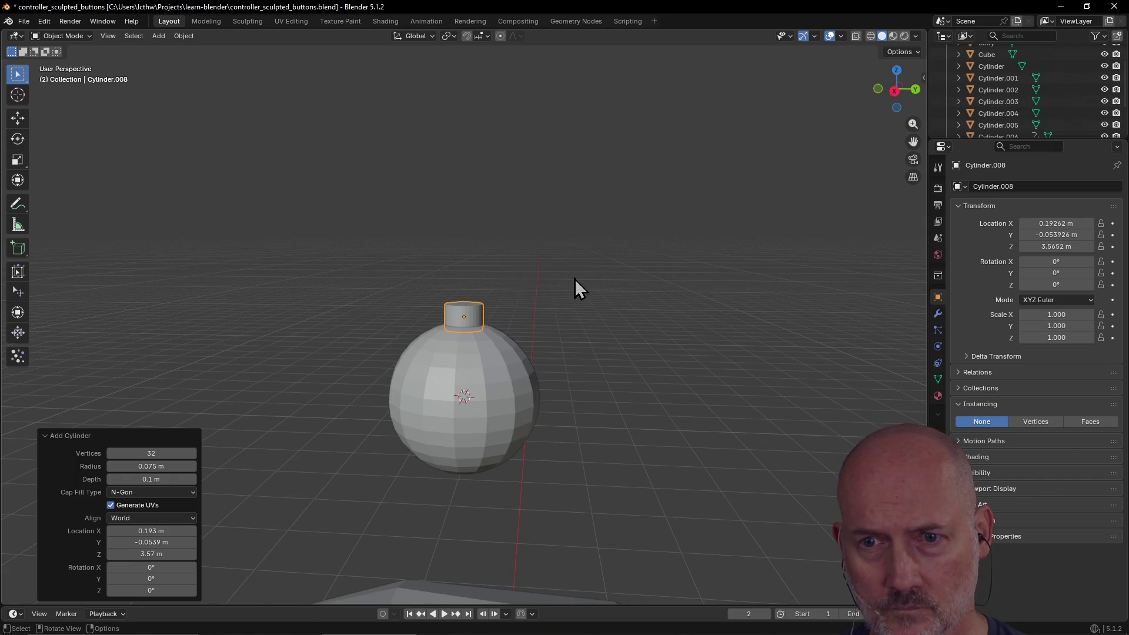
pyautogui.click(160, 482)
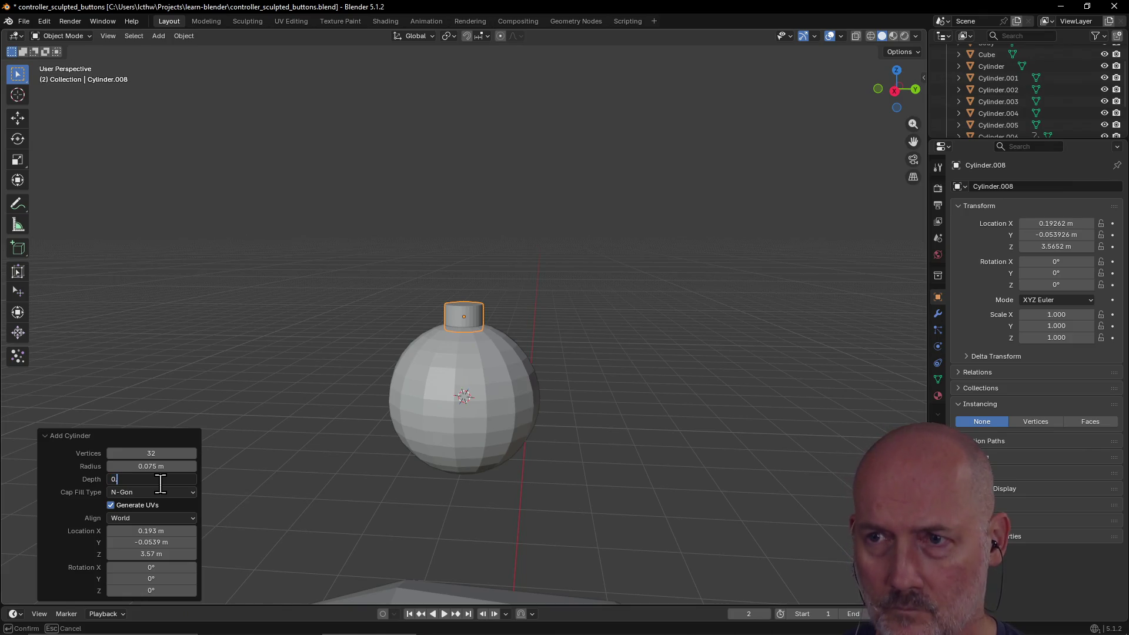
pyautogui.write('2')
pyautogui.press('Return')
# Reduce the cylinder's depth to 0.175 m, then to 0.15 m.
pyautogui.moveTo(351, 402)
pyautogui.mouseDown(button='middle')
pyautogui.moveTo(394, 424)
pyautogui.moveTo(438, 413)
pyautogui.moveTo(226, 443)
pyautogui.moveTo(281, 418)
pyautogui.moveTo(293, 395)
pyautogui.mouseUp(button='middle')
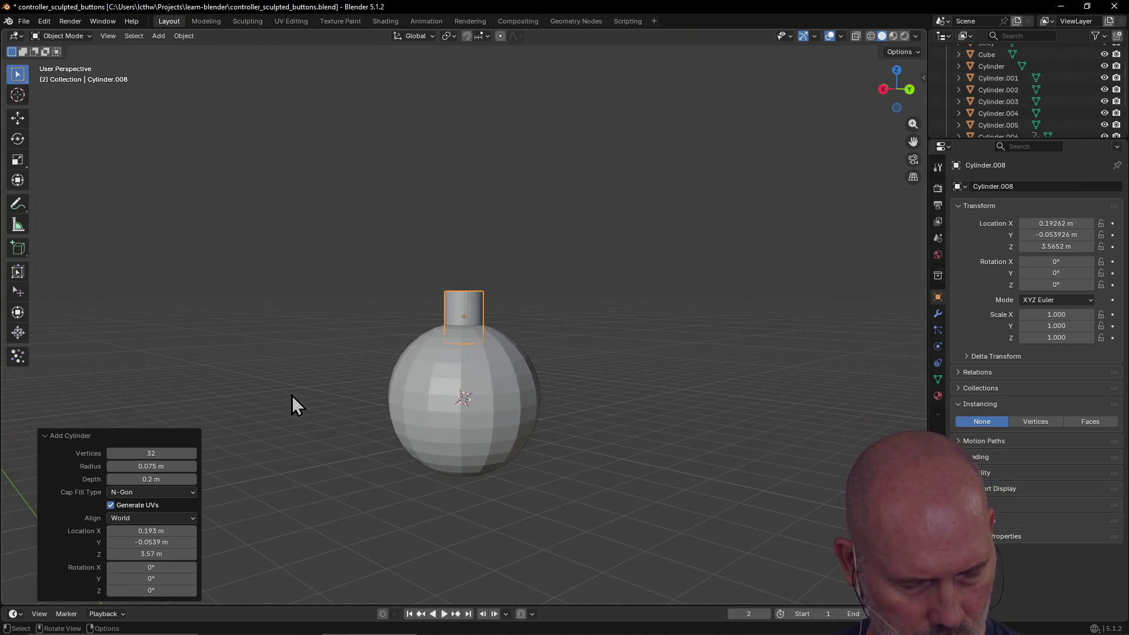
pyautogui.click(153, 479)
pyautogui.write('0.175')
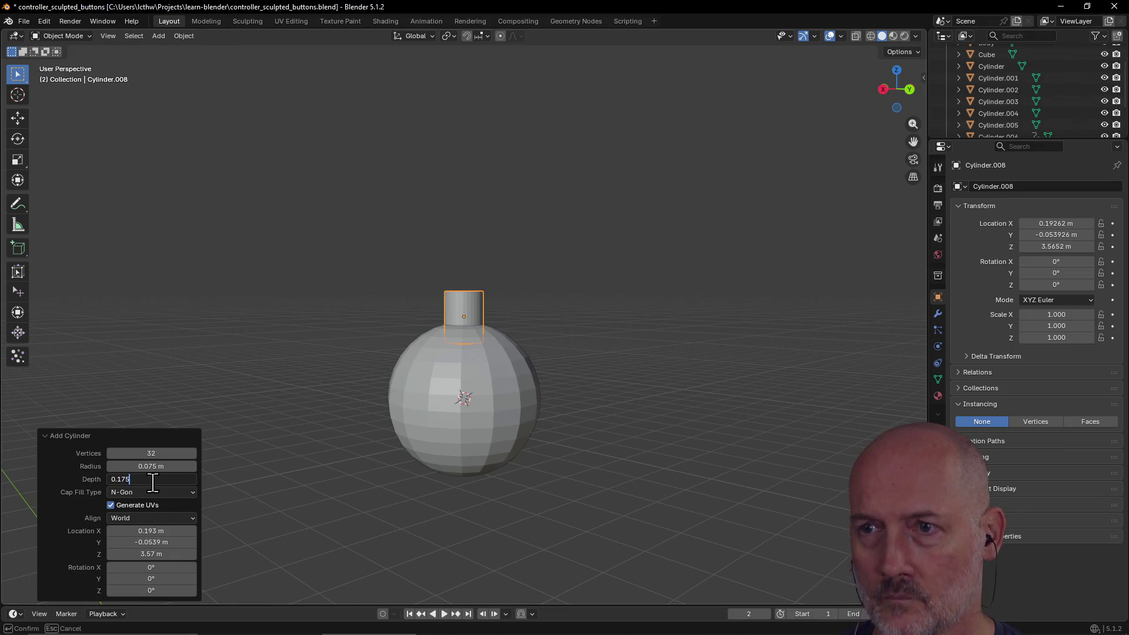
pyautogui.press('Return')
pyautogui.click(164, 482)
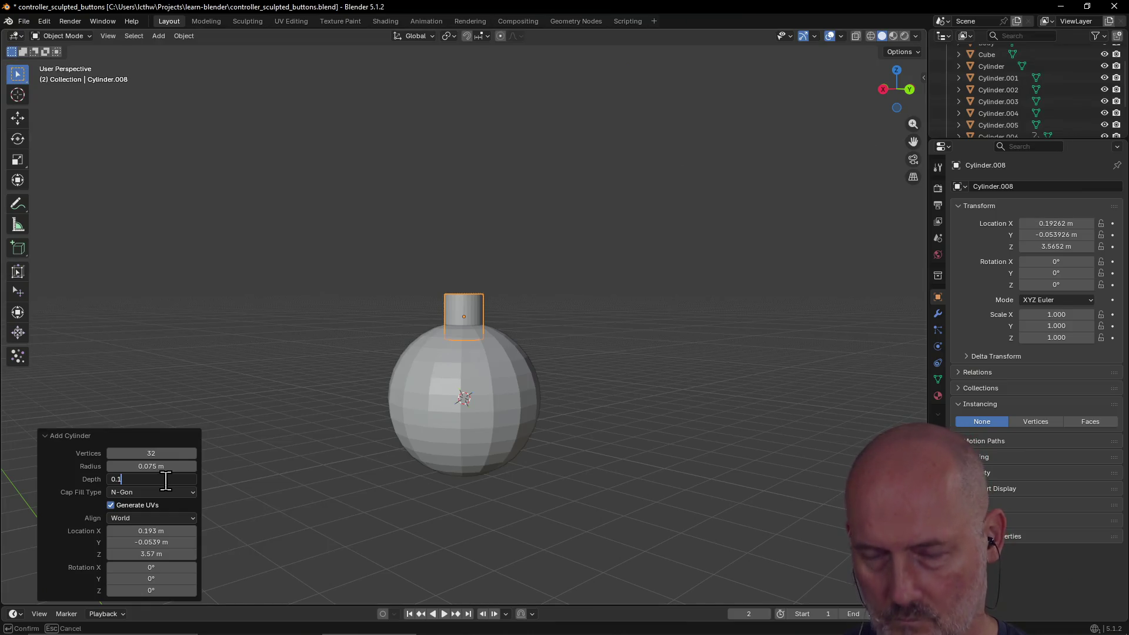
pyautogui.write('5')
pyautogui.press('Return')
# Raise the cylinder to Z 3.6 m, deselect it, and bring up the Add > Mesh list.
pyautogui.moveTo(433, 337)
pyautogui.mouseDown(button='middle')
pyautogui.moveTo(433, 370)
pyautogui.moveTo(434, 348)
pyautogui.mouseUp(button='middle')
pyautogui.moveTo(153, 556); pyautogui.dragTo(161, 557)
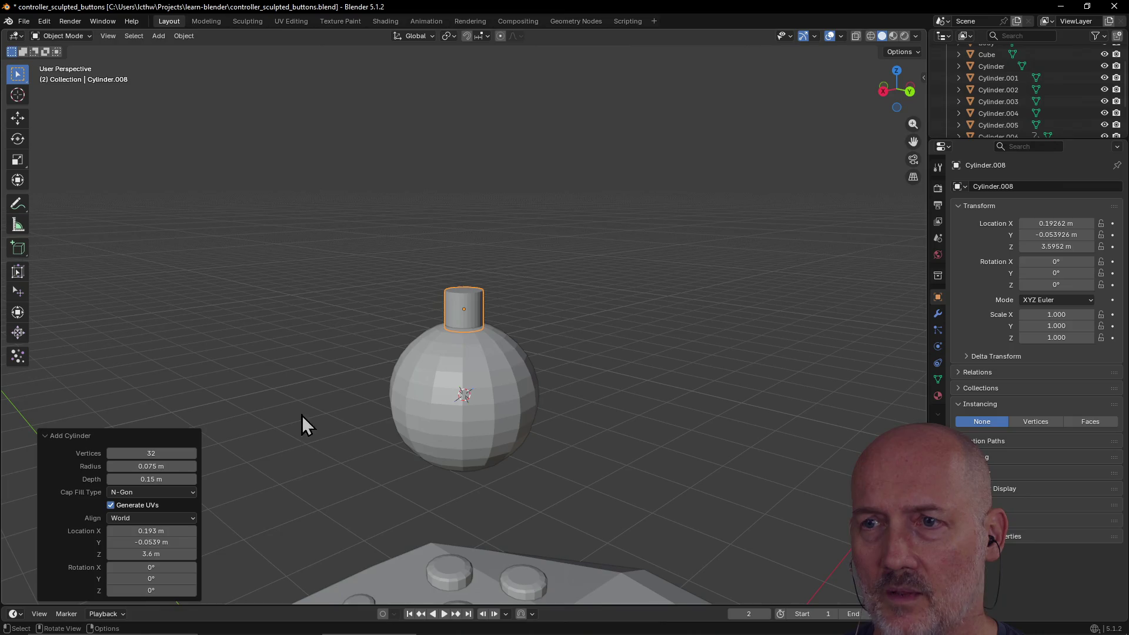
pyautogui.click(335, 371)
pyautogui.moveTo(471, 345); pyautogui.dragTo(484, 319, button='middle')
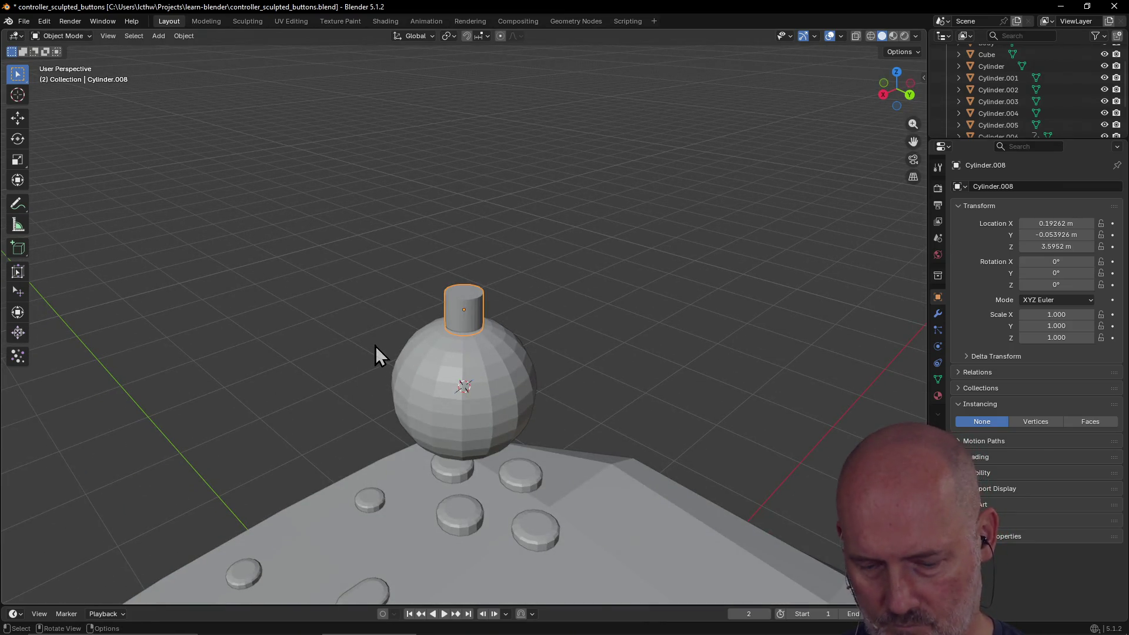
pyautogui.hotkey('shift', 'a')
pyautogui.moveTo(375, 346)
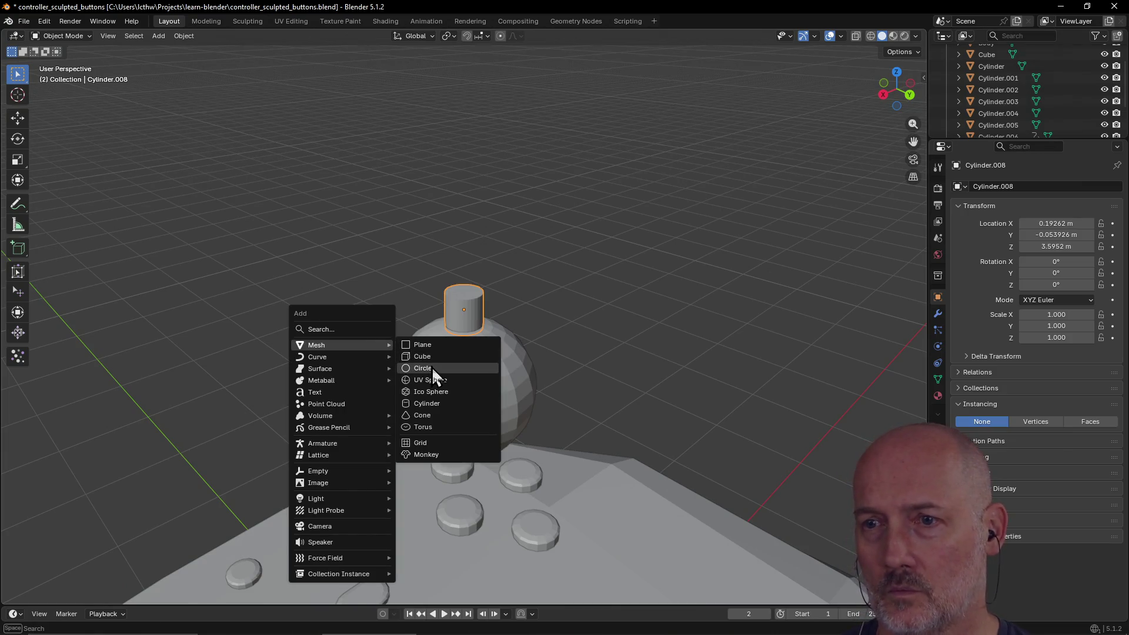
# Add a cap cylinder with 0.05 m depth and 0.2 m radius at Z 3.69 m.
pyautogui.click(434, 403)
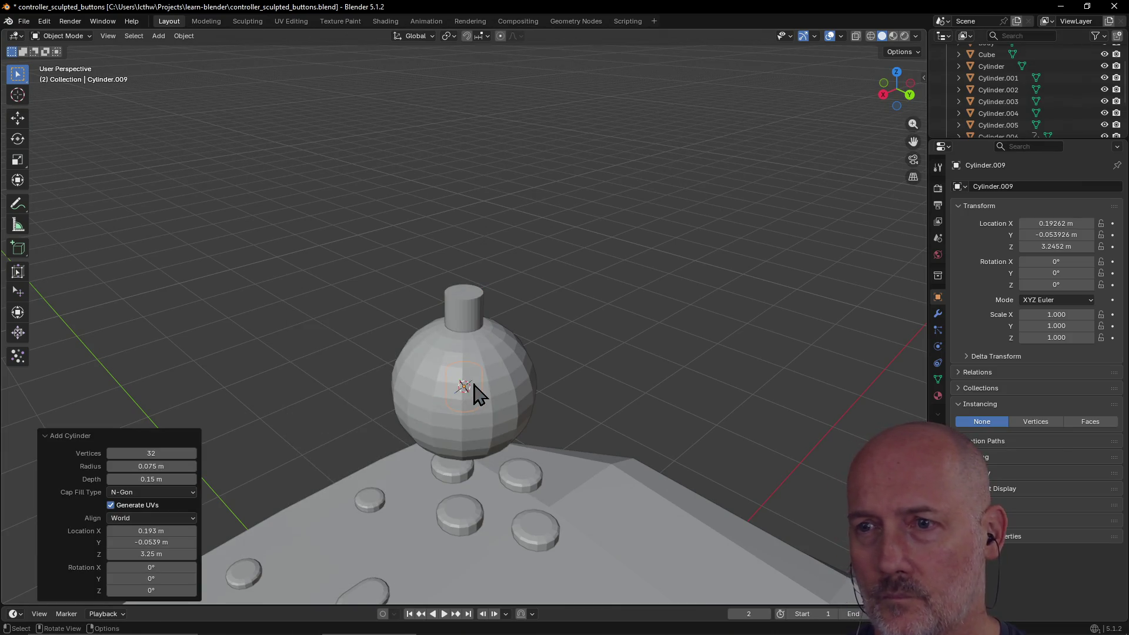
pyautogui.moveTo(151, 554); pyautogui.dragTo(210, 553)
pyautogui.moveTo(281, 453); pyautogui.dragTo(260, 475, button='middle')
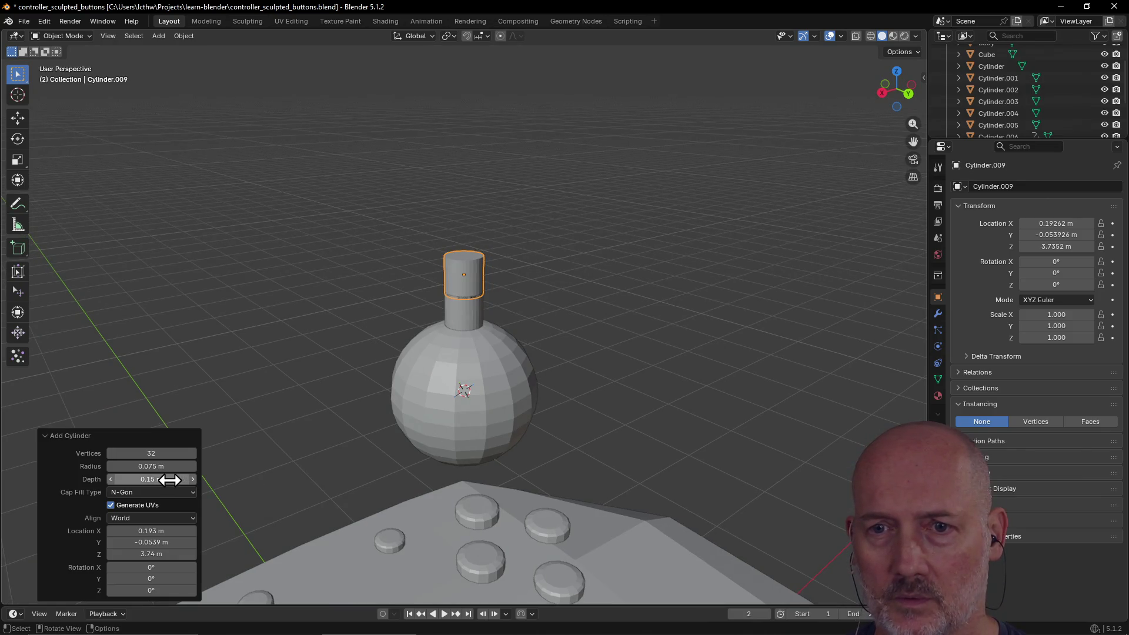
pyautogui.click(169, 480)
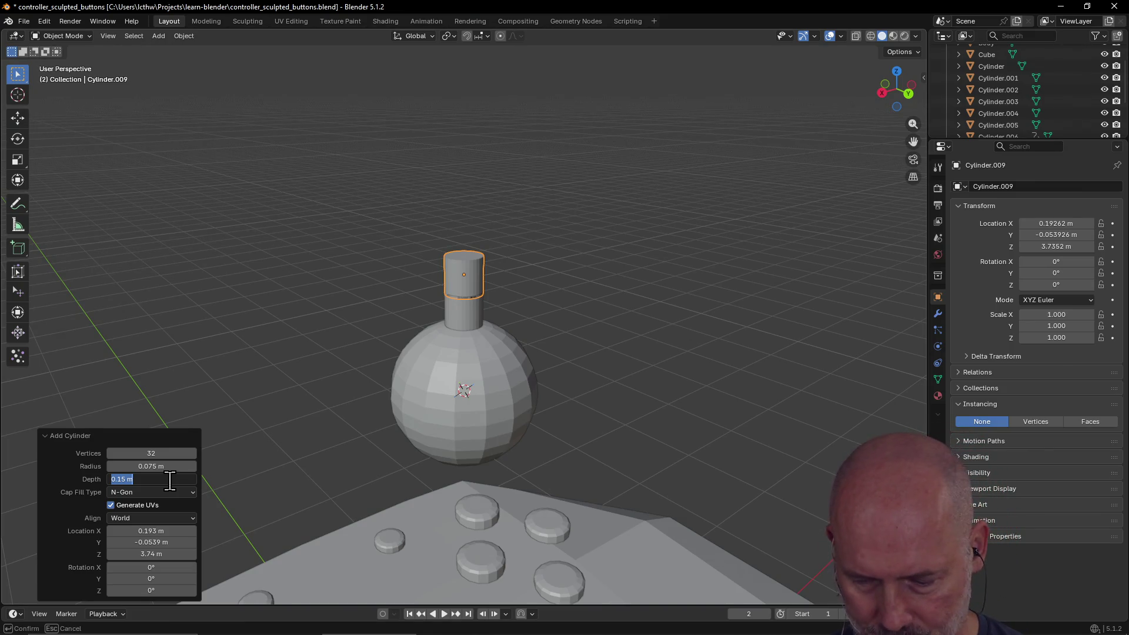
pyautogui.press('Return')
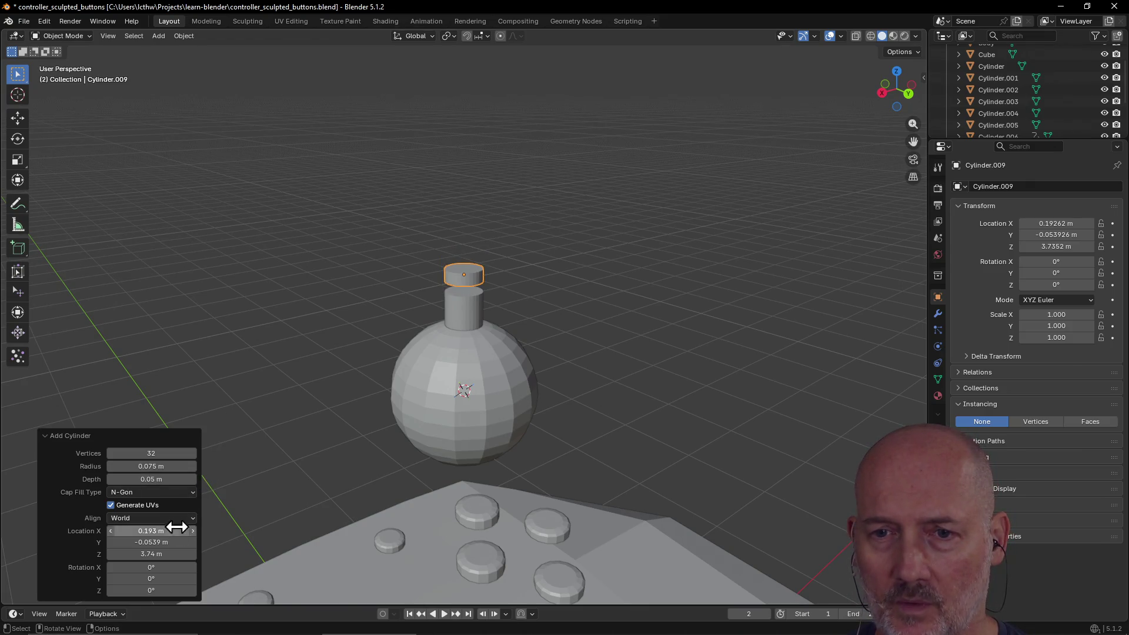
pyautogui.moveTo(170, 553)
pyautogui.mouseDown()
pyautogui.moveTo(150, 554)
pyautogui.moveTo(172, 555)
pyautogui.mouseUp()
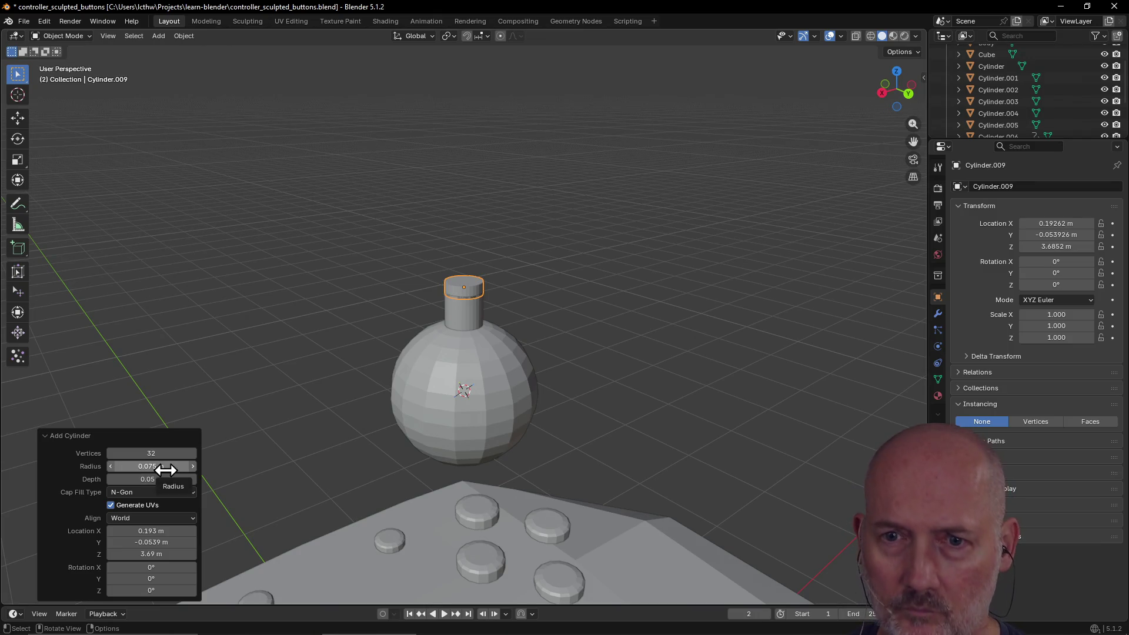
pyautogui.click(165, 469)
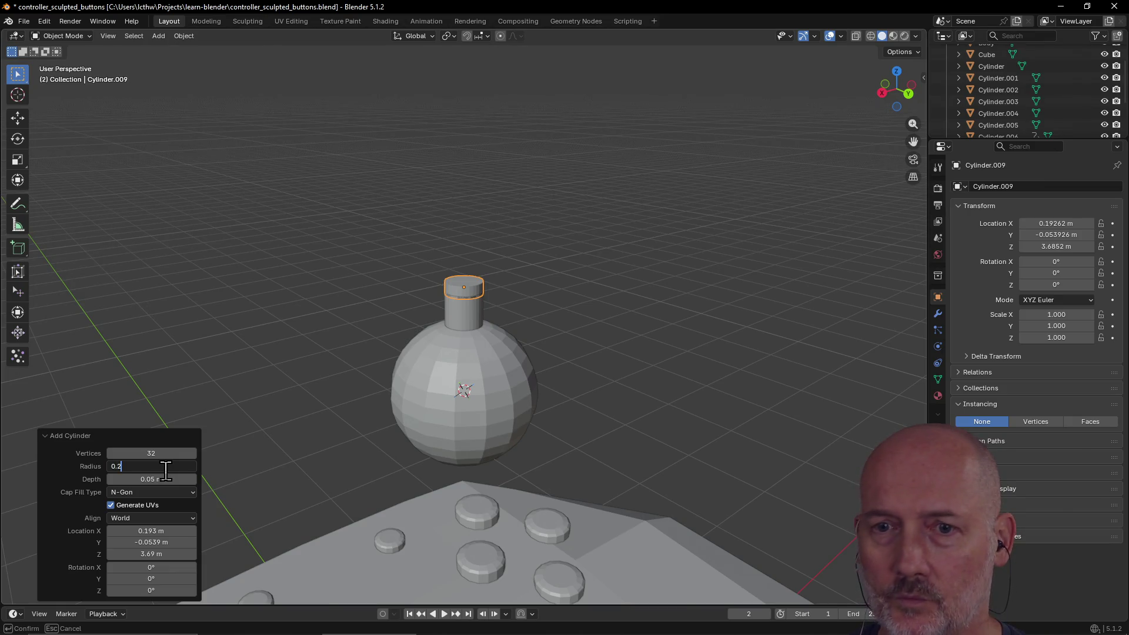
pyautogui.press('Return')
# Inspect the new cap, then select the sphere and the neck cylinder together.
pyautogui.moveTo(281, 393)
pyautogui.mouseDown(button='middle')
pyautogui.moveTo(392, 275)
pyautogui.moveTo(352, 228)
pyautogui.moveTo(453, 198)
pyautogui.moveTo(476, 122)
pyautogui.moveTo(443, 366)
pyautogui.mouseUp(button='middle')
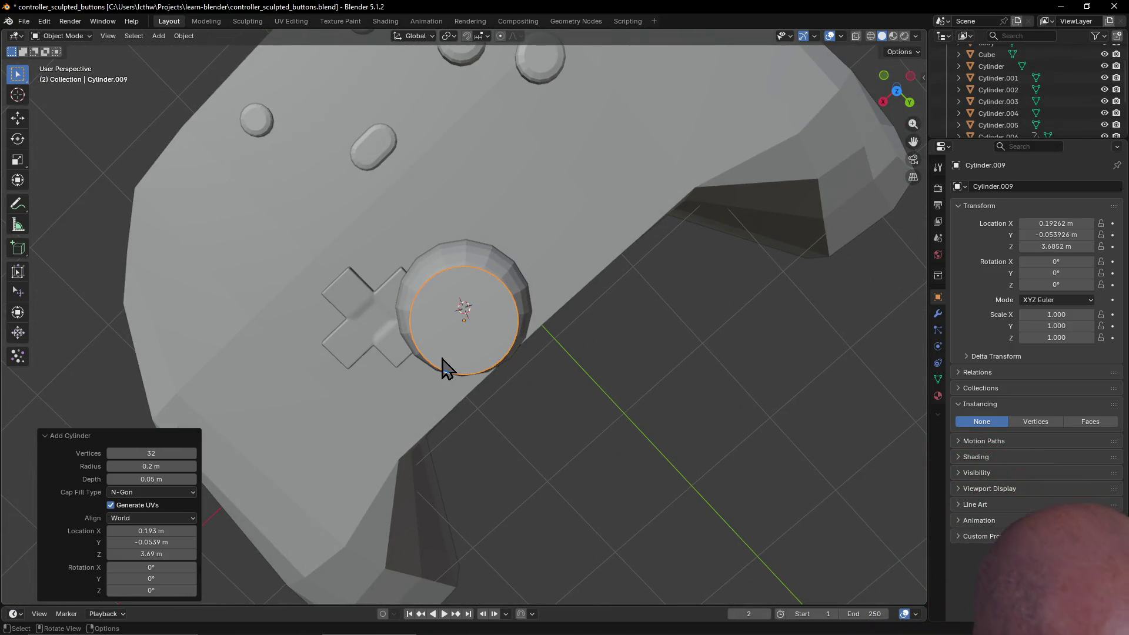
pyautogui.moveTo(453, 388)
pyautogui.mouseDown(button='middle')
pyautogui.moveTo(482, 259)
pyautogui.moveTo(471, 247)
pyautogui.mouseUp(button='middle')
pyautogui.moveTo(447, 355)
pyautogui.mouseDown(button='middle')
pyautogui.moveTo(526, 360)
pyautogui.moveTo(449, 385)
pyautogui.moveTo(453, 371)
pyautogui.moveTo(508, 343)
pyautogui.moveTo(637, 323)
pyautogui.moveTo(488, 337)
pyautogui.moveTo(428, 363)
pyautogui.moveTo(376, 340)
pyautogui.moveTo(516, 312)
pyautogui.moveTo(393, 294)
pyautogui.moveTo(484, 353)
pyautogui.moveTo(582, 322)
pyautogui.moveTo(584, 307)
pyautogui.mouseUp(button='middle')
pyautogui.click(458, 387)
pyautogui.moveTo(458, 387)
pyautogui.mouseDown(button='middle')
pyautogui.moveTo(527, 371)
pyautogui.moveTo(492, 343)
pyautogui.mouseUp(button='middle')
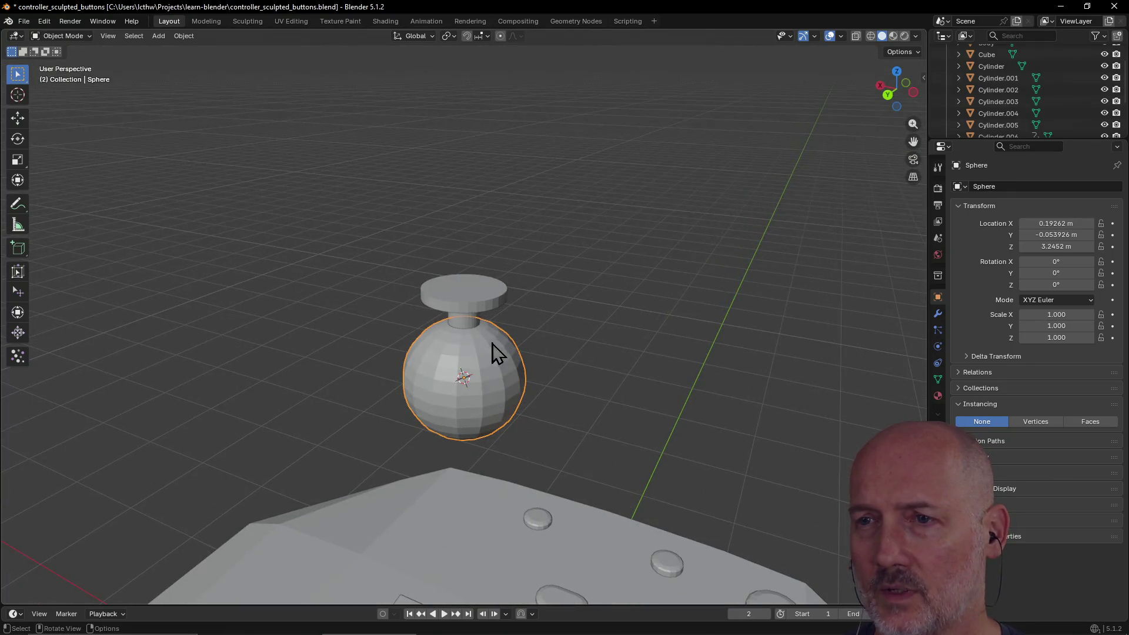
pyautogui.keyDown('shift'); pyautogui.click(464, 324); pyautogui.keyUp('shift')
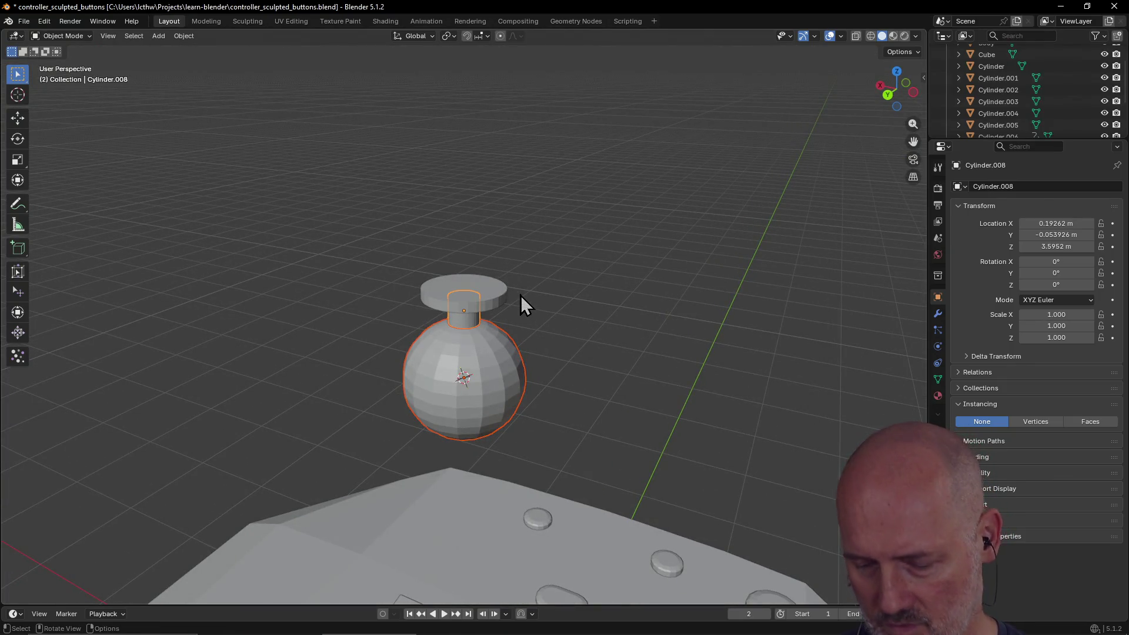
# Union the neck and then the cap into the sphere with Booltron's Destructive Union.
pyautogui.press('n')
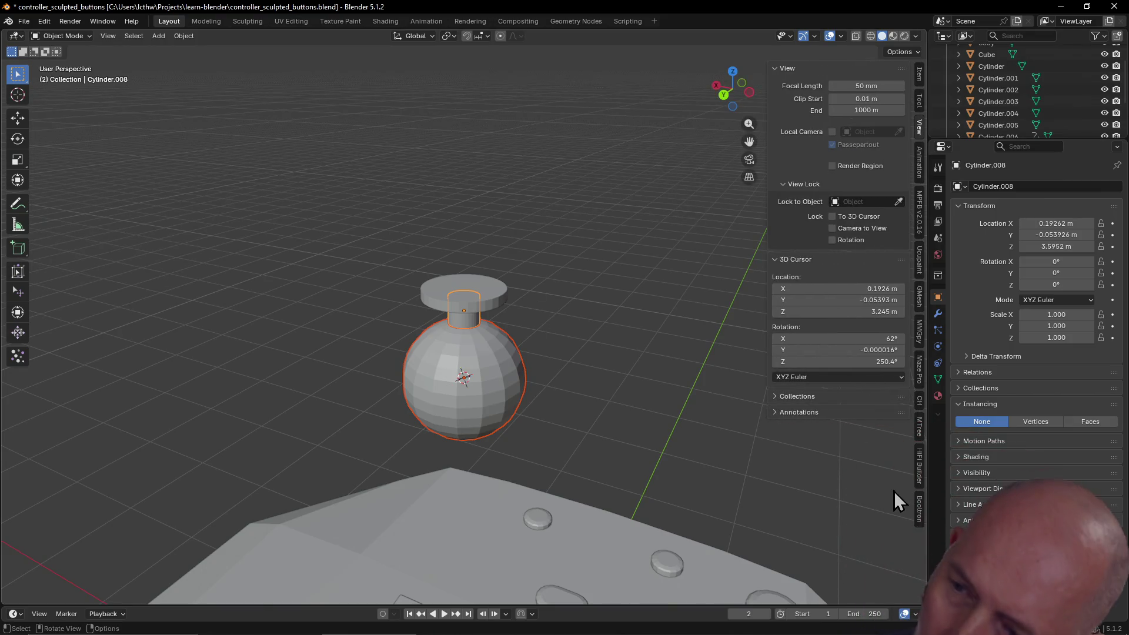
pyautogui.click(921, 511)
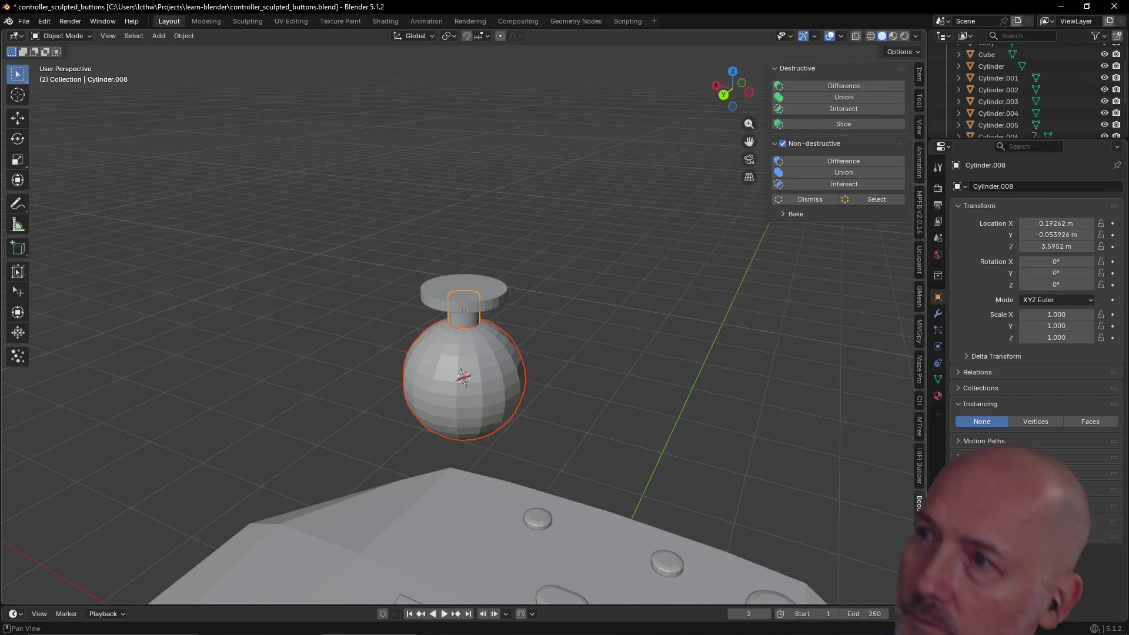
pyautogui.click(845, 98)
pyautogui.click(494, 300)
pyautogui.keyDown('shift'); pyautogui.click(462, 360); pyautogui.keyUp('shift')
pyautogui.click(848, 98)
pyautogui.click(559, 328)
# Select the merged thumbstick and switch to the Modeling workspace.
pyautogui.moveTo(560, 329)
pyautogui.mouseDown(button='middle')
pyautogui.moveTo(606, 263)
pyautogui.moveTo(677, 278)
pyautogui.moveTo(676, 337)
pyautogui.moveTo(492, 441)
pyautogui.moveTo(448, 329)
pyautogui.moveTo(487, 263)
pyautogui.moveTo(468, 313)
pyautogui.mouseUp(button='middle')
pyautogui.click(464, 307)
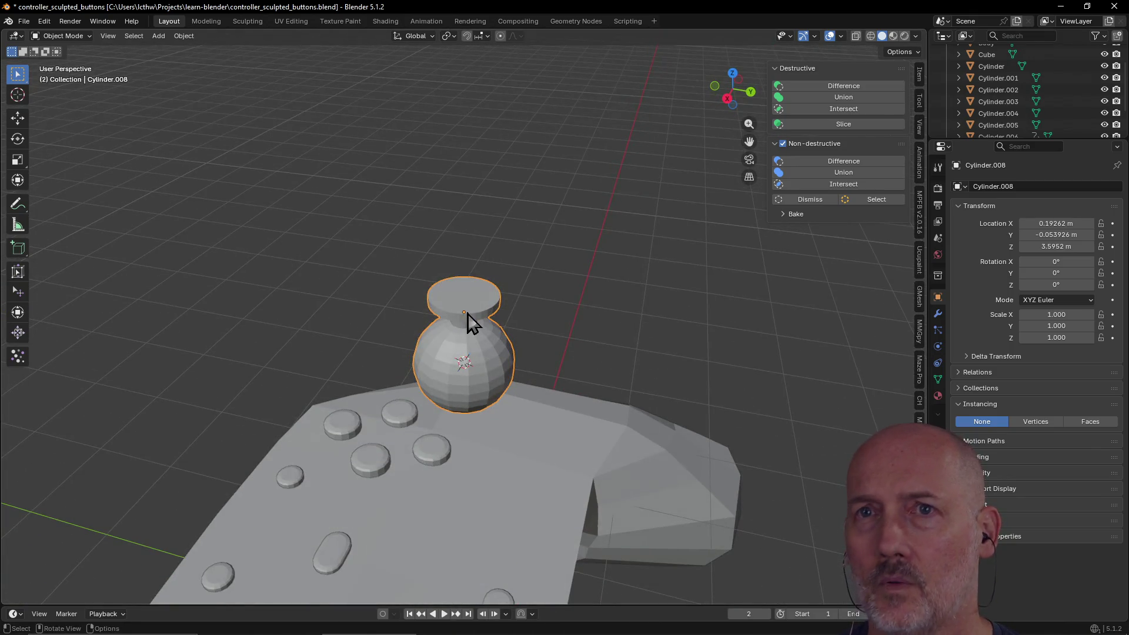
pyautogui.click(205, 20)
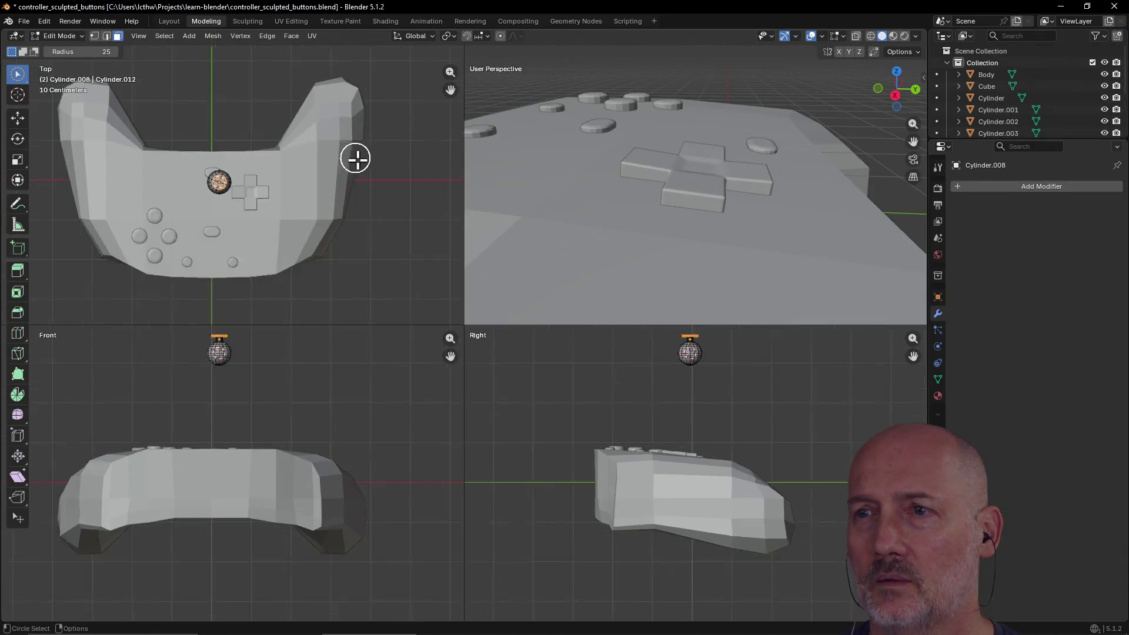
# Frame the selected thumbstick with View Selected from the View pie.
pyautogui.scroll(-3, 354, 156)
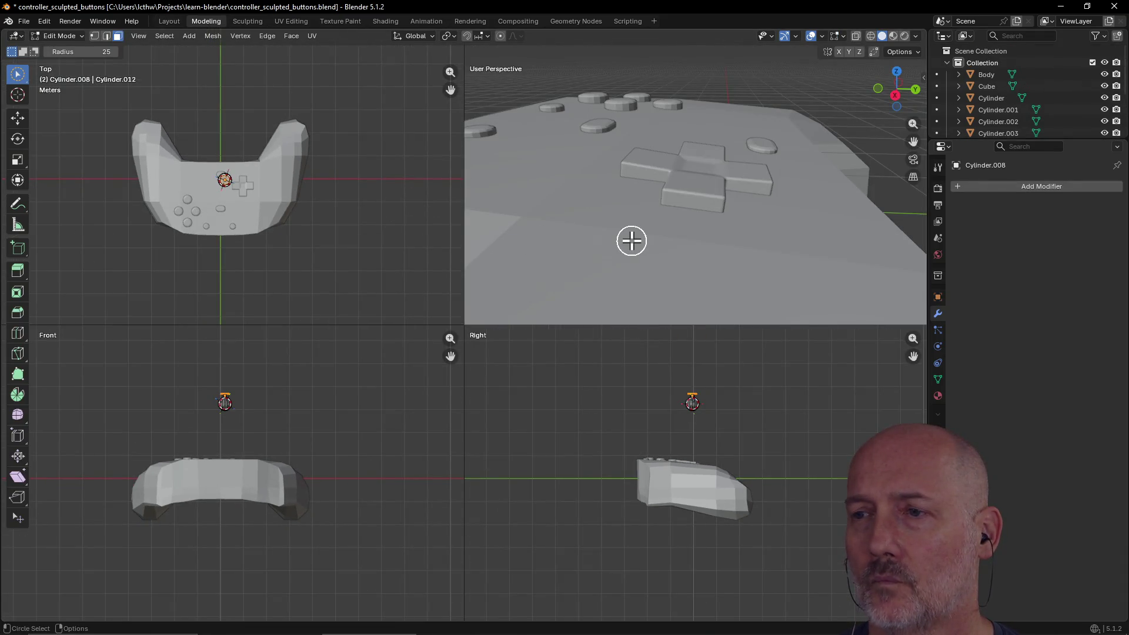
pyautogui.scroll(-6, 631, 240)
pyautogui.hotkey('ctrl', 'f')
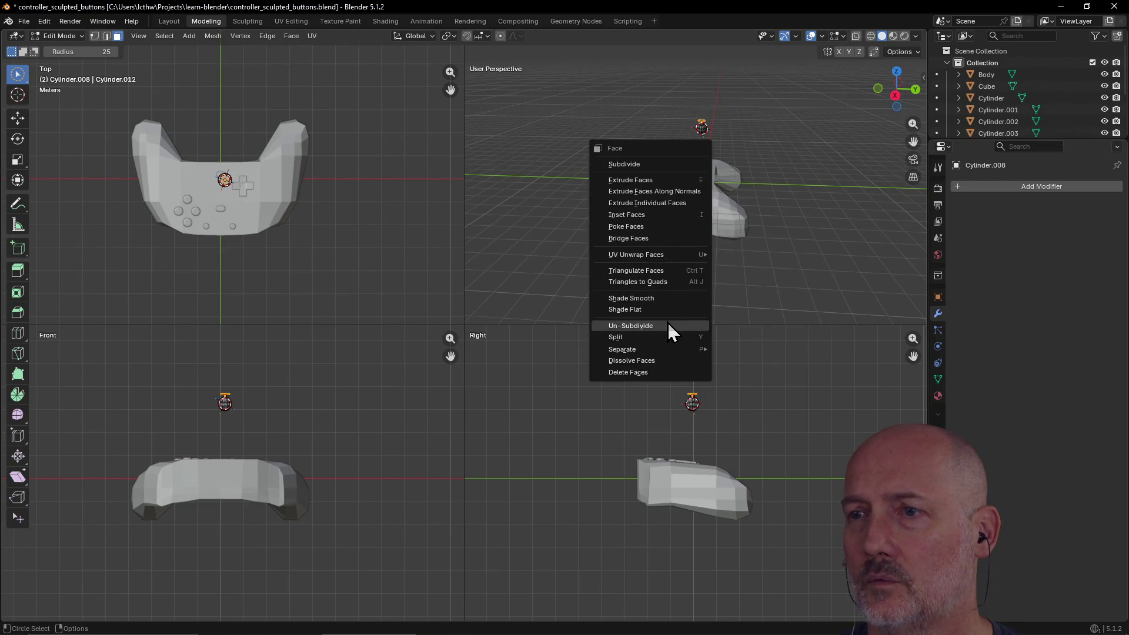
pyautogui.press('Escape')
pyautogui.press('`')
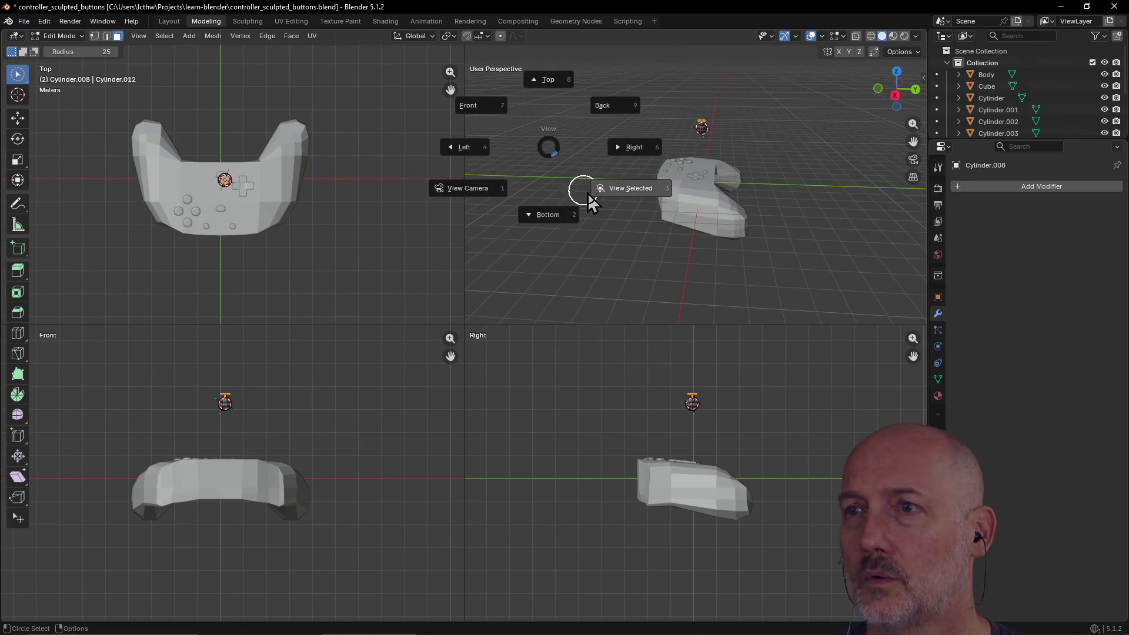
pyautogui.click(622, 196)
# Select the cap's top face and start an Inset Faces on it.
pyautogui.scroll(-4, 680, 164)
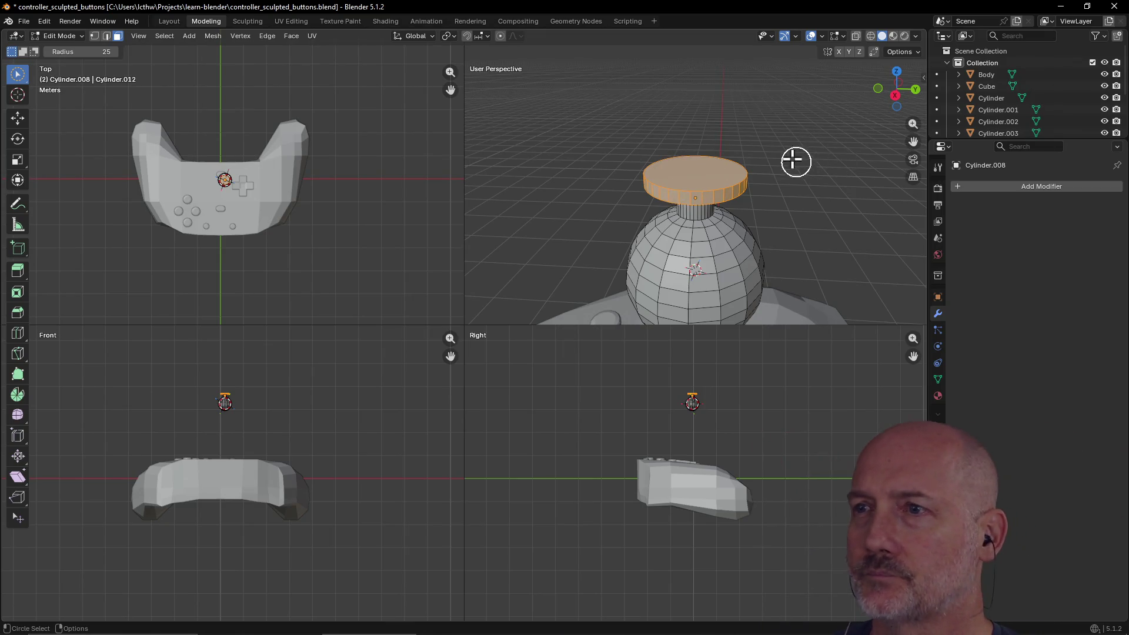
pyautogui.scroll(4, 796, 164)
pyautogui.moveTo(779, 164)
pyautogui.mouseDown(button='middle')
pyautogui.moveTo(697, 222)
pyautogui.moveTo(718, 205)
pyautogui.mouseUp(button='middle')
pyautogui.click(740, 181)
pyautogui.keyDown('shift'); pyautogui.click(714, 216); pyautogui.keyUp('shift')
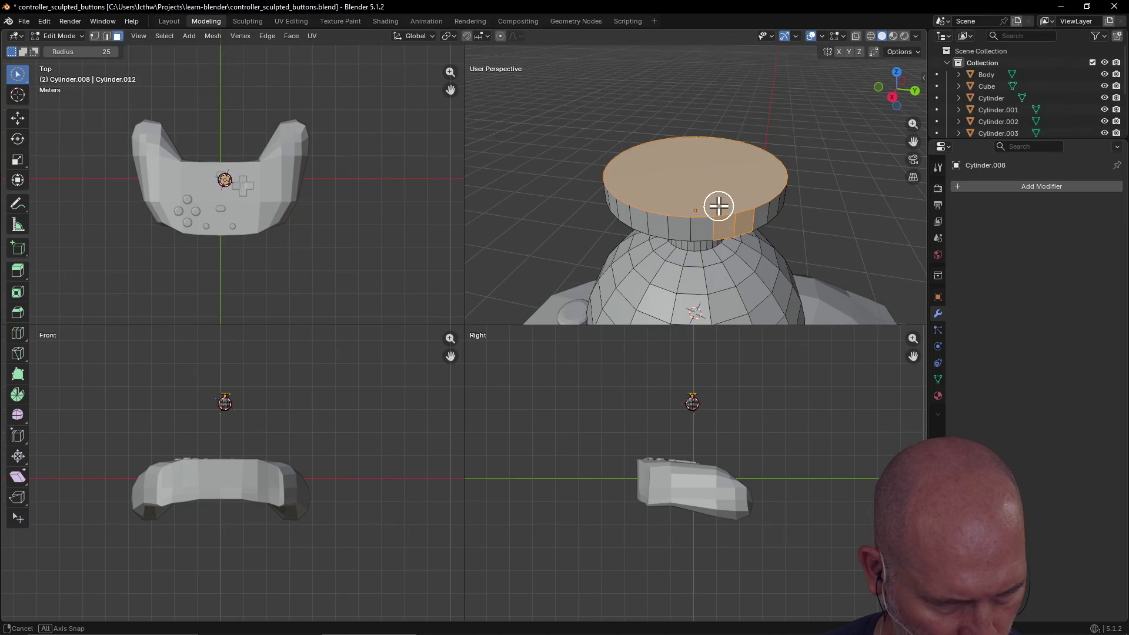
pyautogui.moveTo(718, 207)
pyautogui.mouseDown(button='middle')
pyautogui.moveTo(693, 255)
pyautogui.moveTo(698, 204)
pyautogui.moveTo(733, 178)
pyautogui.moveTo(719, 226)
pyautogui.mouseUp(button='middle')
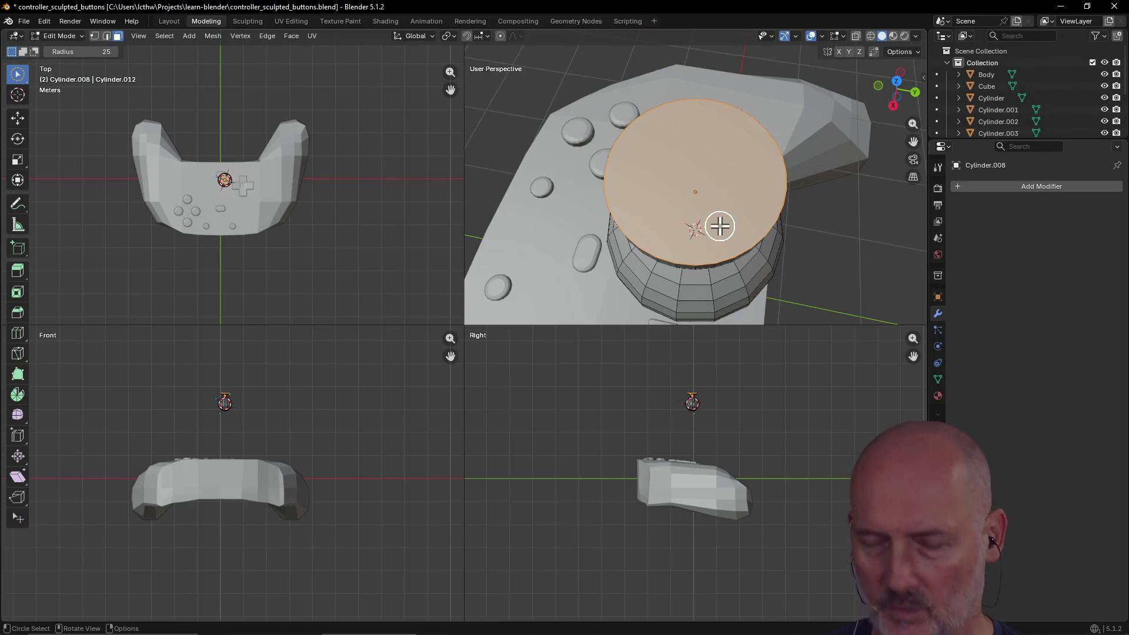
pyautogui.hotkey('alt', 'Tab')
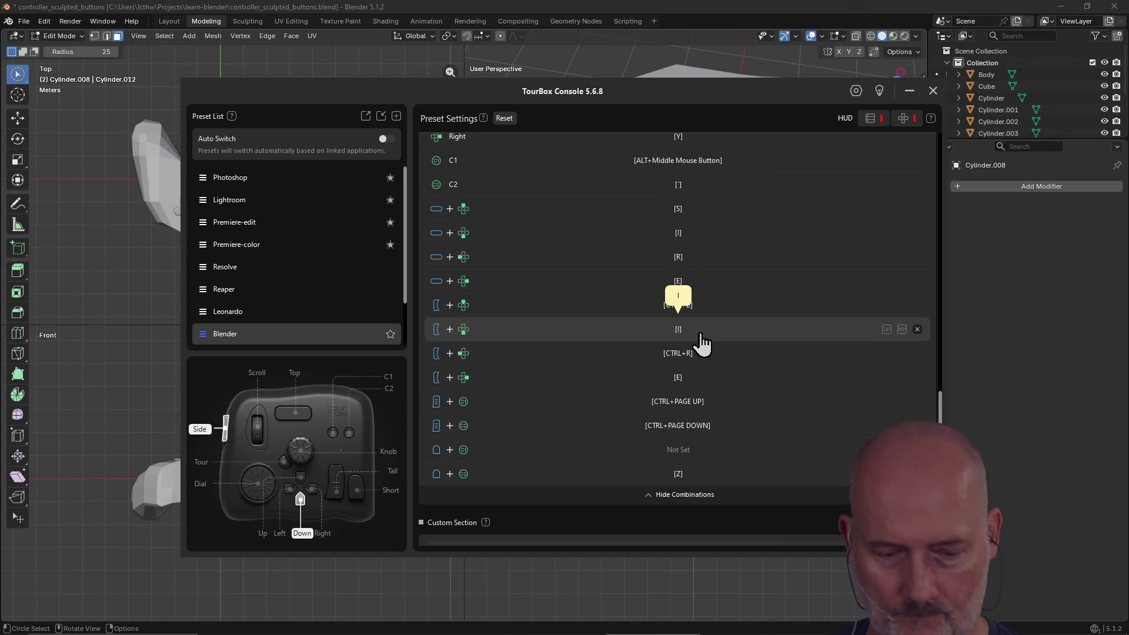
pyautogui.hotkey('alt', 'Tab')
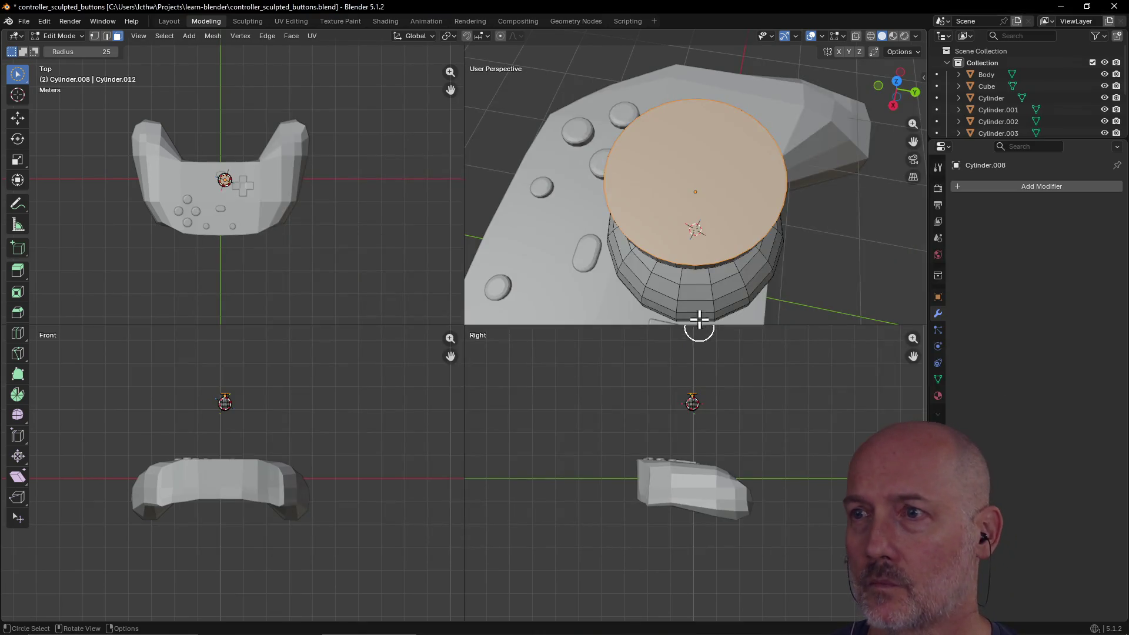
pyautogui.press('i')
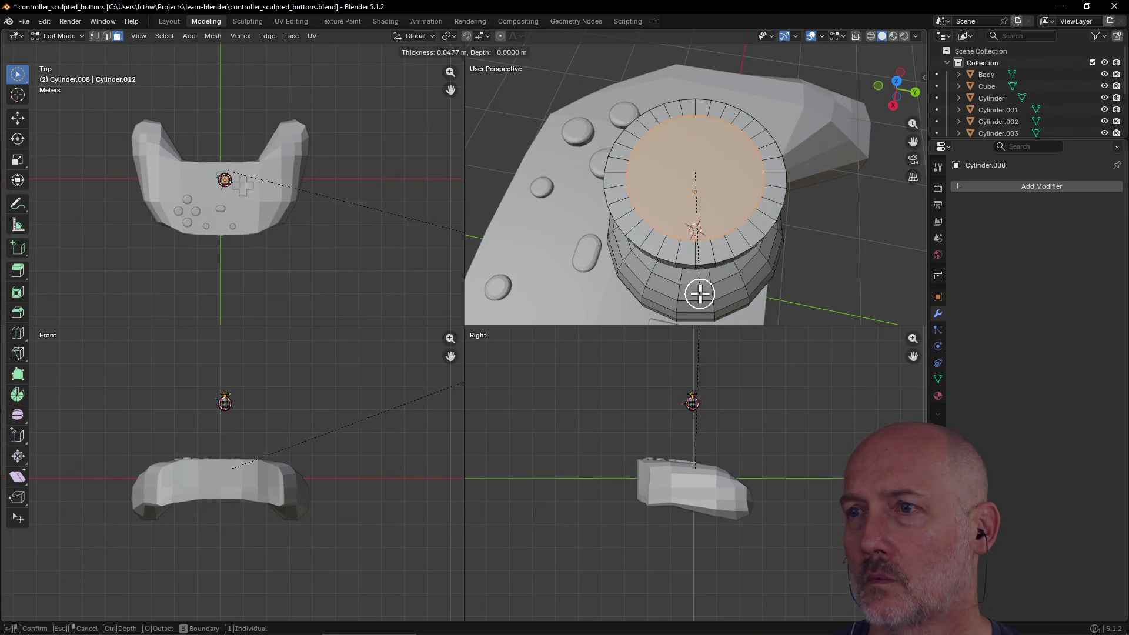
# Inset a 0.023 m rim on the thumbstick's top face.
pyautogui.click(700, 294)
pyautogui.moveTo(700, 292)
pyautogui.mouseDown(button='middle')
pyautogui.moveTo(718, 171)
pyautogui.moveTo(702, 134)
pyautogui.mouseUp(button='middle')
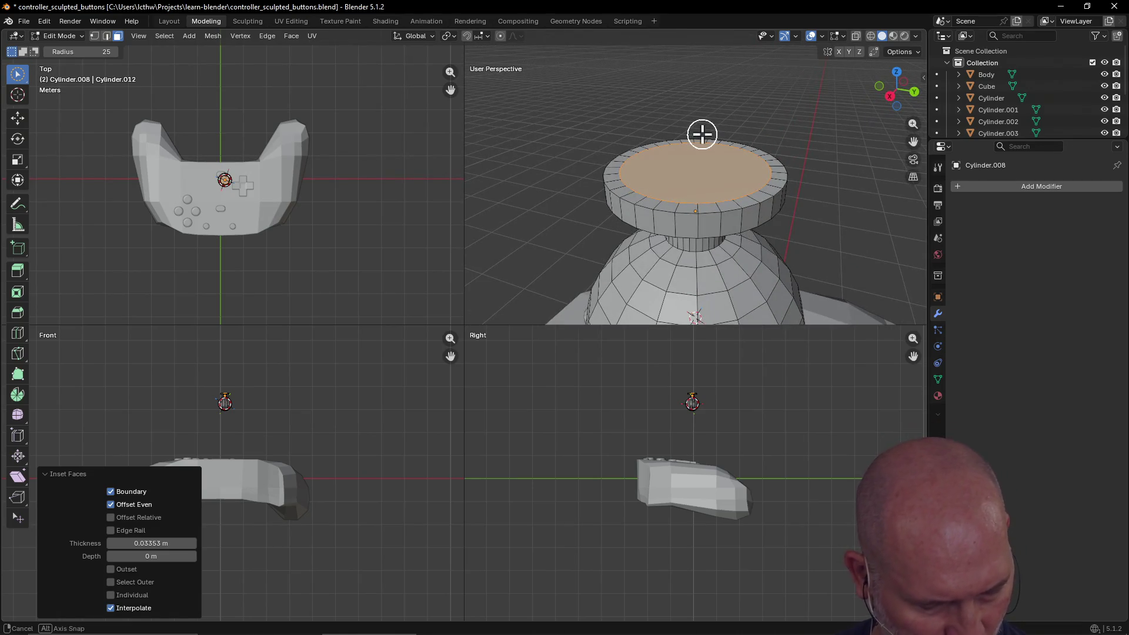
pyautogui.moveTo(700, 131)
pyautogui.mouseDown(button='middle')
pyautogui.moveTo(700, 151)
pyautogui.moveTo(718, 151)
pyautogui.moveTo(667, 154)
pyautogui.moveTo(718, 136)
pyautogui.moveTo(757, 159)
pyautogui.moveTo(658, 168)
pyautogui.moveTo(736, 164)
pyautogui.moveTo(670, 144)
pyautogui.moveTo(739, 161)
pyautogui.moveTo(722, 153)
pyautogui.moveTo(721, 188)
pyautogui.mouseUp(button='middle')
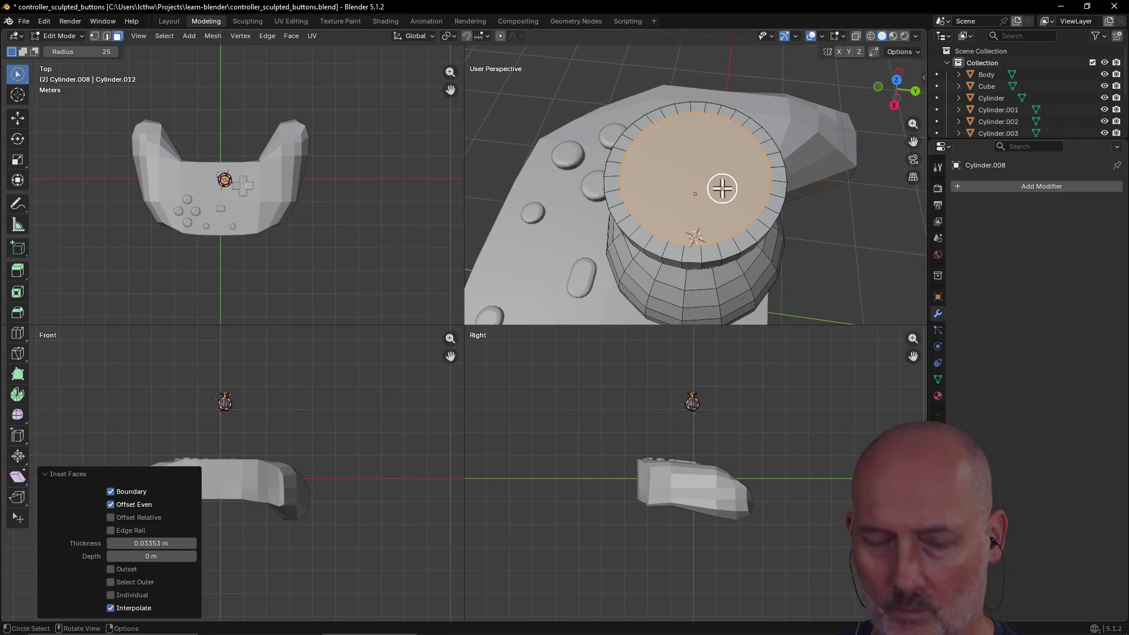
pyautogui.press('i')
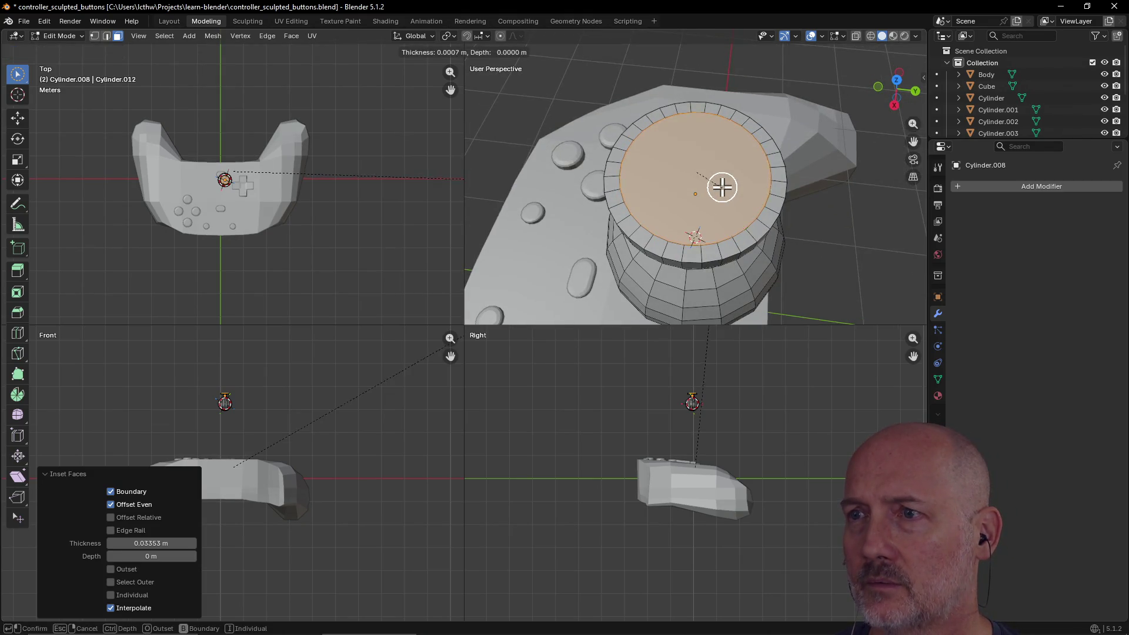
pyautogui.click(715, 177)
pyautogui.moveTo(713, 176)
pyautogui.mouseDown(button='middle')
pyautogui.moveTo(713, 118)
pyautogui.moveTo(713, 132)
pyautogui.mouseUp(button='middle')
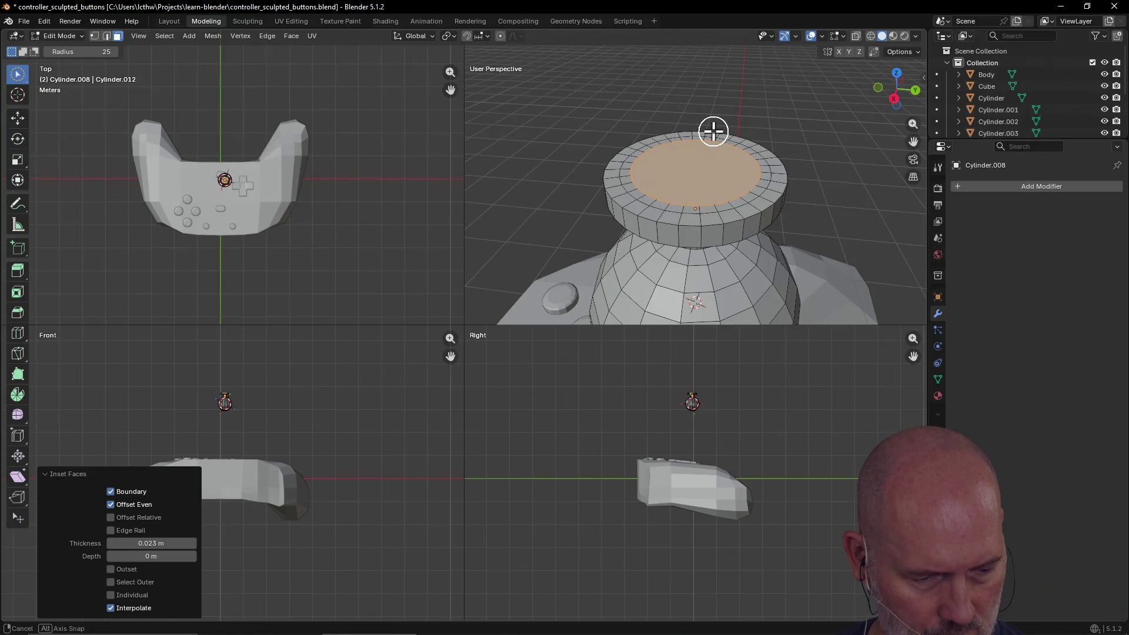
pyautogui.moveTo(713, 130); pyautogui.dragTo(713, 148, button='middle')
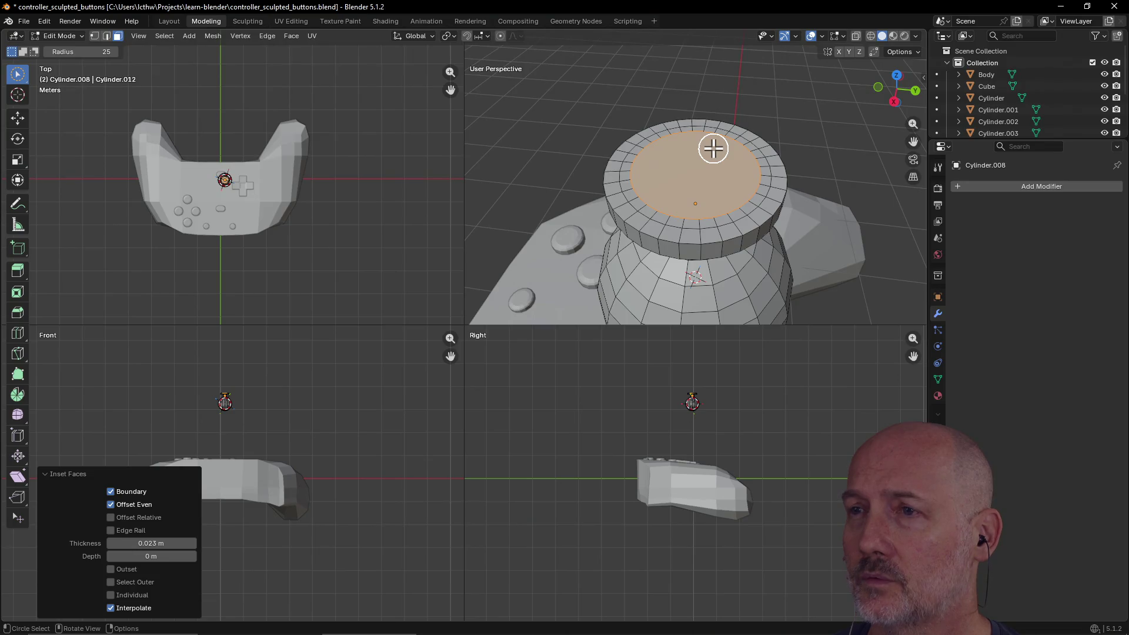
# Sink the inner face about 0.014 m along Z, then select the outer rim edge loop.
pyautogui.press('g')
pyautogui.press('z')
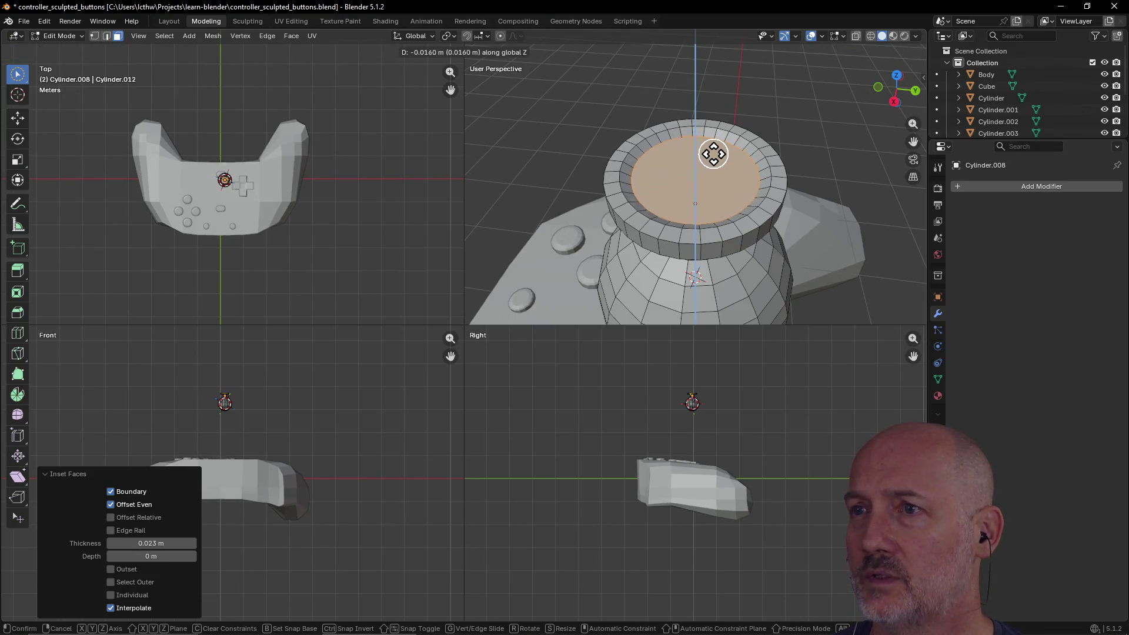
pyautogui.click(713, 152)
pyautogui.moveTo(718, 180); pyautogui.dragTo(698, 151, button='middle')
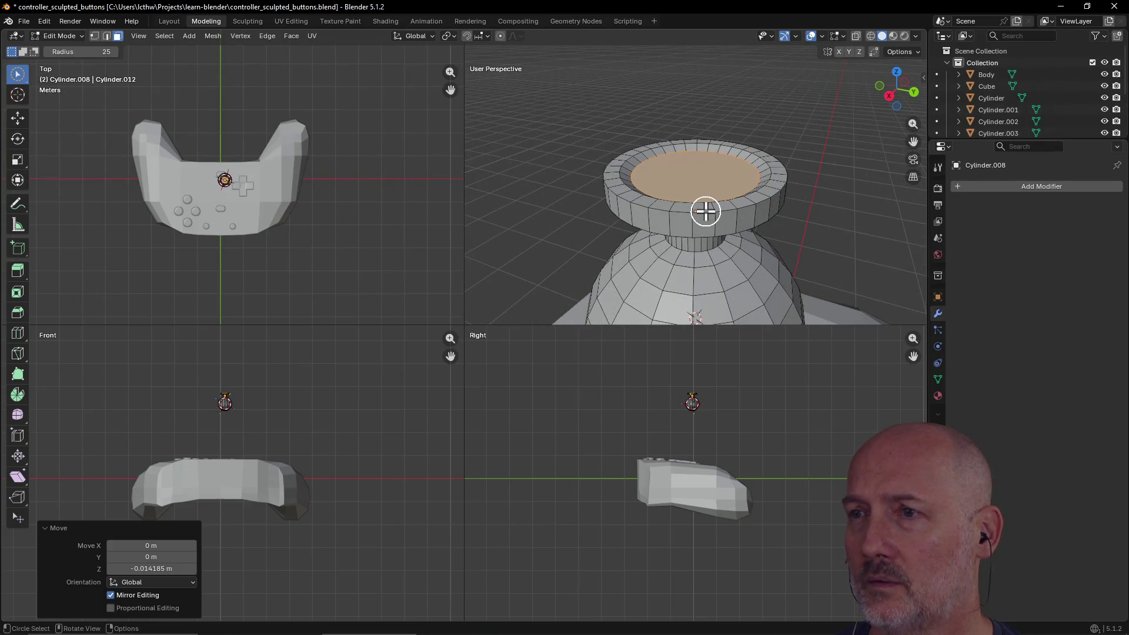
pyautogui.click(107, 36)
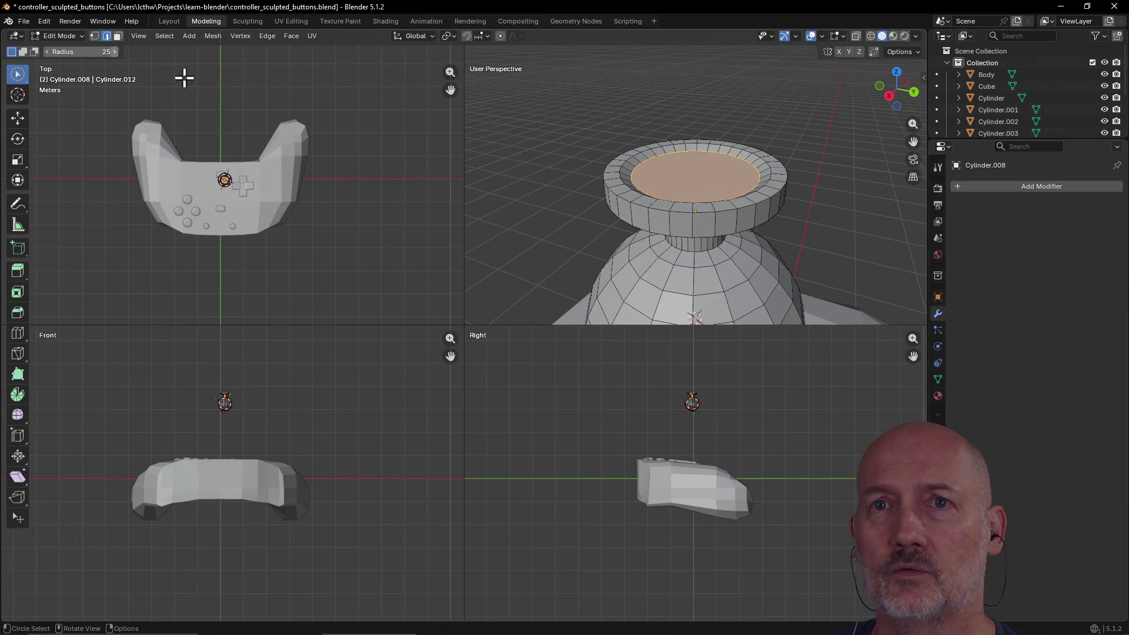
pyautogui.keyDown('alt'); pyautogui.click(724, 210); pyautogui.keyUp('alt')
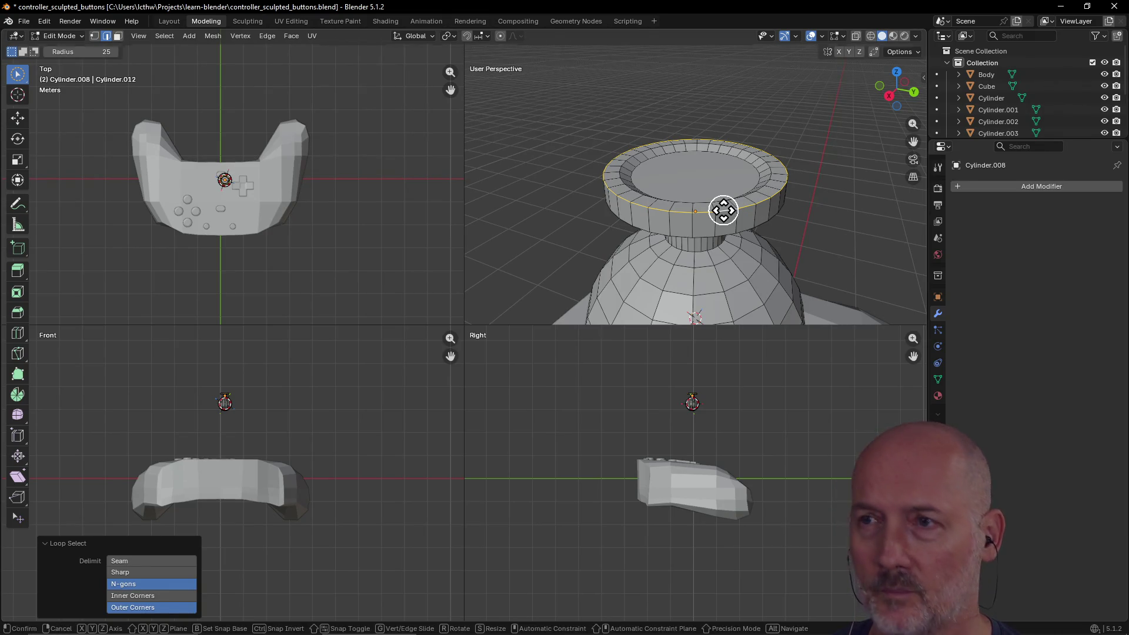
# Lower the cap's rim edge loop about 0.014 m along Z.
pyautogui.press('g')
pyautogui.press('z')
pyautogui.click(720, 204)
pyautogui.moveTo(713, 189)
pyautogui.mouseDown(button='middle')
pyautogui.moveTo(803, 206)
pyautogui.moveTo(655, 202)
pyautogui.moveTo(667, 222)
pyautogui.moveTo(701, 146)
pyautogui.moveTo(776, 141)
pyautogui.moveTo(692, 152)
pyautogui.mouseUp(button='middle')
pyautogui.scroll(5, 651, 214)
pyautogui.scroll(-4, 717, 144)
pyautogui.scroll(-3, 776, 140)
# Exit local view and orbit out to see the whole controller.
pyautogui.moveTo(612, 137)
pyautogui.mouseDown(button='middle')
pyautogui.moveTo(585, 210)
pyautogui.moveTo(680, 177)
pyautogui.moveTo(748, 242)
pyautogui.moveTo(854, 182)
pyautogui.moveTo(713, 244)
pyautogui.moveTo(645, 248)
pyautogui.moveTo(576, 222)
pyautogui.moveTo(768, 217)
pyautogui.moveTo(794, 199)
pyautogui.moveTo(745, 169)
pyautogui.moveTo(748, 182)
pyautogui.moveTo(854, 229)
pyautogui.moveTo(730, 199)
pyautogui.moveTo(778, 230)
pyautogui.moveTo(822, 229)
pyautogui.mouseUp(button='middle')
pyautogui.scroll(-3, 620, 207)
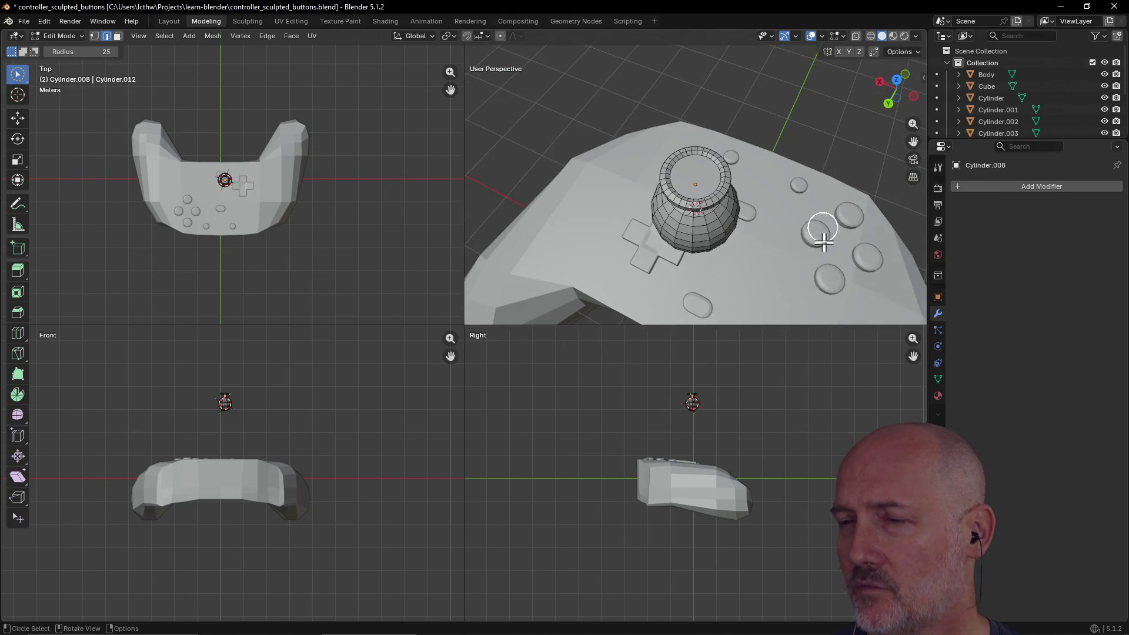
pyautogui.moveTo(705, 192)
pyautogui.mouseDown(button='middle')
pyautogui.moveTo(680, 156)
pyautogui.moveTo(746, 156)
pyautogui.moveTo(658, 113)
pyautogui.moveTo(750, 154)
pyautogui.moveTo(779, 181)
pyautogui.mouseUp(button='middle')
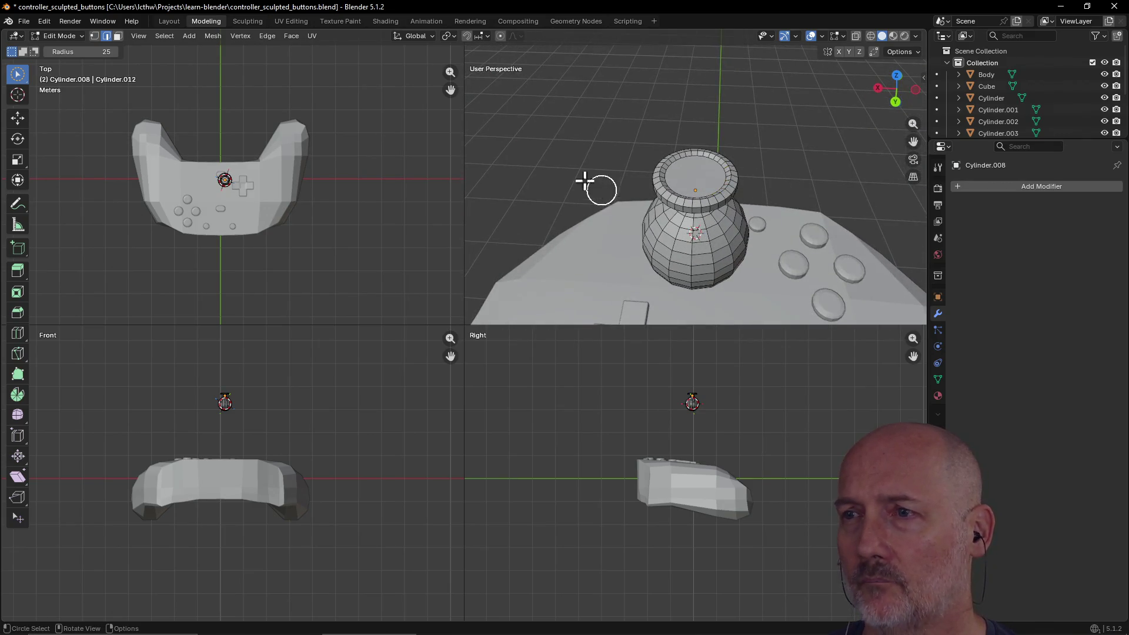
pyautogui.press('KP_Divide')
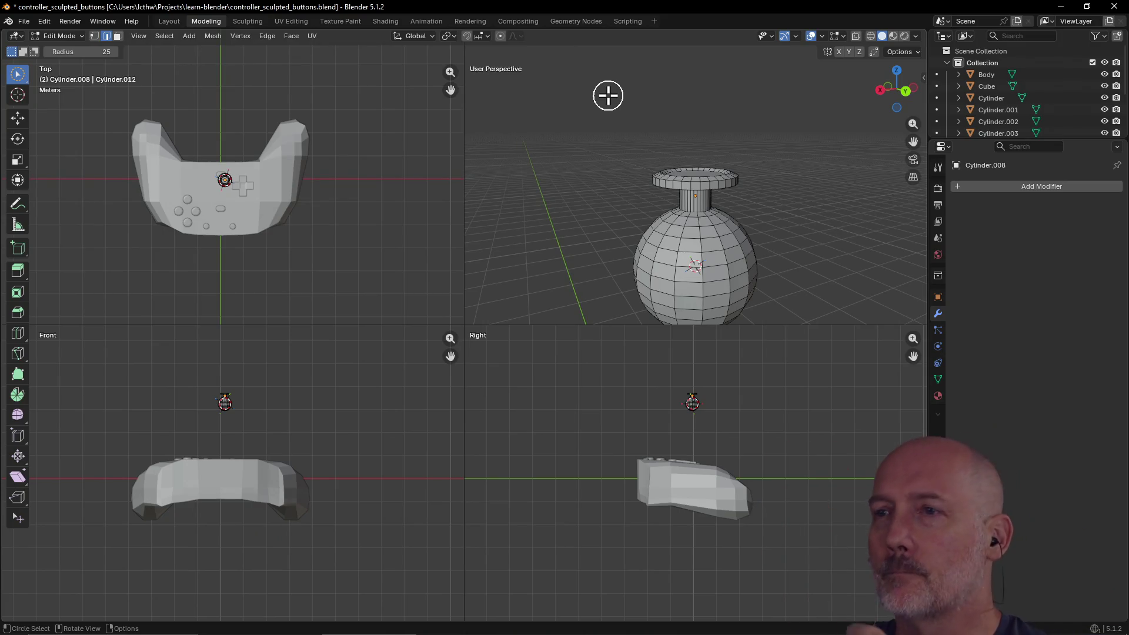
pyautogui.scroll(-5, 759, 147)
pyautogui.moveTo(759, 151)
pyautogui.mouseDown(button='middle')
pyautogui.moveTo(753, 199)
pyautogui.moveTo(774, 201)
pyautogui.moveTo(711, 253)
pyautogui.moveTo(617, 267)
pyautogui.moveTo(696, 218)
pyautogui.moveTo(585, 159)
pyautogui.mouseUp(button='middle')
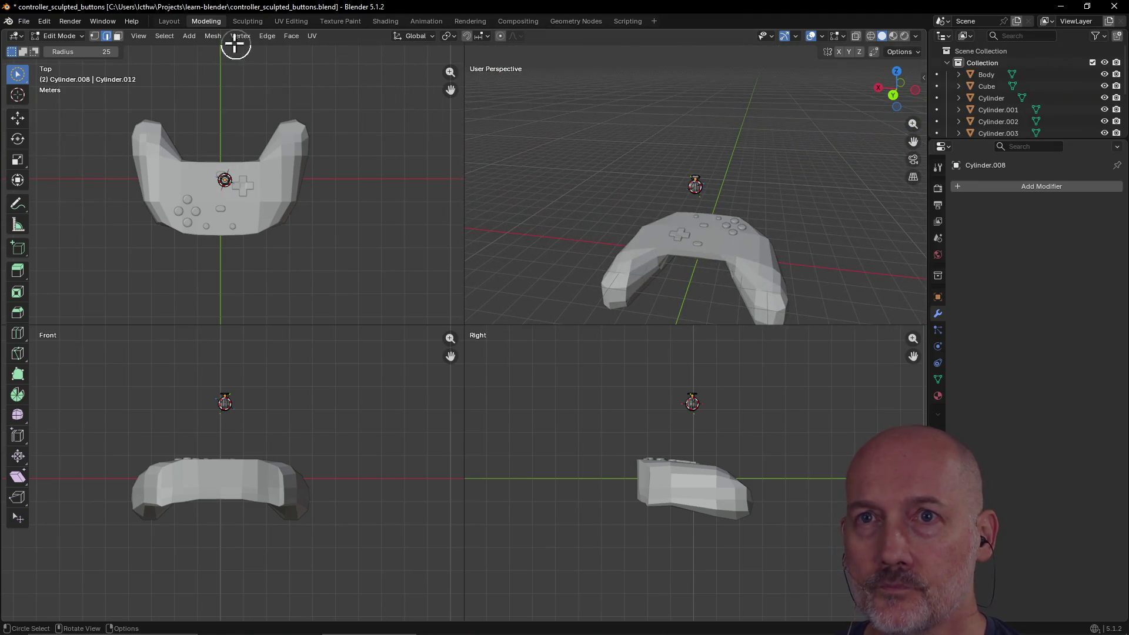
# Return to Object Mode in the Layout workspace and show top, front, right and perspective quad views.
pyautogui.click(169, 22)
pyautogui.scroll(-3, 679, 228)
pyautogui.moveTo(660, 262)
pyautogui.mouseDown(button='middle')
pyautogui.moveTo(496, 328)
pyautogui.moveTo(544, 295)
pyautogui.moveTo(540, 303)
pyautogui.moveTo(538, 265)
pyautogui.moveTo(559, 277)
pyautogui.moveTo(541, 280)
pyautogui.moveTo(540, 264)
pyautogui.mouseUp(button='middle')
pyautogui.hotkey('ctrl', 'alt', 'q')
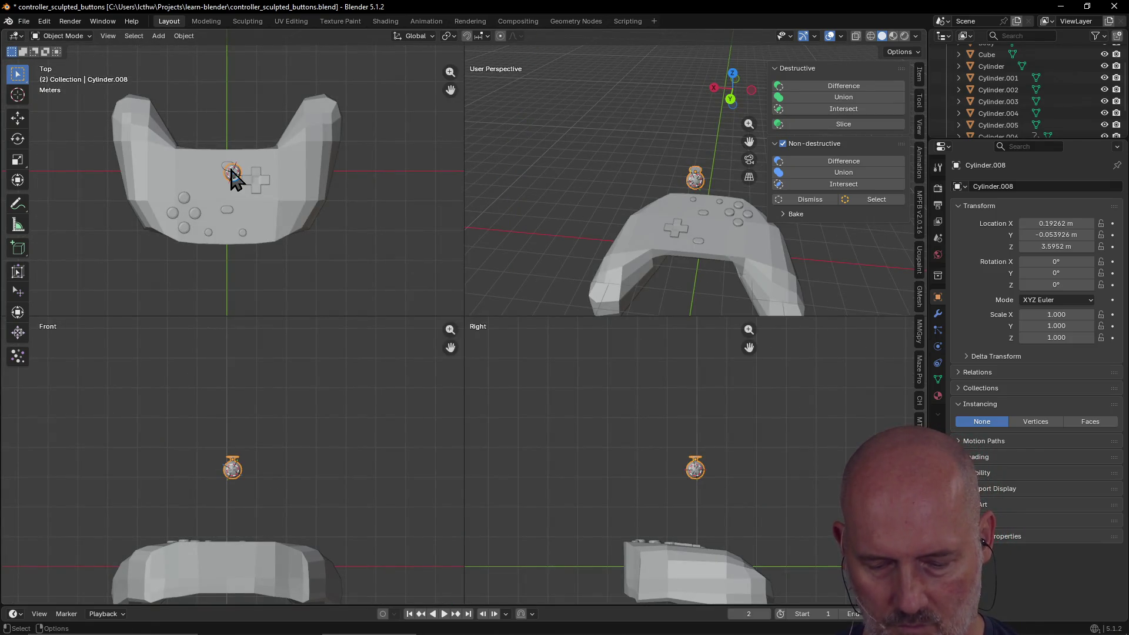
# Move the thumbstick left beside the D-pad and lower it onto the controller face at Z 1.0689 m.
pyautogui.press('g')
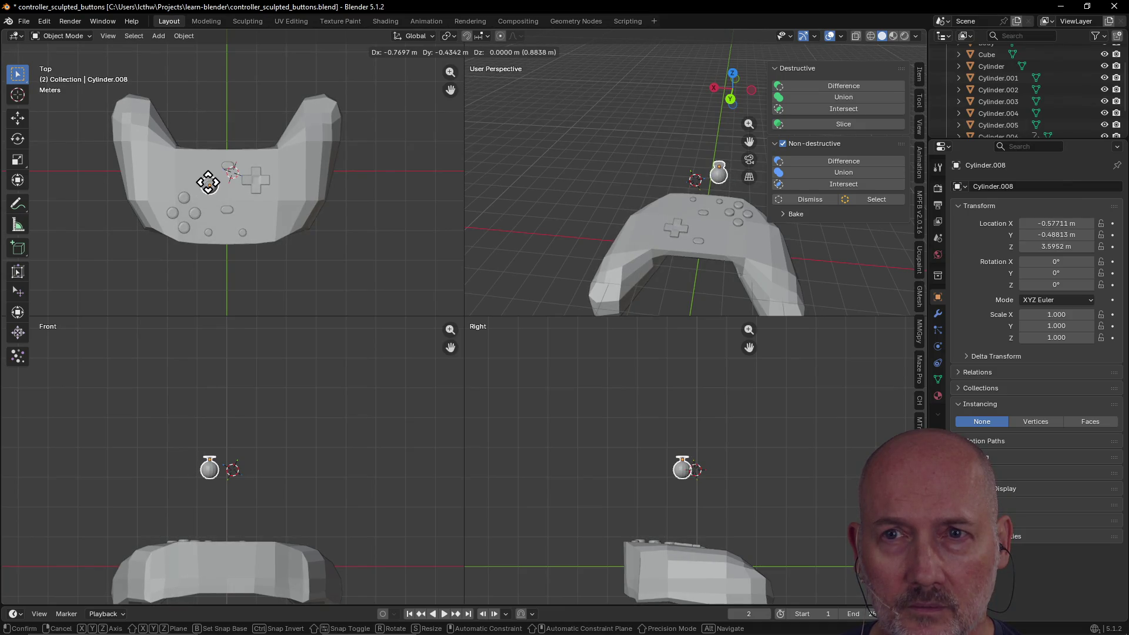
pyautogui.click(209, 183)
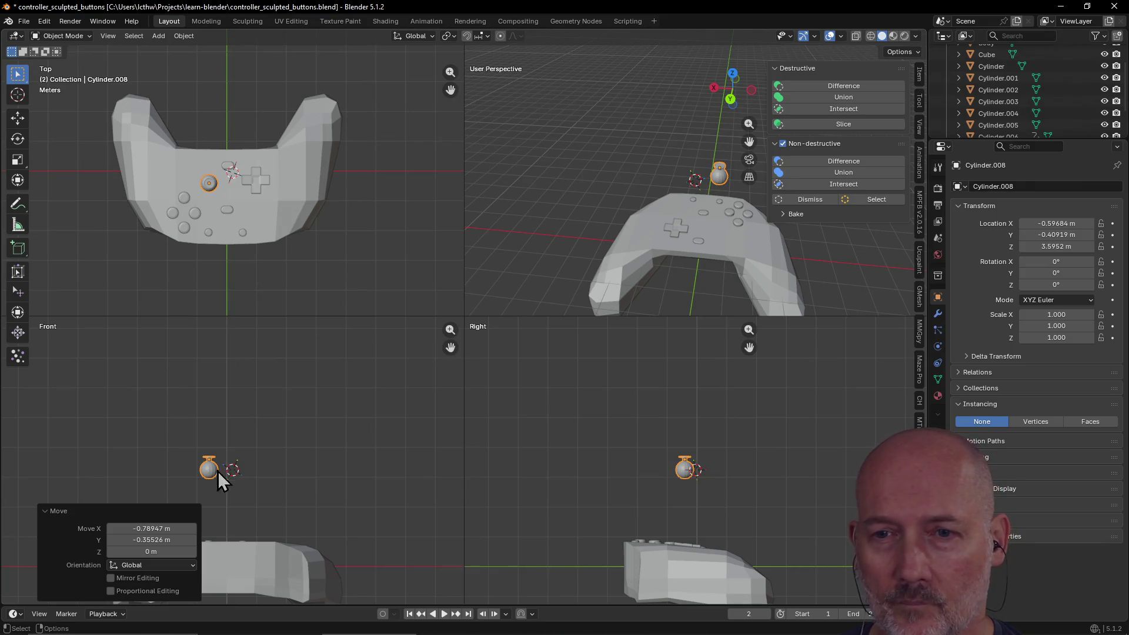
pyautogui.press('g')
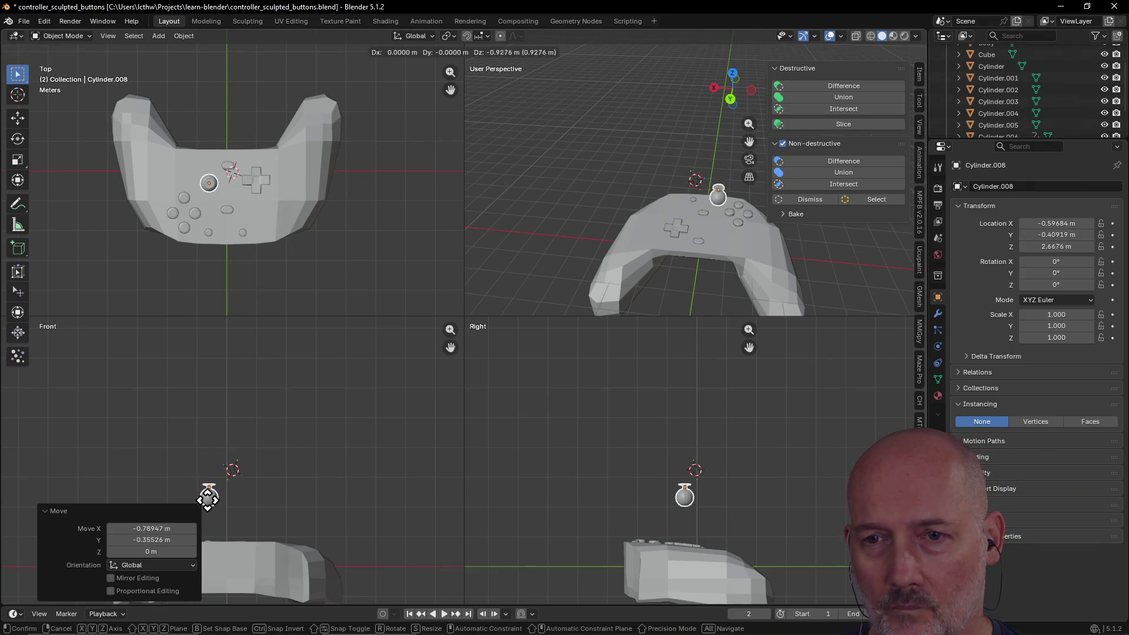
pyautogui.click(210, 546)
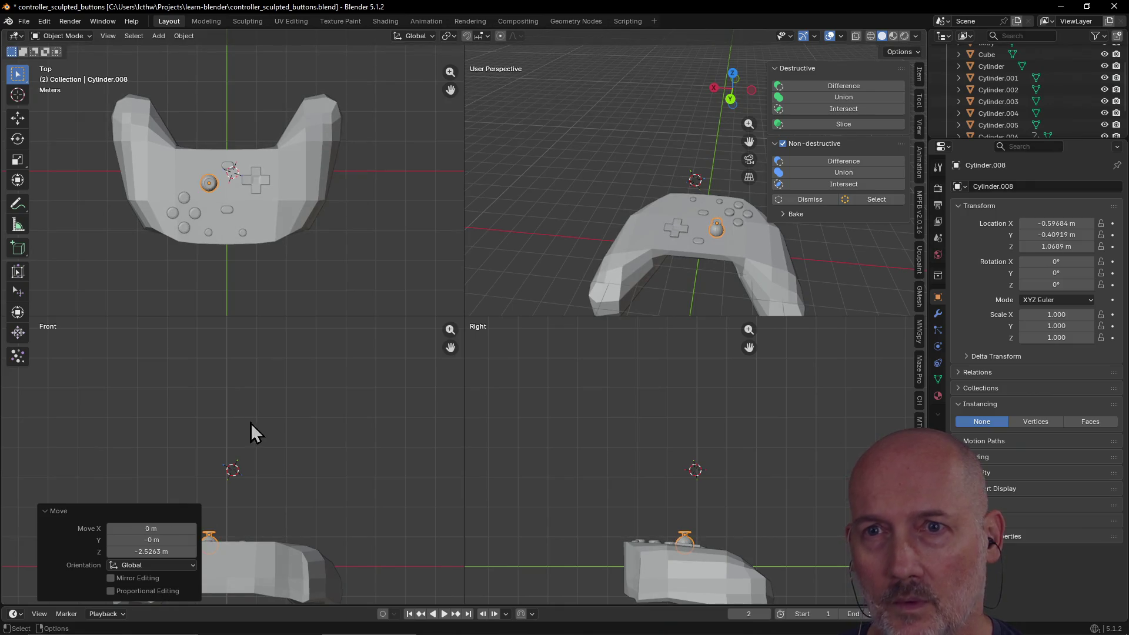
# Frame the view on the controller, hide the N sidebar and reselect the thumbstick from above.
pyautogui.moveTo(518, 265)
pyautogui.mouseDown(button='middle')
pyautogui.moveTo(650, 231)
pyautogui.moveTo(559, 192)
pyautogui.moveTo(614, 224)
pyautogui.mouseUp(button='middle')
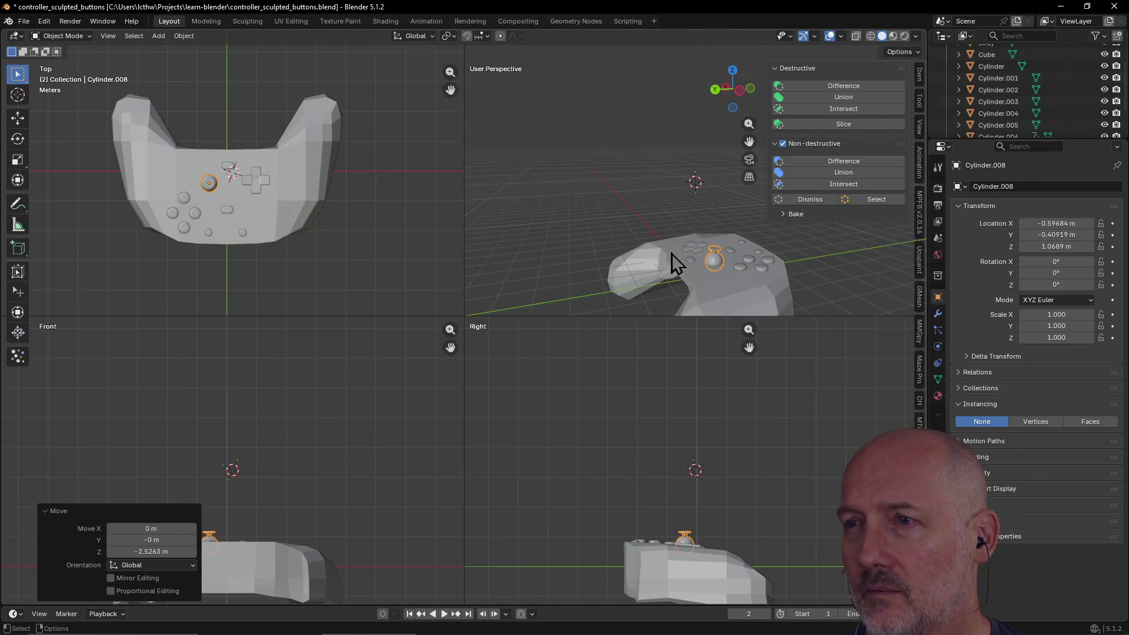
pyautogui.click(700, 277)
pyautogui.moveTo(700, 278)
pyautogui.mouseDown(button='middle')
pyautogui.moveTo(742, 292)
pyautogui.moveTo(767, 265)
pyautogui.moveTo(764, 278)
pyautogui.mouseUp(button='middle')
pyautogui.press('`')
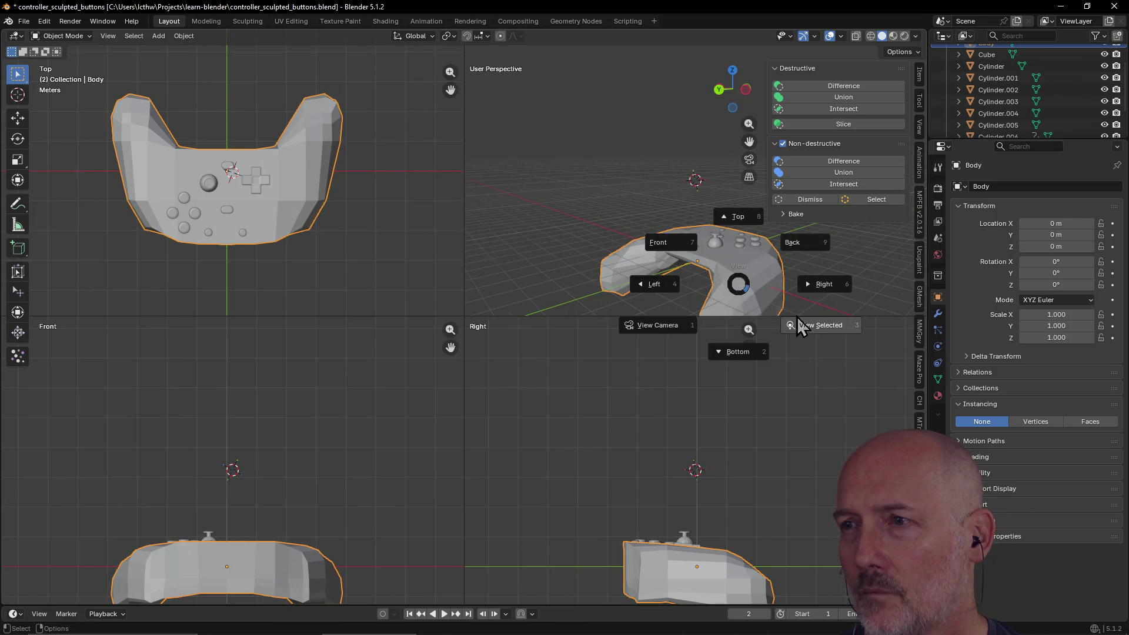
pyautogui.click(803, 325)
pyautogui.moveTo(742, 218)
pyautogui.mouseDown(button='middle')
pyautogui.moveTo(698, 259)
pyautogui.moveTo(713, 228)
pyautogui.mouseUp(button='middle')
pyautogui.scroll(4, 697, 256)
pyautogui.press('n')
pyautogui.moveTo(832, 143)
pyautogui.mouseDown(button='middle')
pyautogui.moveTo(762, 180)
pyautogui.moveTo(722, 241)
pyautogui.moveTo(771, 146)
pyautogui.moveTo(785, 165)
pyautogui.mouseUp(button='middle')
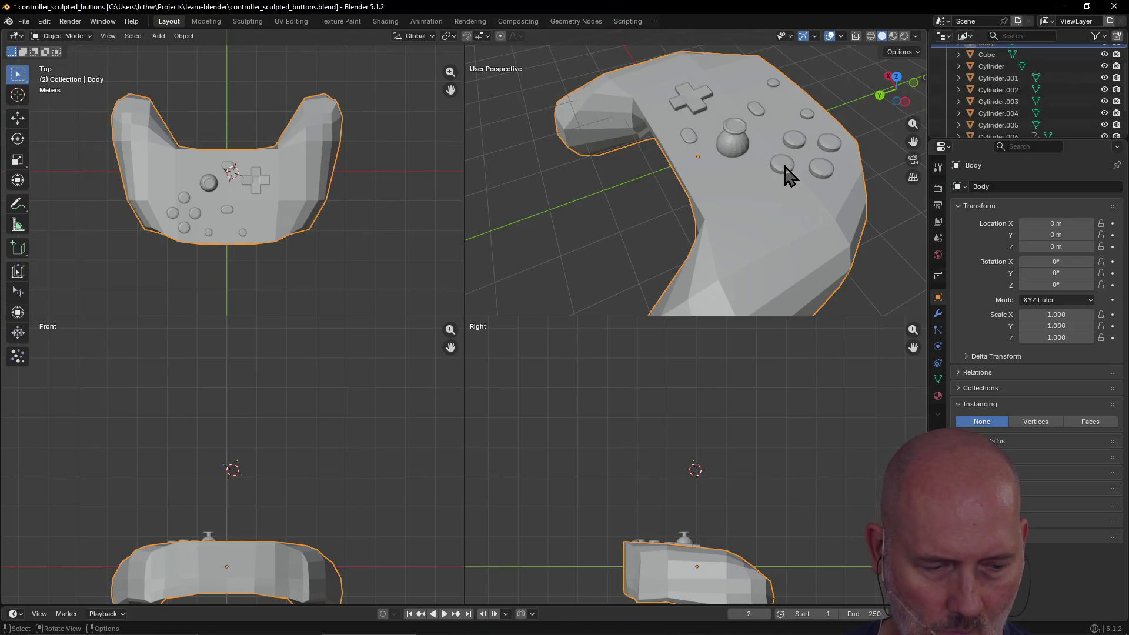
pyautogui.click(742, 159)
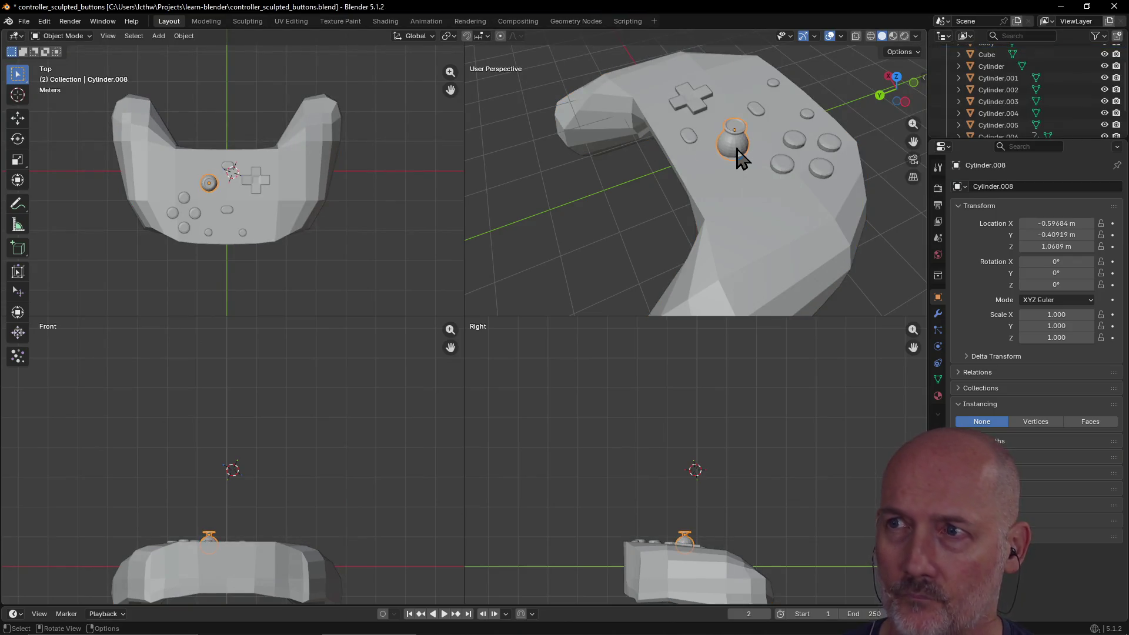
pyautogui.scroll(3, 742, 158)
pyautogui.moveTo(742, 159)
pyautogui.mouseDown(button='middle')
pyautogui.moveTo(717, 139)
pyautogui.moveTo(729, 166)
pyautogui.mouseUp(button='middle')
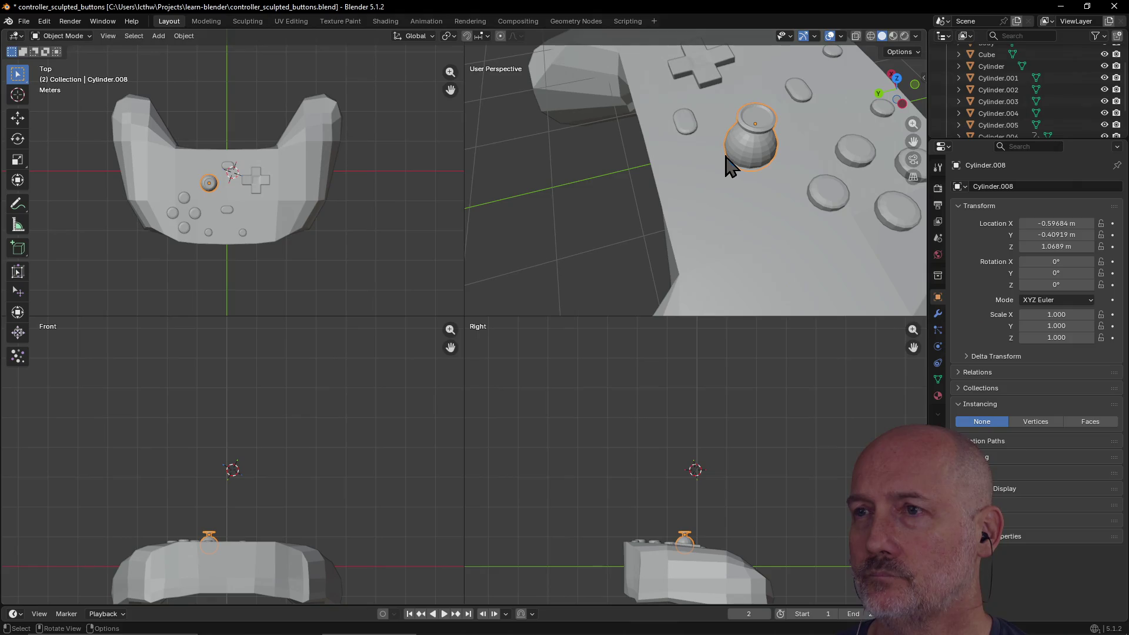
# Insert a keyframe on the thumbstick's location, rotation and scale.
pyautogui.moveTo(731, 167); pyautogui.dragTo(730, 166, button='middle')
pyautogui.press('i')
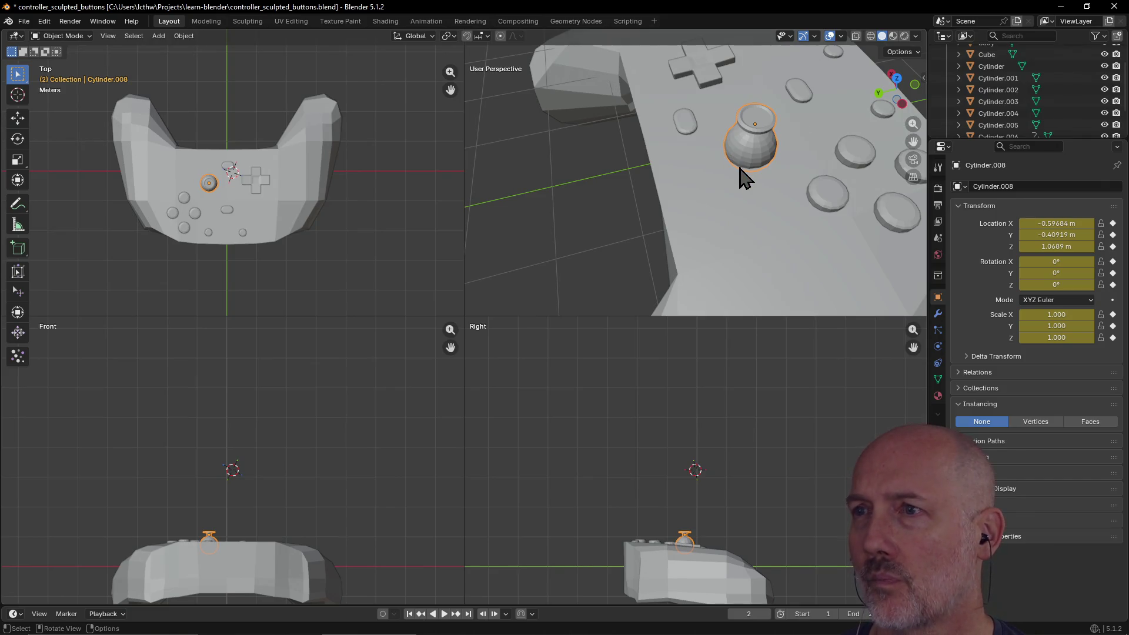
pyautogui.moveTo(744, 157); pyautogui.dragTo(743, 160, button='middle')
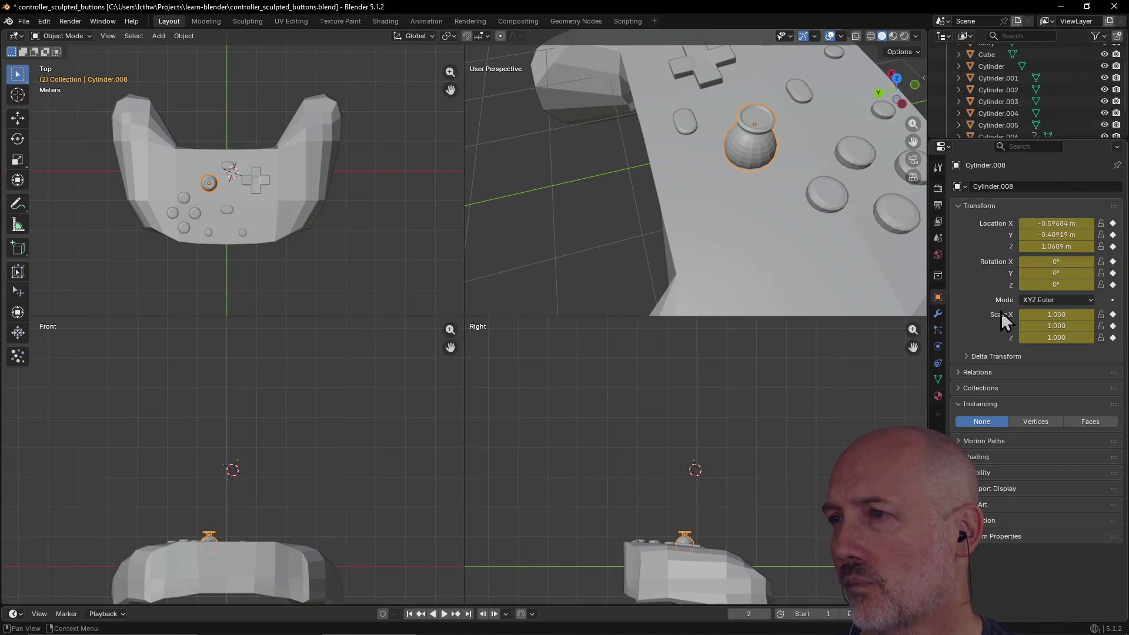
# Scale the thumbstick to 1.5 on X, Y and Z, inspect it, then undo.
pyautogui.moveTo(1056, 314); pyautogui.dragTo(1048, 311)
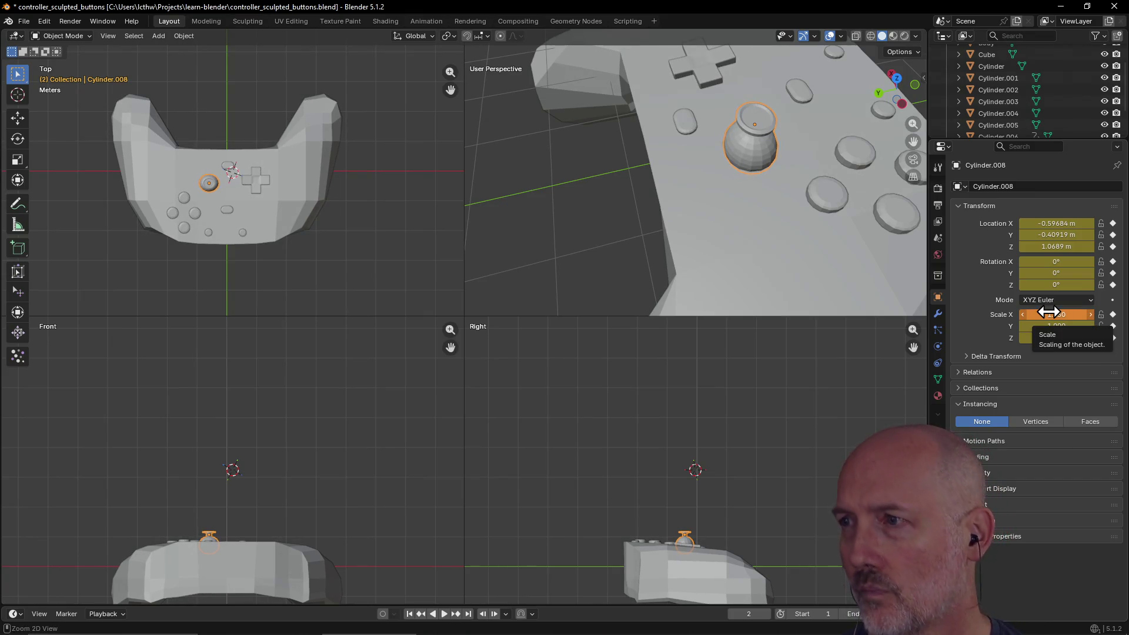
pyautogui.click(1056, 316)
pyautogui.write('.5')
pyautogui.press('Return')
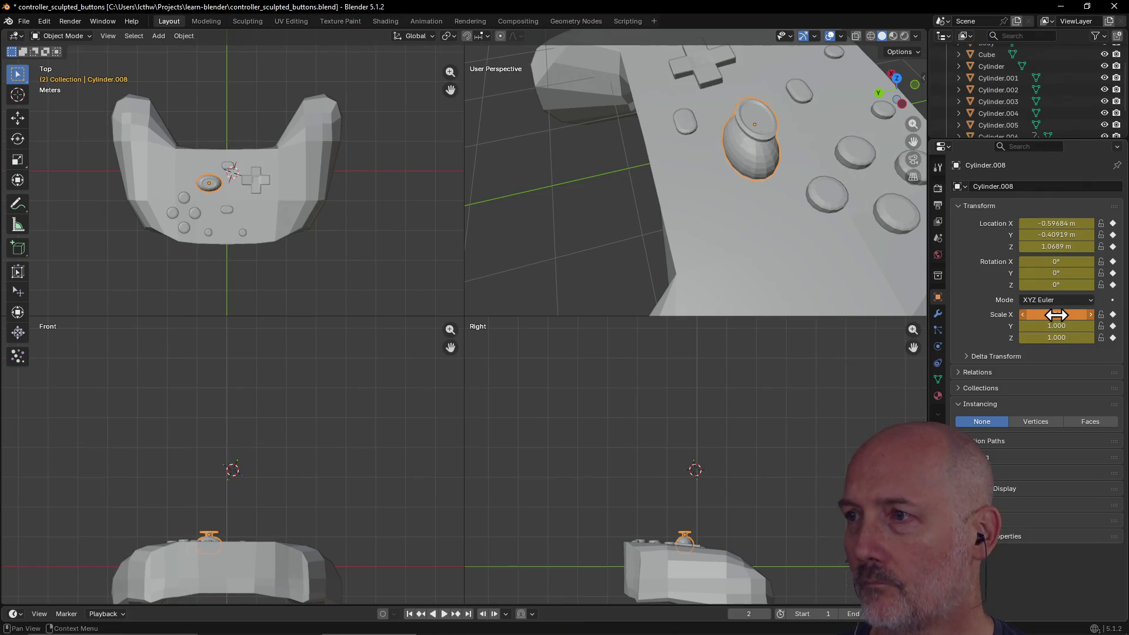
pyautogui.click(1059, 327)
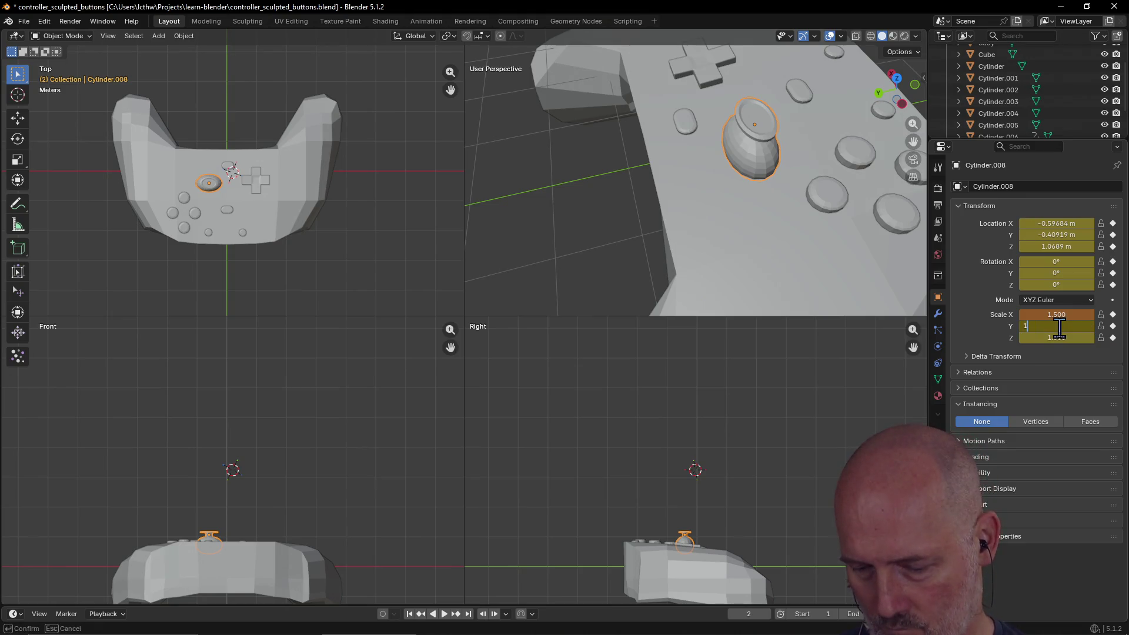
pyautogui.write('.5')
pyautogui.press('Return')
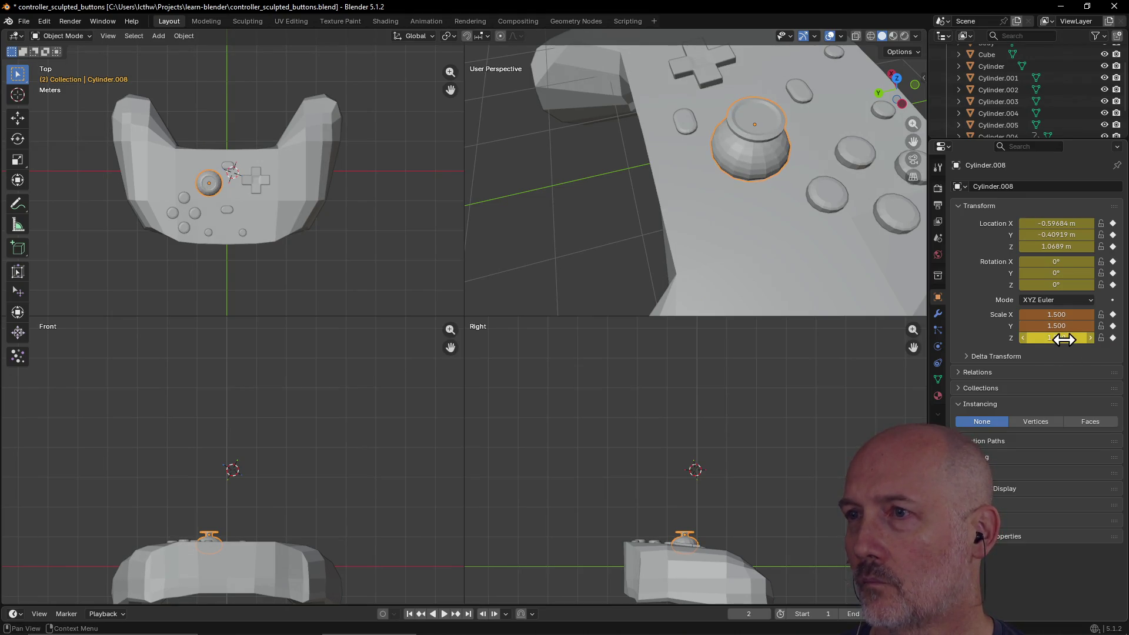
pyautogui.click(1064, 338)
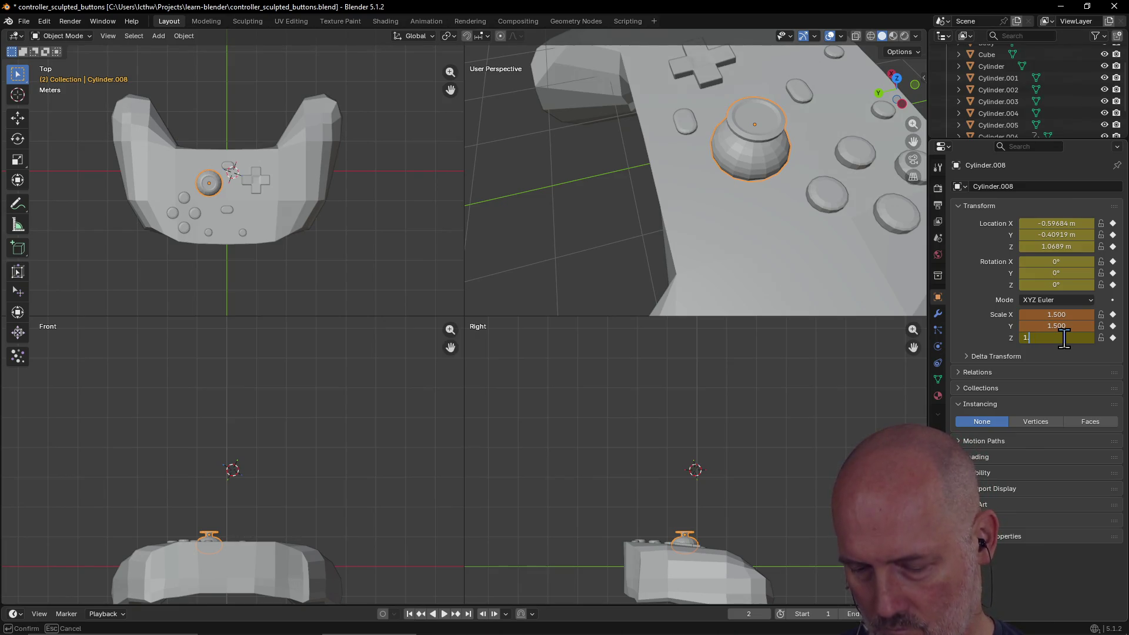
pyautogui.write('.5')
pyautogui.press('Return')
pyautogui.moveTo(819, 313)
pyautogui.mouseDown(button='middle')
pyautogui.moveTo(769, 264)
pyautogui.moveTo(827, 234)
pyautogui.moveTo(885, 242)
pyautogui.moveTo(882, 264)
pyautogui.moveTo(811, 266)
pyautogui.mouseUp(button='middle')
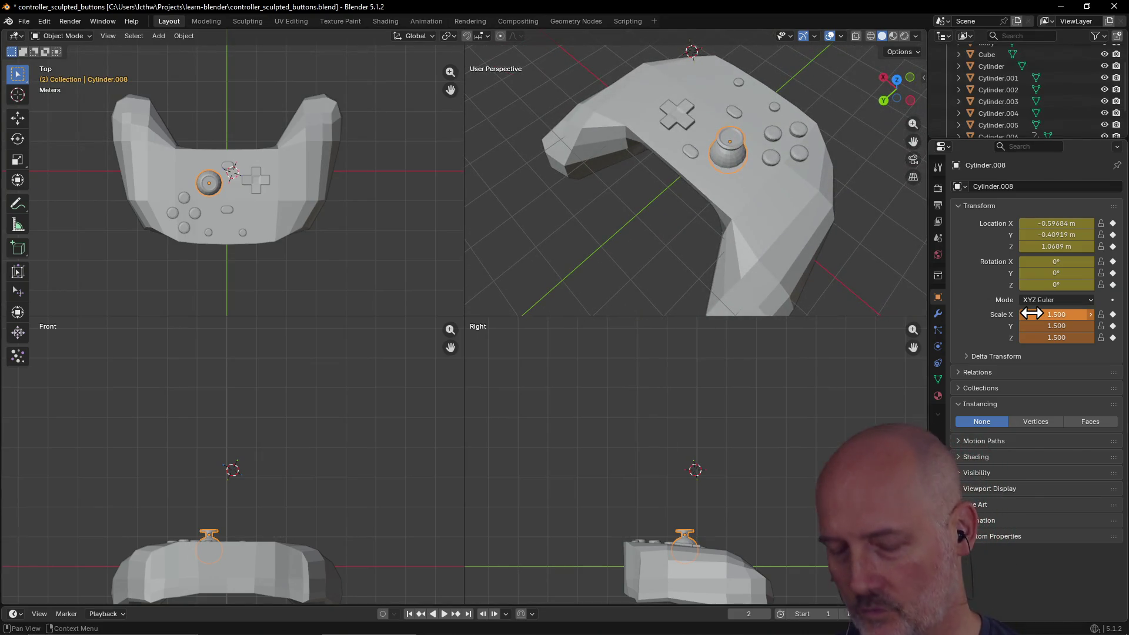
pyautogui.hotkey('ctrl', 'z')
pyautogui.hotkey('ctrl', 'z')
pyautogui.hotkey('ctrl', 'z')
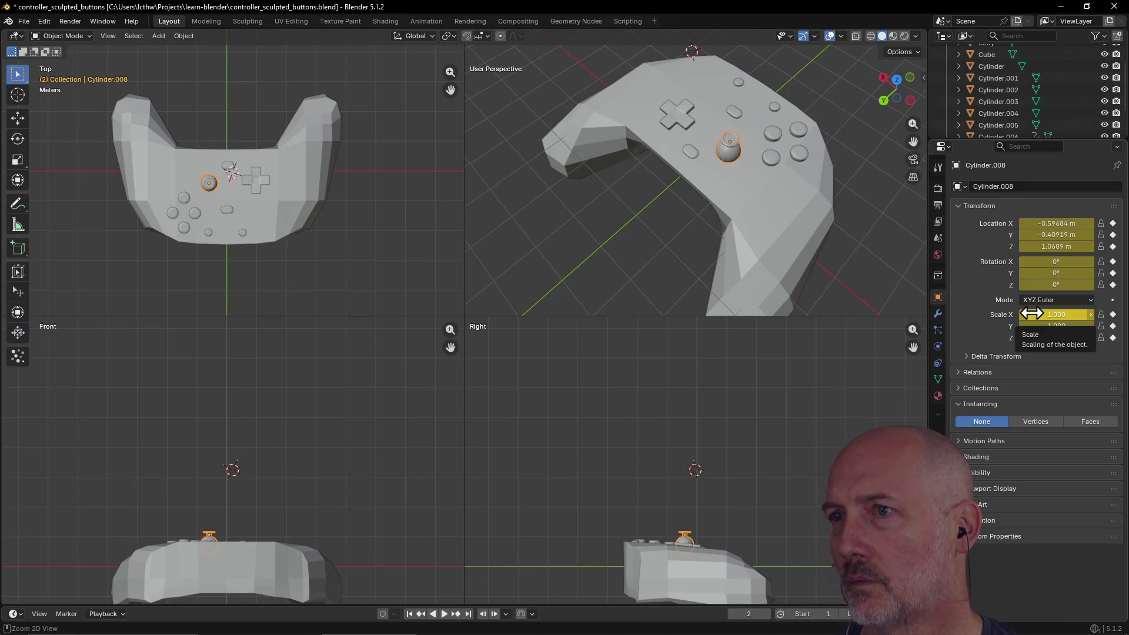
# Set the thumbstick's Scale X, Y and Z to 1.3.
pyautogui.click(1070, 314)
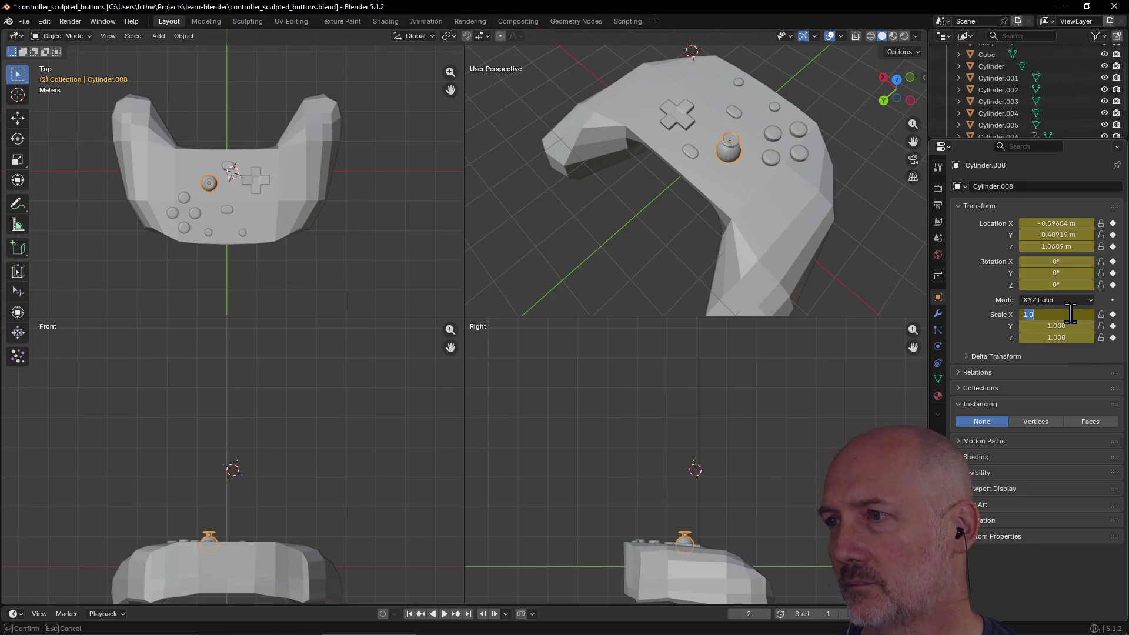
pyautogui.write('1.3')
pyautogui.press('Tab')
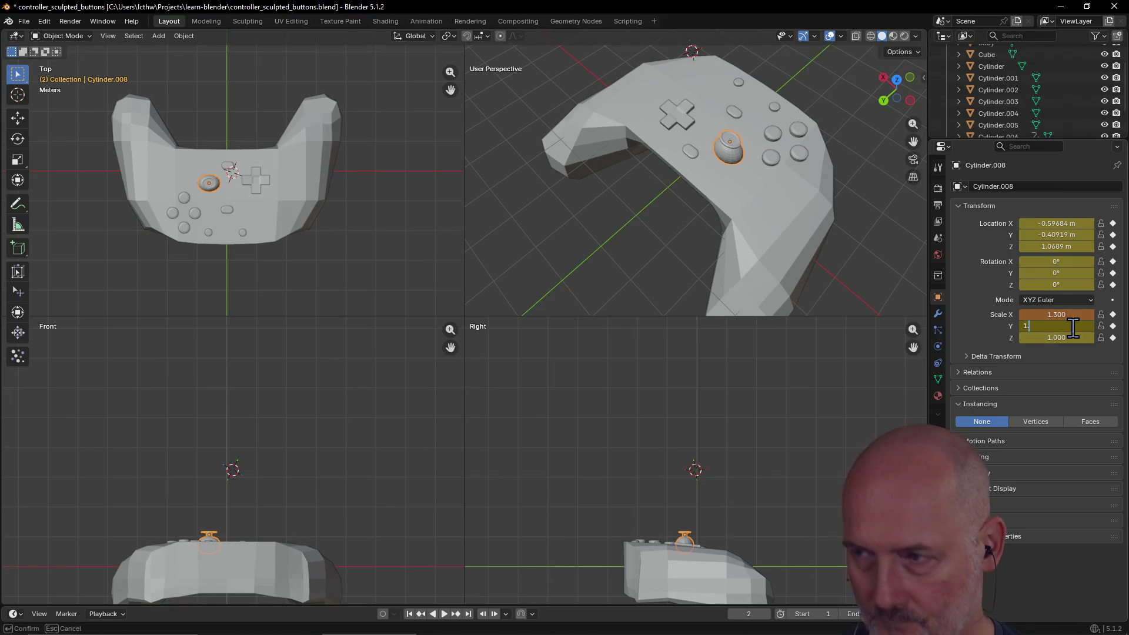
pyautogui.write('.3')
pyautogui.press('Tab')
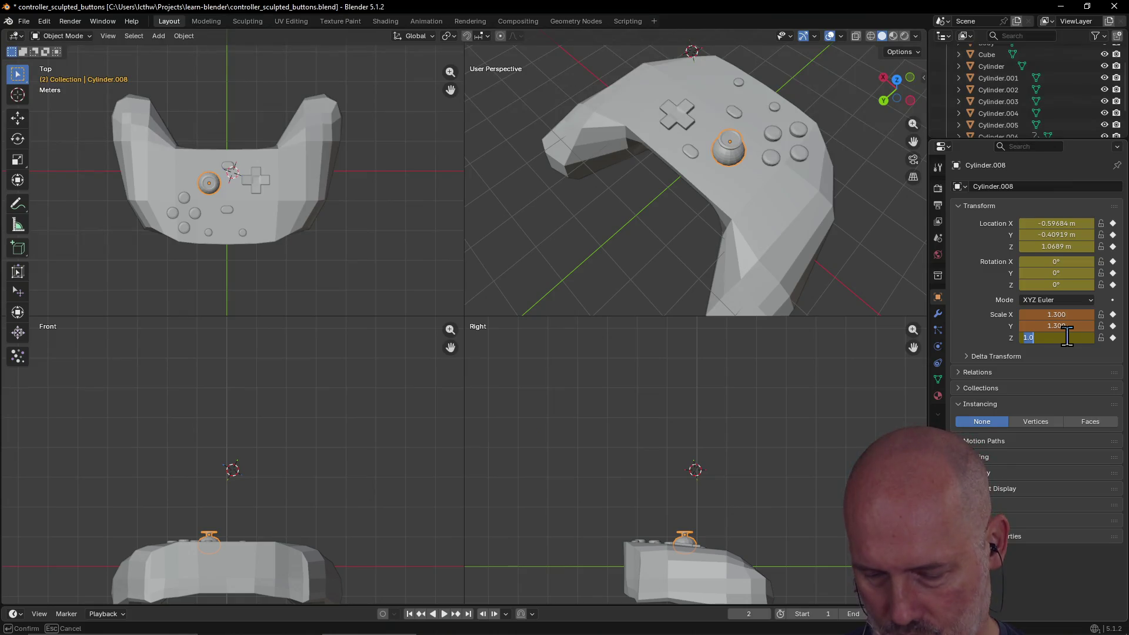
pyautogui.write('1.3')
pyautogui.press('Return')
pyautogui.moveTo(751, 178)
pyautogui.mouseDown(button='middle')
pyautogui.moveTo(743, 169)
pyautogui.moveTo(782, 93)
pyautogui.moveTo(700, 100)
pyautogui.moveTo(614, 140)
pyautogui.moveTo(588, 177)
pyautogui.moveTo(721, 111)
pyautogui.moveTo(862, 229)
pyautogui.moveTo(921, 263)
pyautogui.moveTo(749, 131)
pyautogui.moveTo(1021, 288)
pyautogui.mouseUp(button='middle')
# Reduce the thumbstick's scale to 1.2 on all axes and check it beside the D-pad.
pyautogui.click(1051, 313)
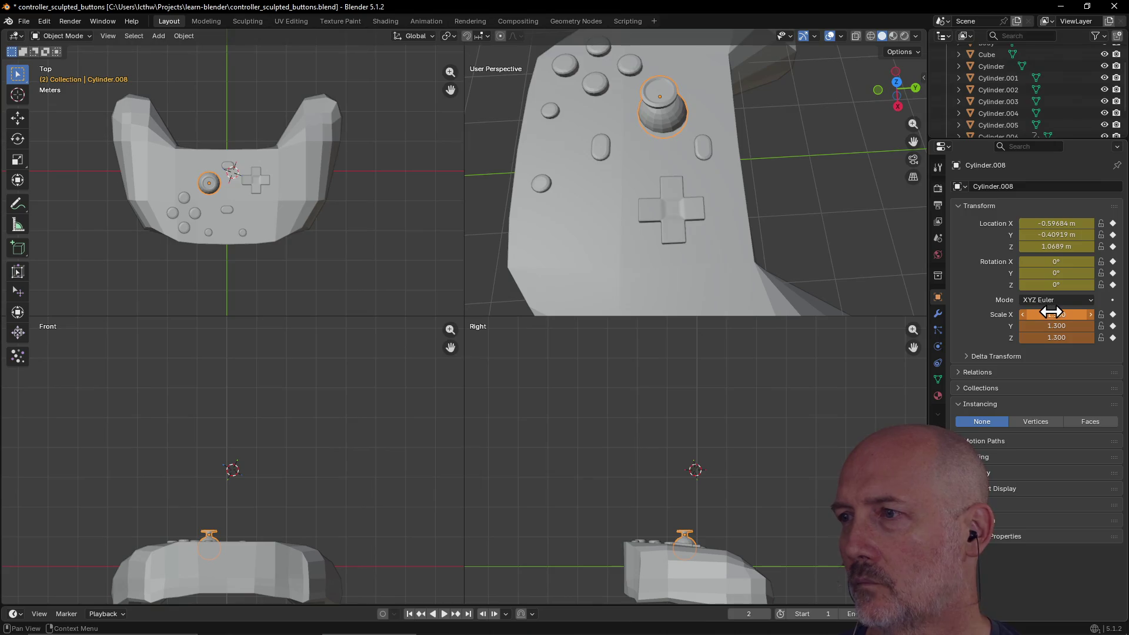
pyautogui.write('1.2')
pyautogui.click(1050, 326)
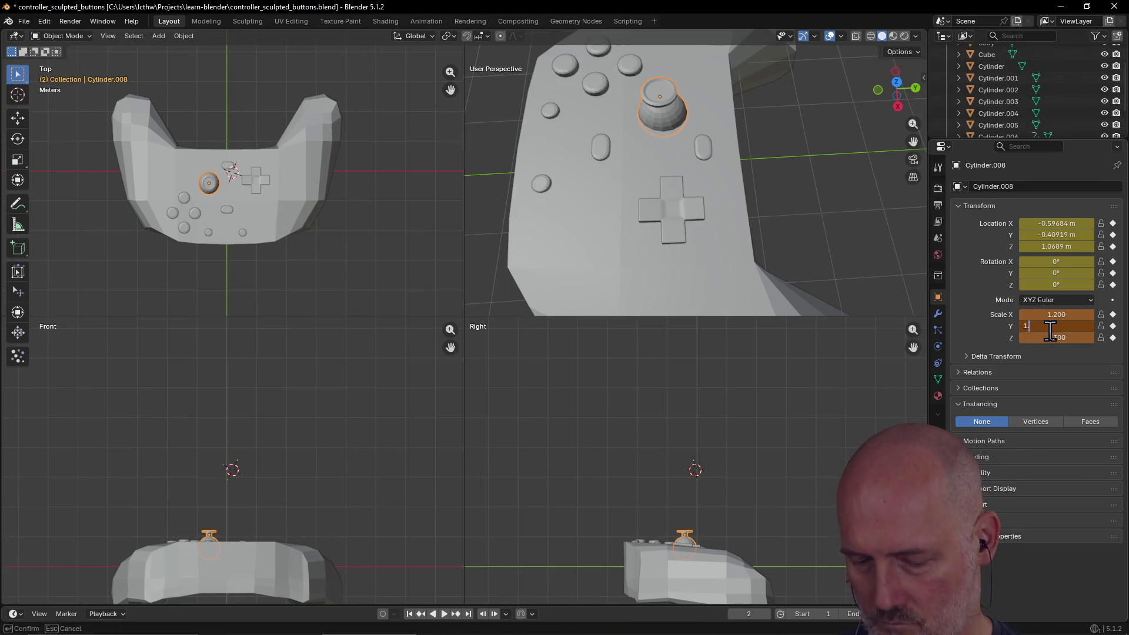
pyautogui.write('.2')
pyautogui.click(1049, 338)
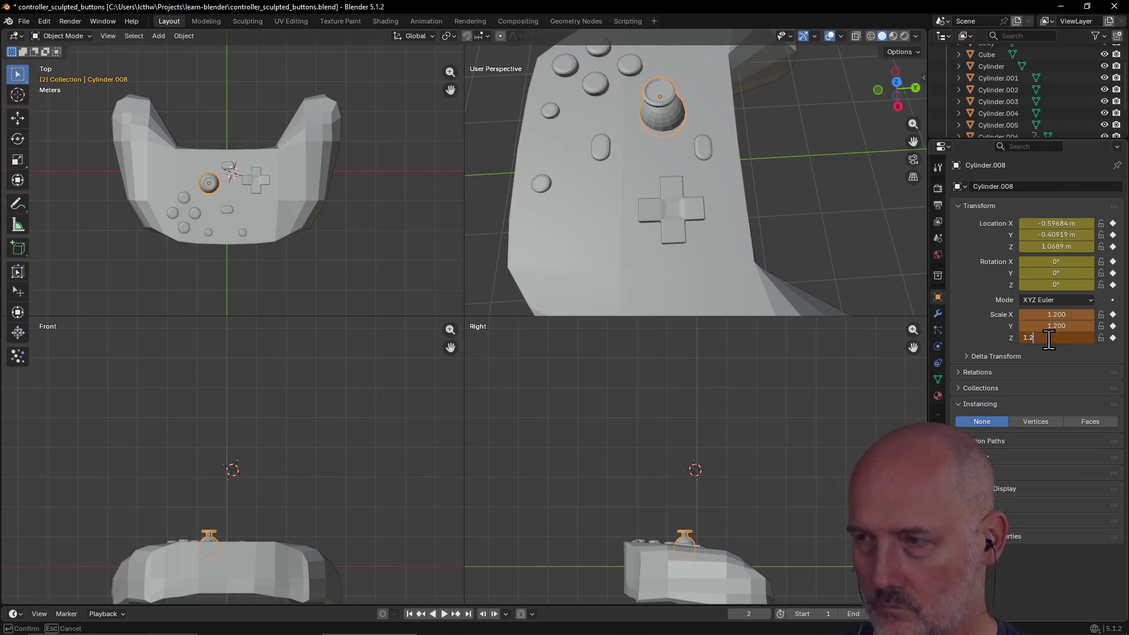
pyautogui.press('Return')
pyautogui.click(594, 233)
pyautogui.moveTo(724, 160)
pyautogui.mouseDown(button='middle')
pyautogui.moveTo(605, 131)
pyautogui.moveTo(760, 157)
pyautogui.moveTo(730, 191)
pyautogui.moveTo(703, 200)
pyautogui.moveTo(741, 171)
pyautogui.moveTo(749, 136)
pyautogui.moveTo(751, 179)
pyautogui.moveTo(748, 142)
pyautogui.mouseUp(button='middle')
pyautogui.click(750, 128)
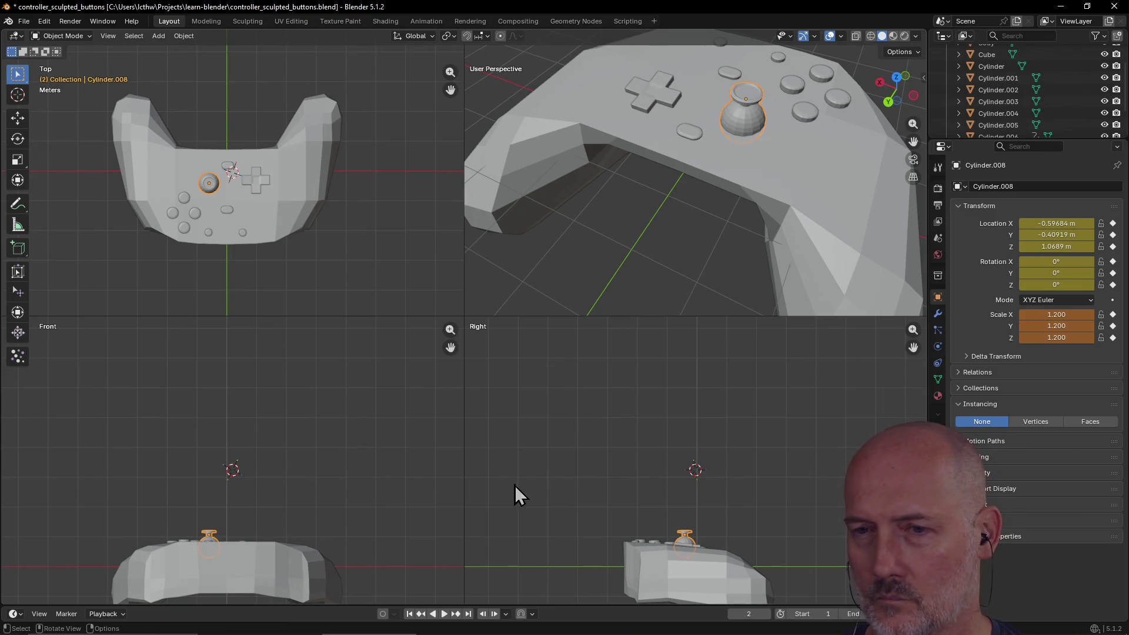
pyautogui.click(280, 578)
# Switch to the orthographic Back view of the controller and select the thumbstick.
pyautogui.moveTo(451, 347)
pyautogui.mouseDown()
pyautogui.moveTo(452, 209)
pyautogui.moveTo(474, 479)
pyautogui.mouseUp()
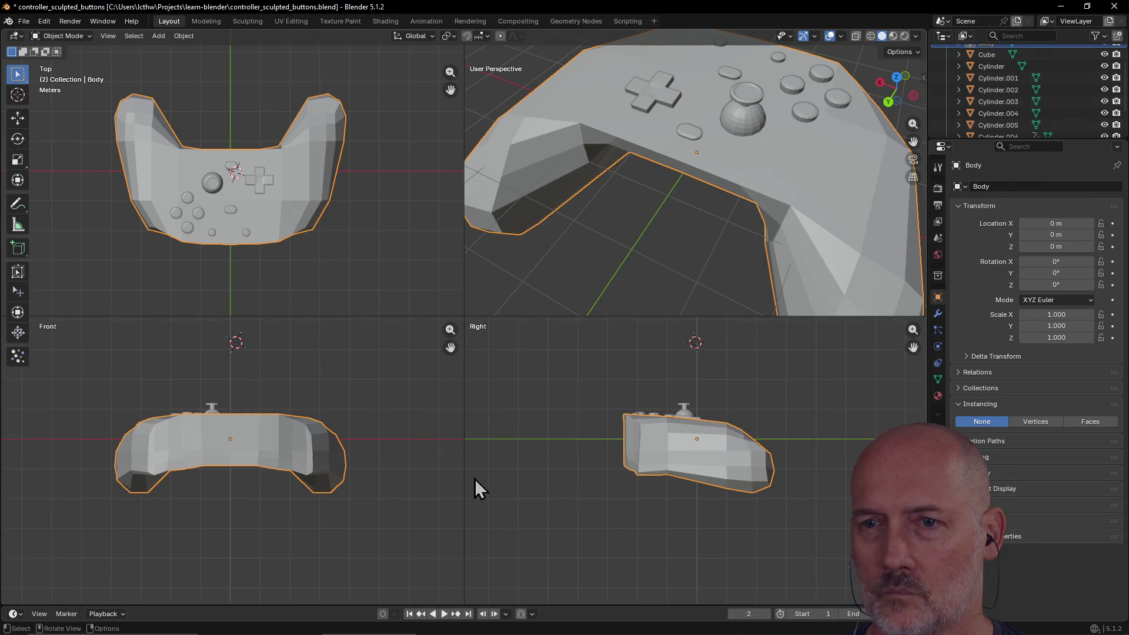
pyautogui.scroll(2, 426, 453)
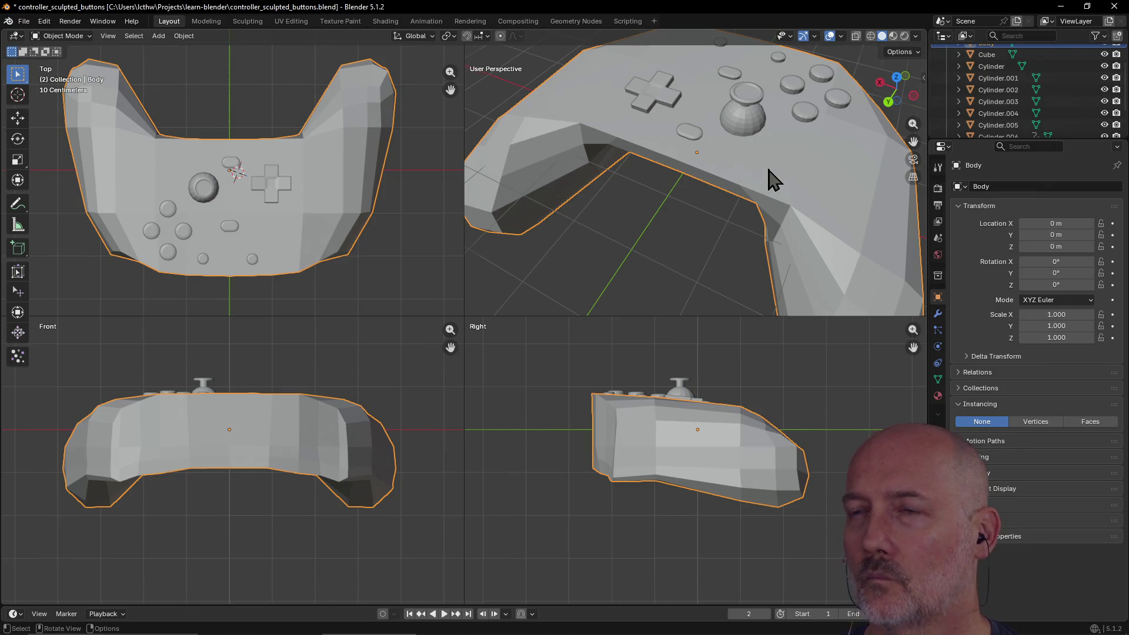
pyautogui.scroll(-2, 770, 176)
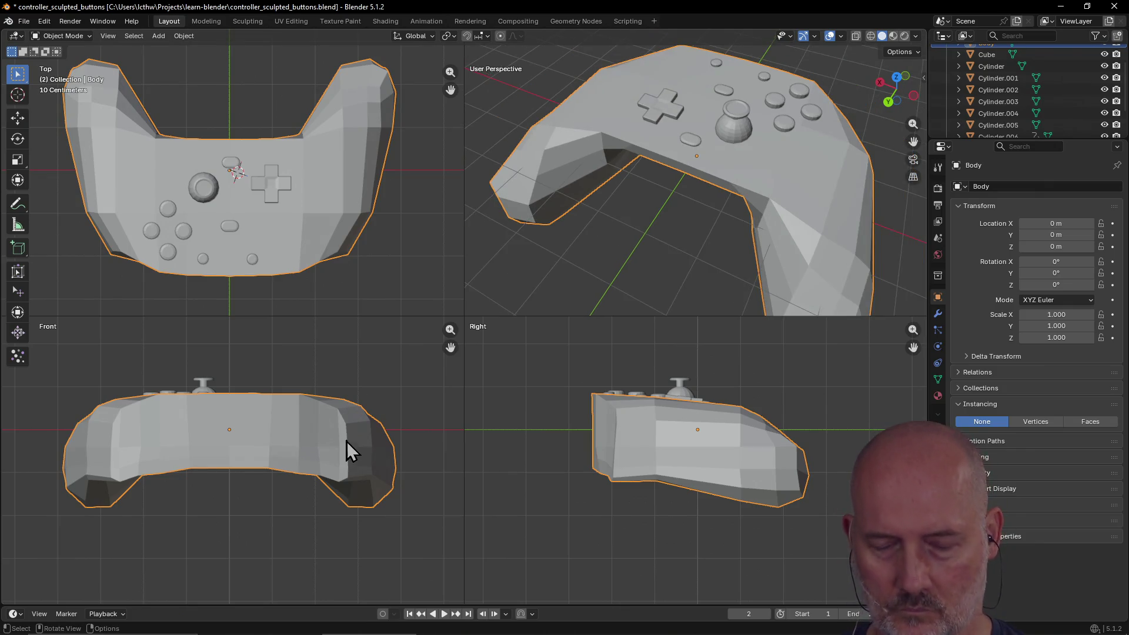
pyautogui.press('`')
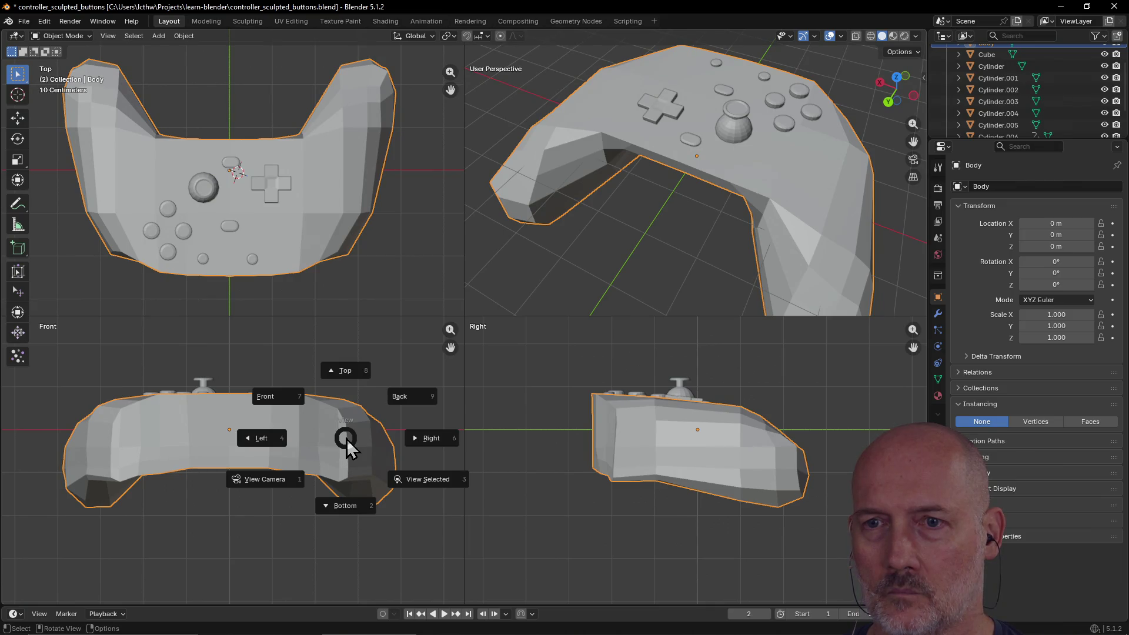
pyautogui.click(414, 397)
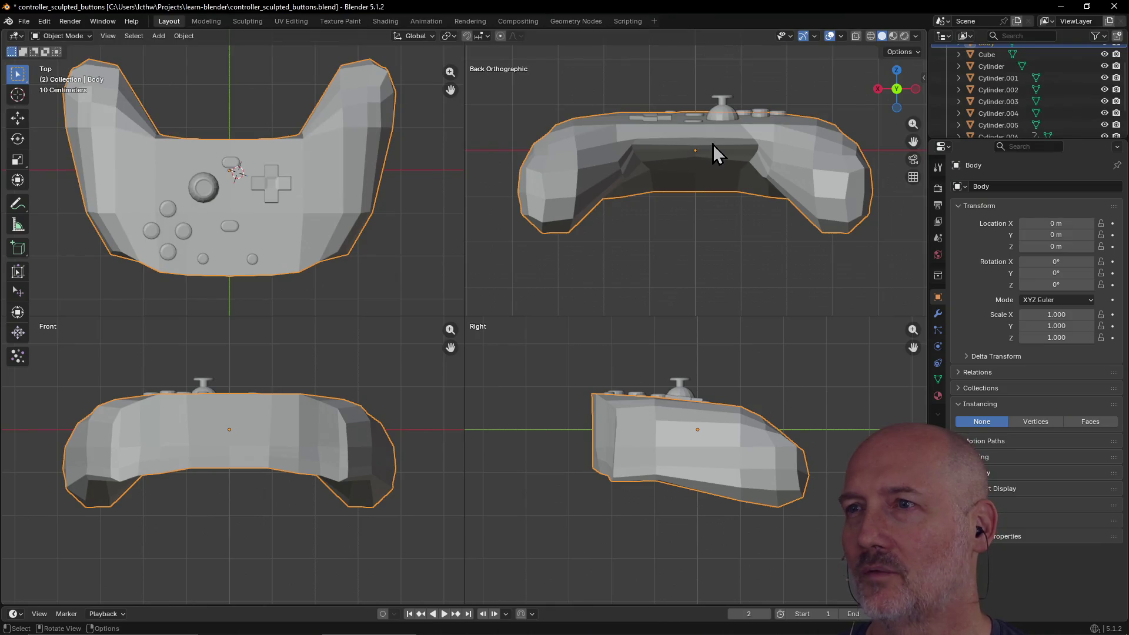
pyautogui.click(726, 118)
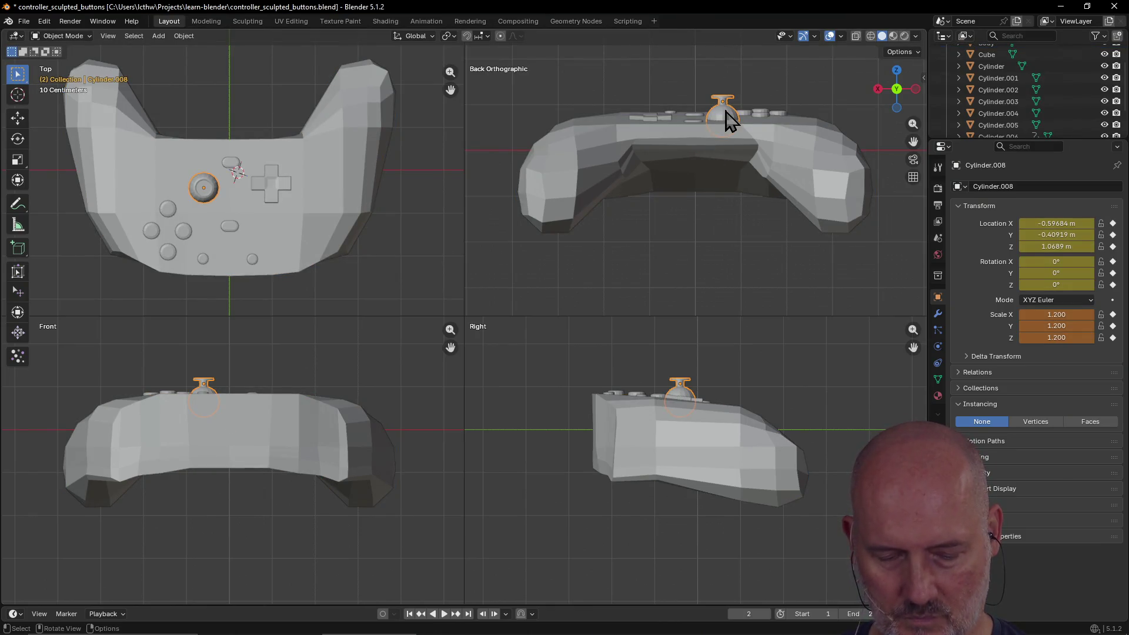
# Lower the thumbstick along Z deeper into the controller and inspect it from below.
pyautogui.press('g')
pyautogui.press('z')
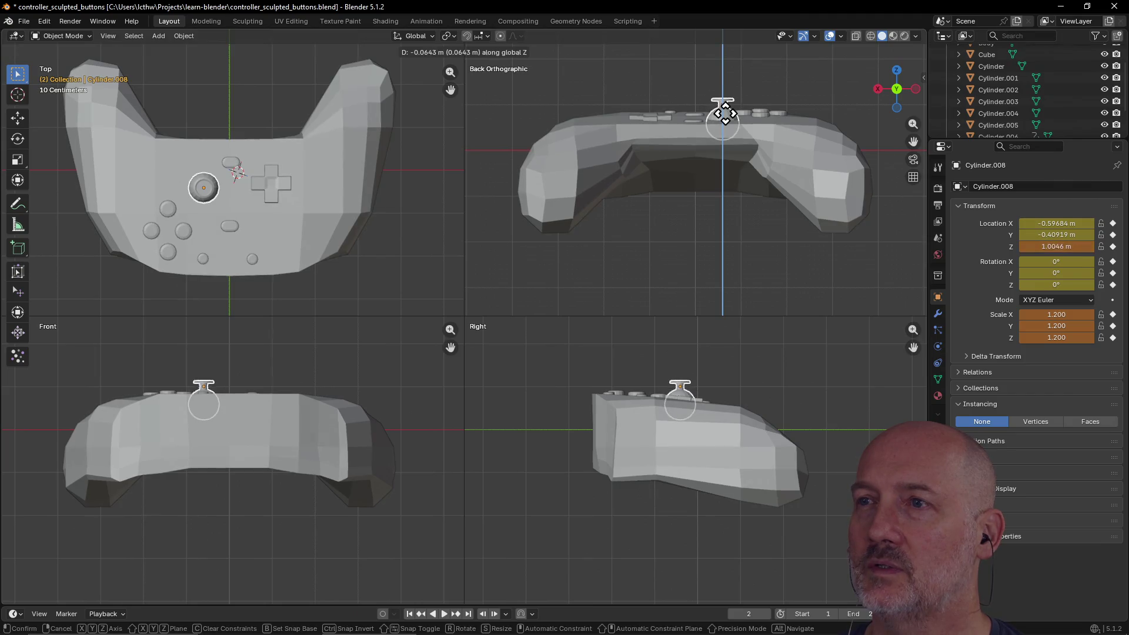
pyautogui.click(726, 120)
pyautogui.click(702, 177)
pyautogui.moveTo(701, 176)
pyautogui.mouseDown(button='middle')
pyautogui.moveTo(649, 240)
pyautogui.moveTo(776, 140)
pyautogui.moveTo(667, 173)
pyautogui.mouseUp(button='middle')
pyautogui.moveTo(739, 176)
pyautogui.mouseDown(button='middle')
pyautogui.moveTo(690, 214)
pyautogui.moveTo(782, 159)
pyautogui.moveTo(630, 171)
pyautogui.moveTo(706, 143)
pyautogui.moveTo(753, 166)
pyautogui.moveTo(827, 157)
pyautogui.moveTo(677, 189)
pyautogui.moveTo(732, 159)
pyautogui.moveTo(821, 148)
pyautogui.moveTo(867, 116)
pyautogui.moveTo(834, 151)
pyautogui.moveTo(732, 171)
pyautogui.moveTo(838, 149)
pyautogui.moveTo(649, 144)
pyautogui.moveTo(747, 126)
pyautogui.moveTo(549, 164)
pyautogui.moveTo(670, 150)
pyautogui.mouseUp(button='middle')
pyautogui.scroll(4, 691, 214)
pyautogui.scroll(3, 671, 150)
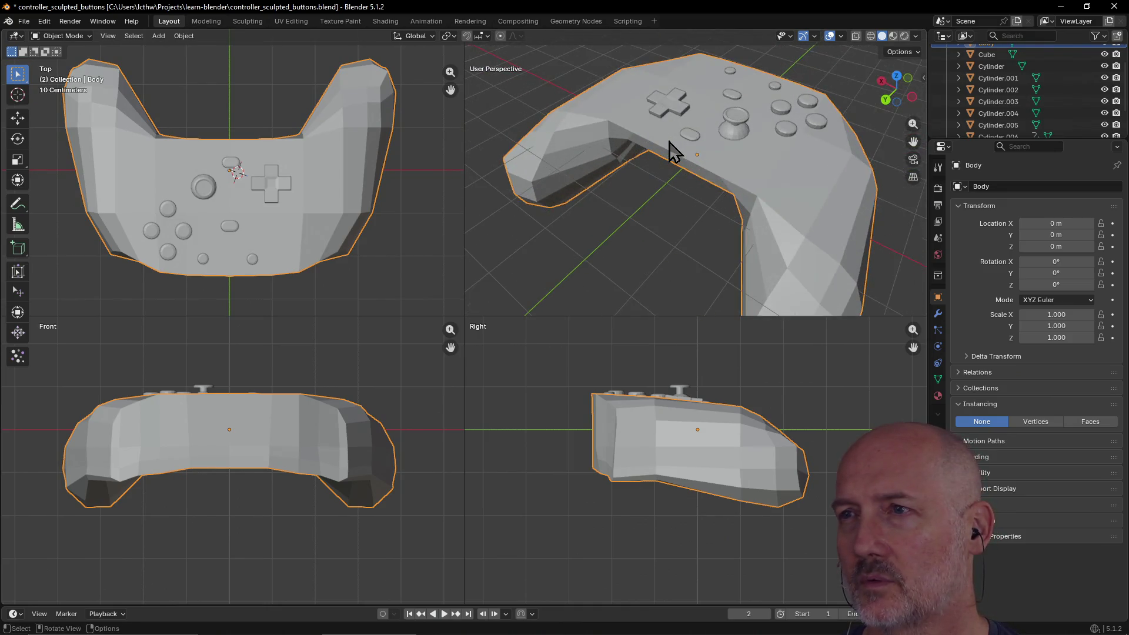
# Paste a copy of the thumbstick, Cylinder.009, at scale 1.0.
pyautogui.click(738, 141)
pyautogui.scroll(2, 759, 137)
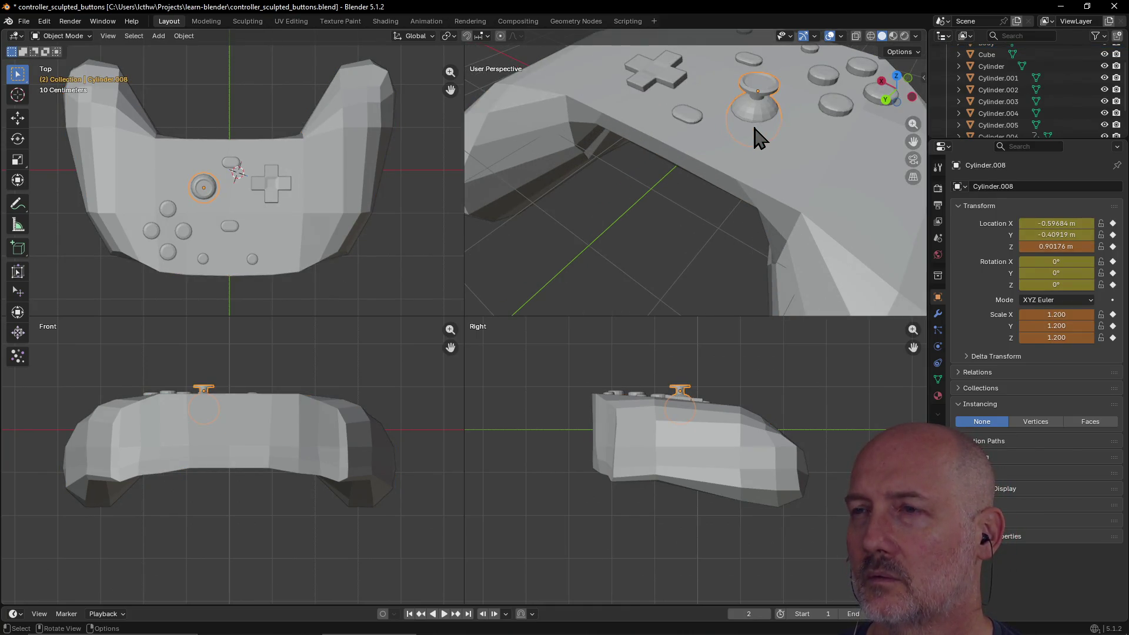
pyautogui.hotkey('ctrl', 'v')
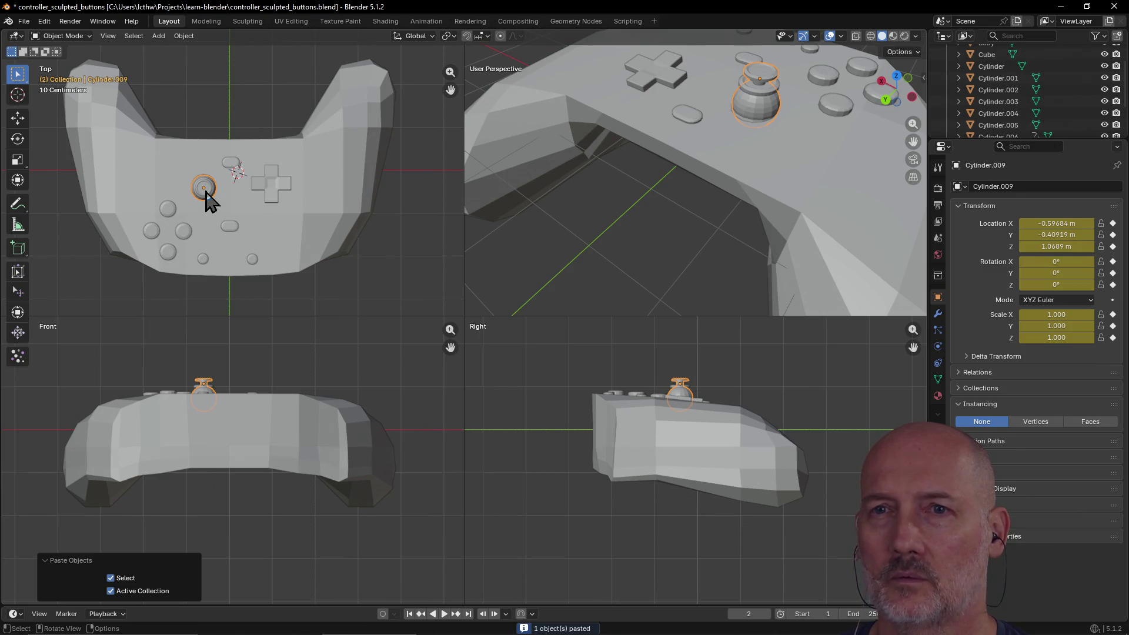
# Place the pasted thumbstick below the D-pad and fine-tune both sticks' positions.
pyautogui.press('g')
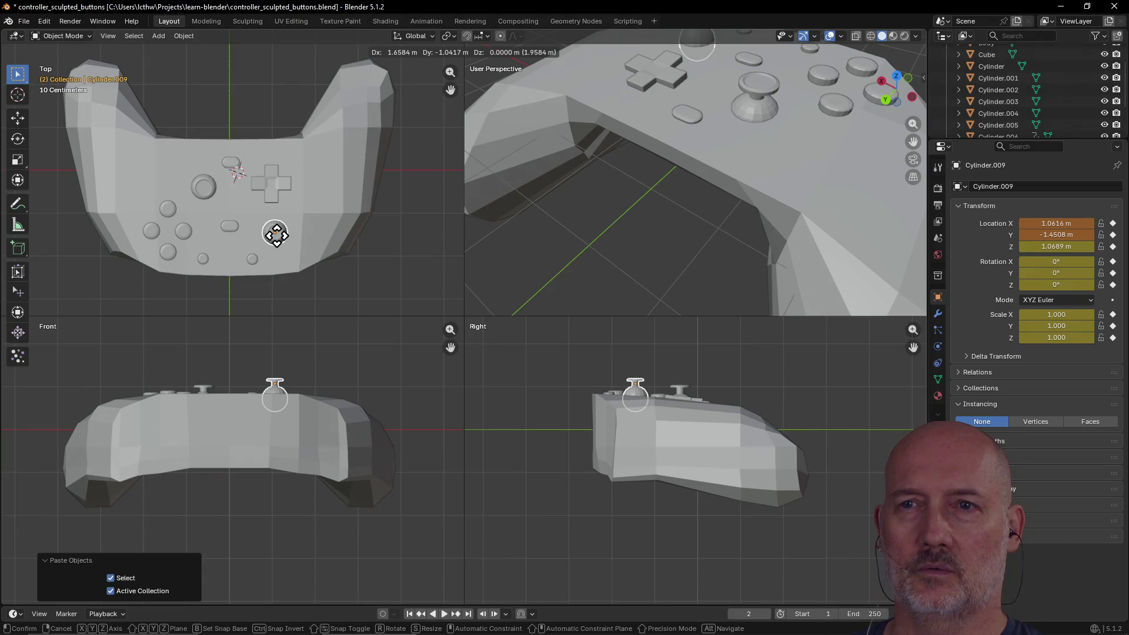
pyautogui.click(277, 236)
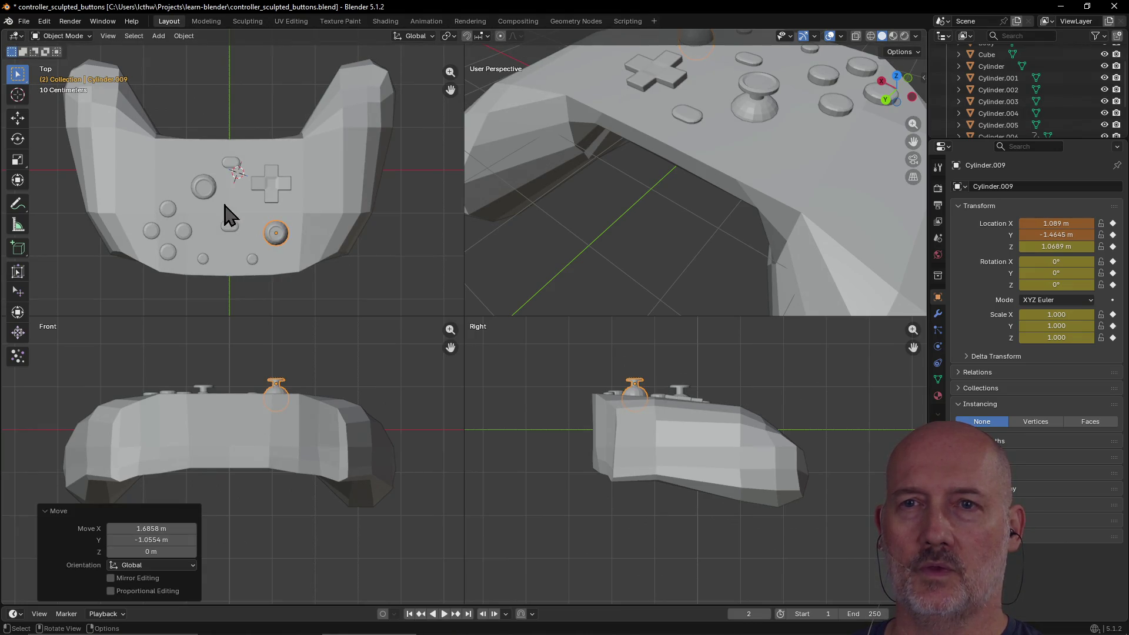
pyautogui.click(204, 188)
pyautogui.press('g')
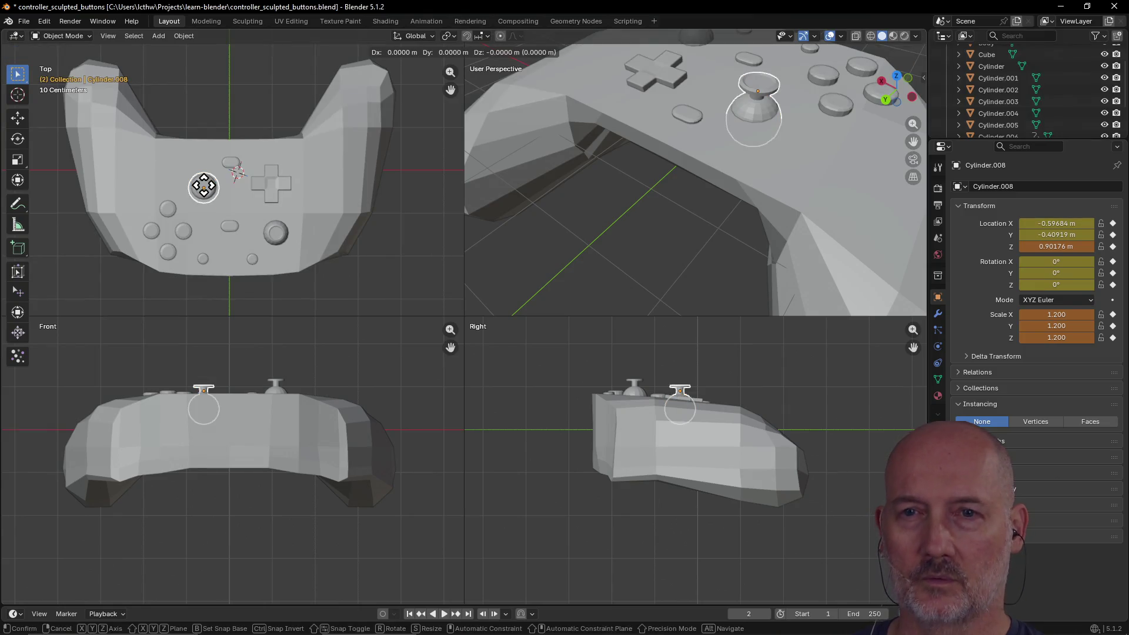
pyautogui.click(204, 187)
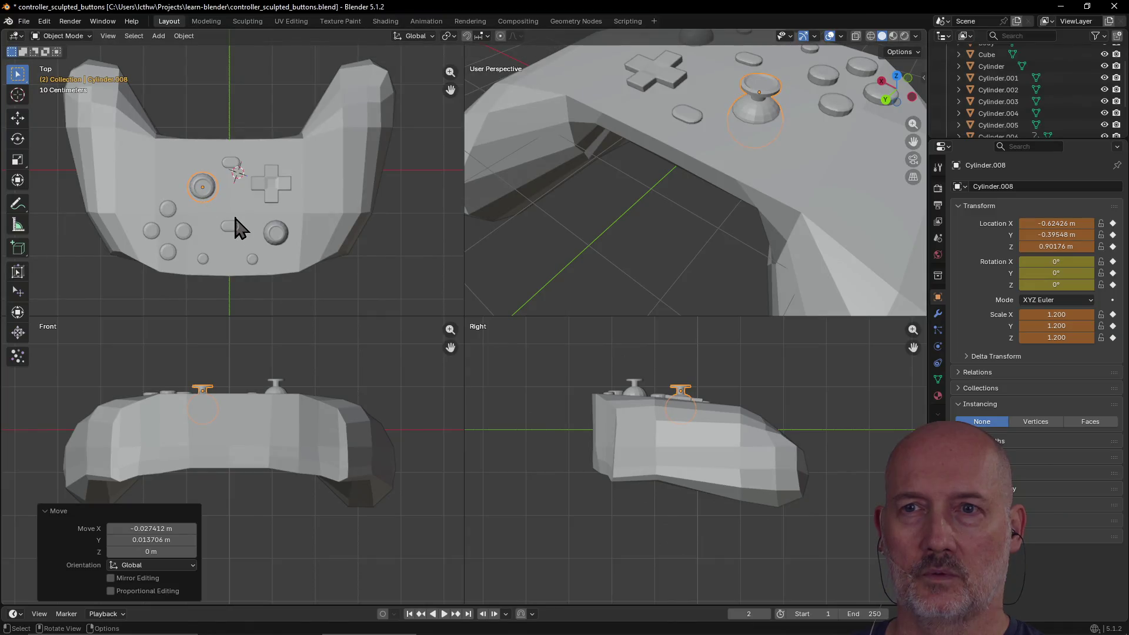
pyautogui.click(275, 235)
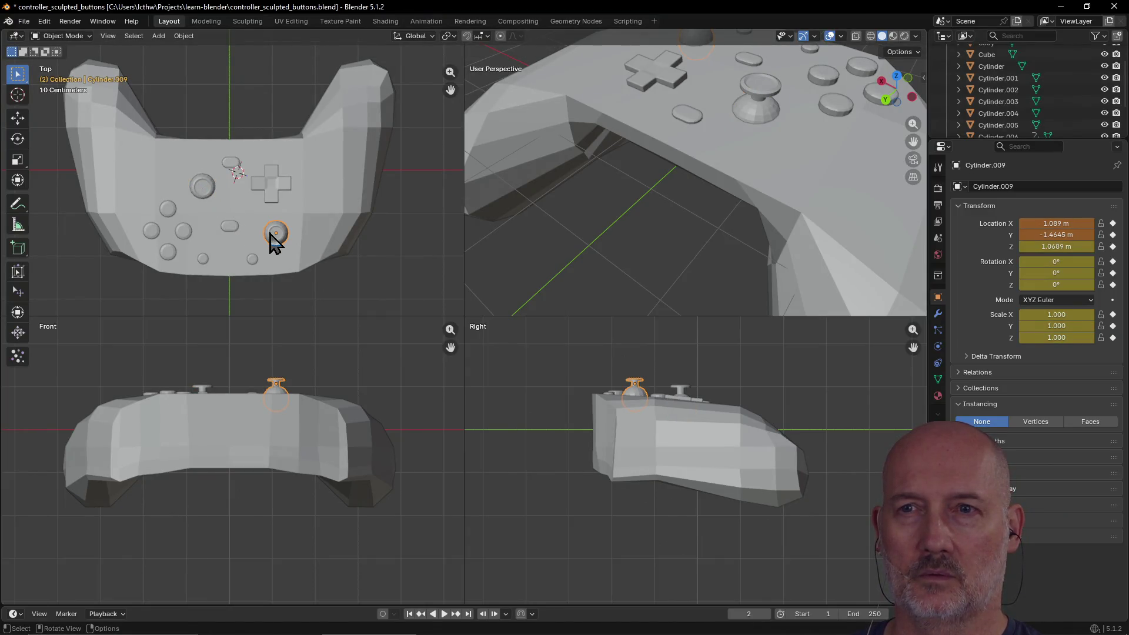
pyautogui.press('g')
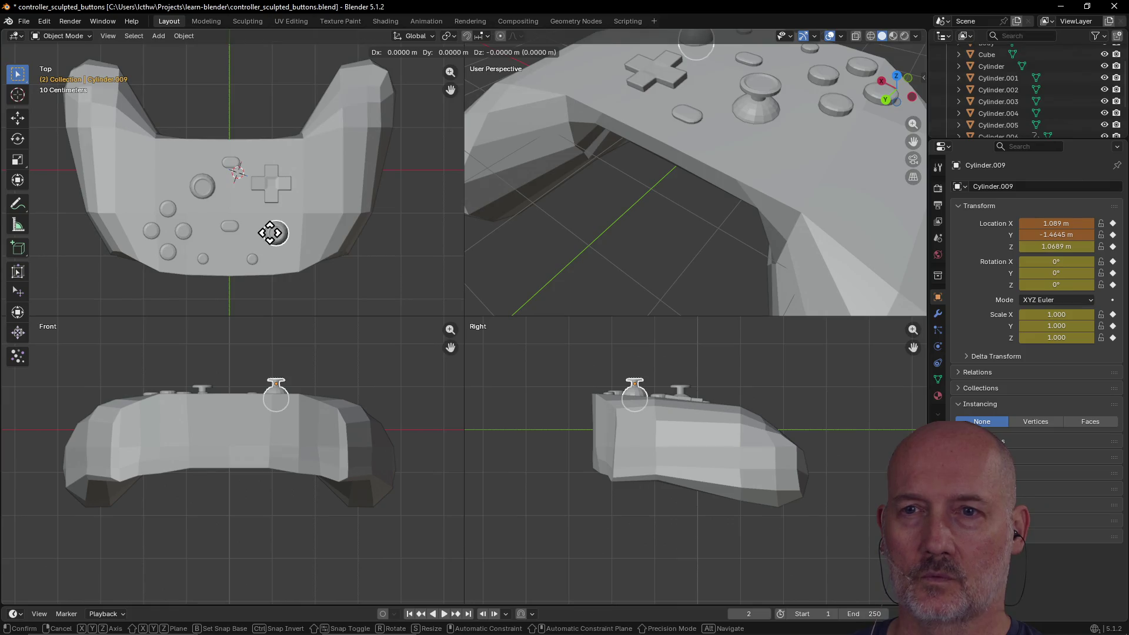
pyautogui.click(269, 237)
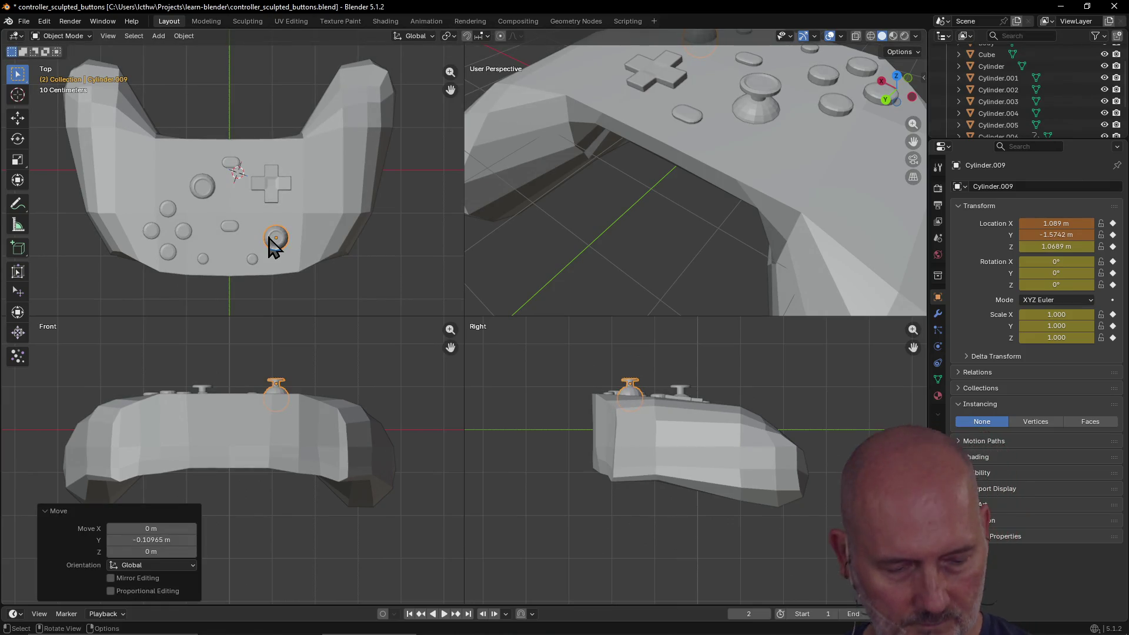
# Sink both thumbsticks straight down into the body, the copy to Z 0.95853 m.
pyautogui.click(293, 267)
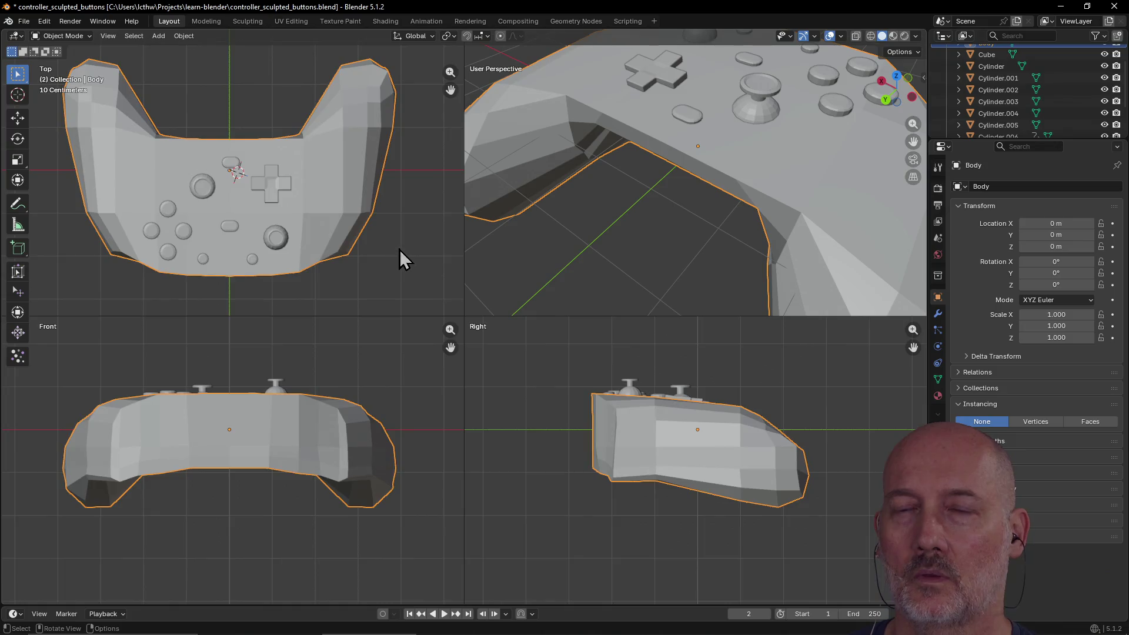
pyautogui.scroll(-4, 398, 255)
pyautogui.scroll(-5, 545, 208)
pyautogui.moveTo(574, 184)
pyautogui.mouseDown(button='middle')
pyautogui.moveTo(648, 159)
pyautogui.moveTo(723, 168)
pyautogui.moveTo(690, 191)
pyautogui.mouseUp(button='middle')
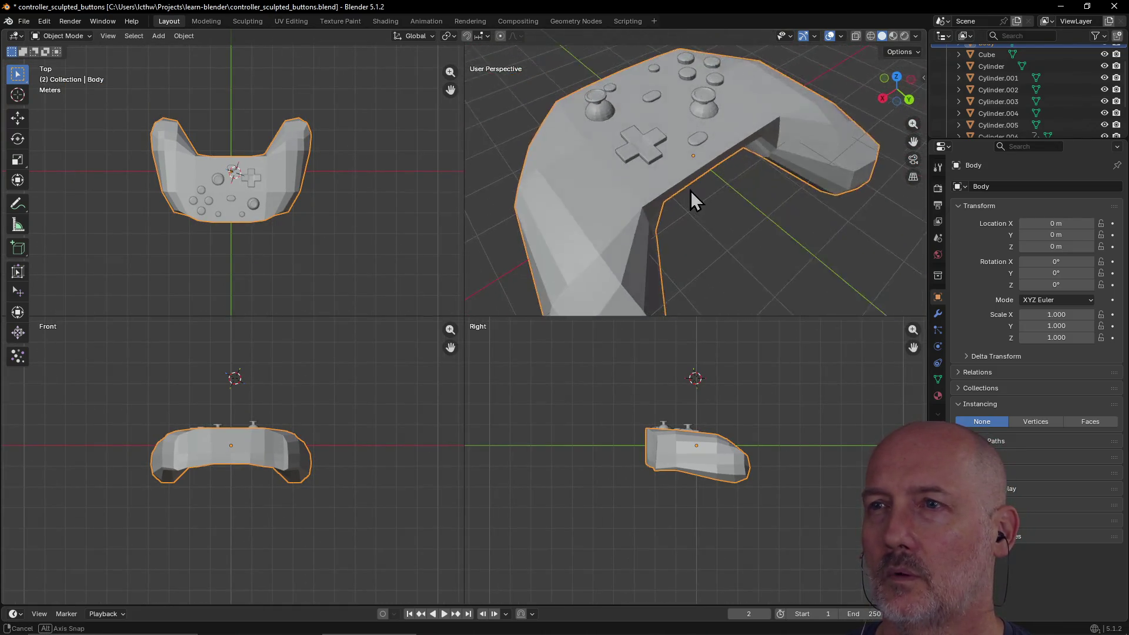
pyautogui.click(602, 106)
pyautogui.press('g')
pyautogui.press('z')
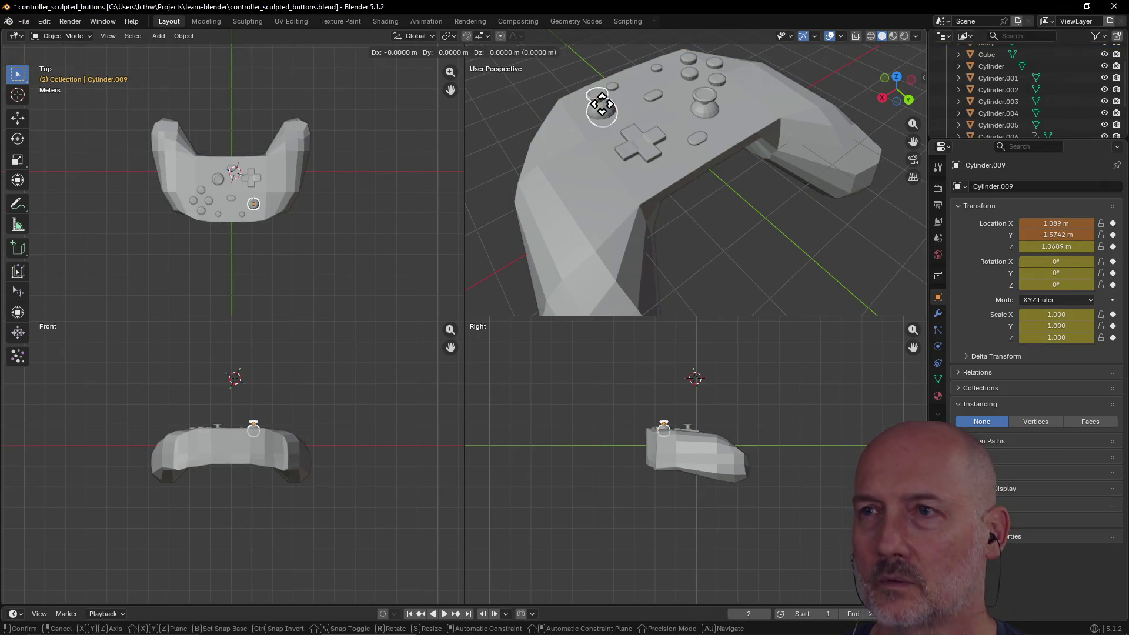
pyautogui.click(603, 108)
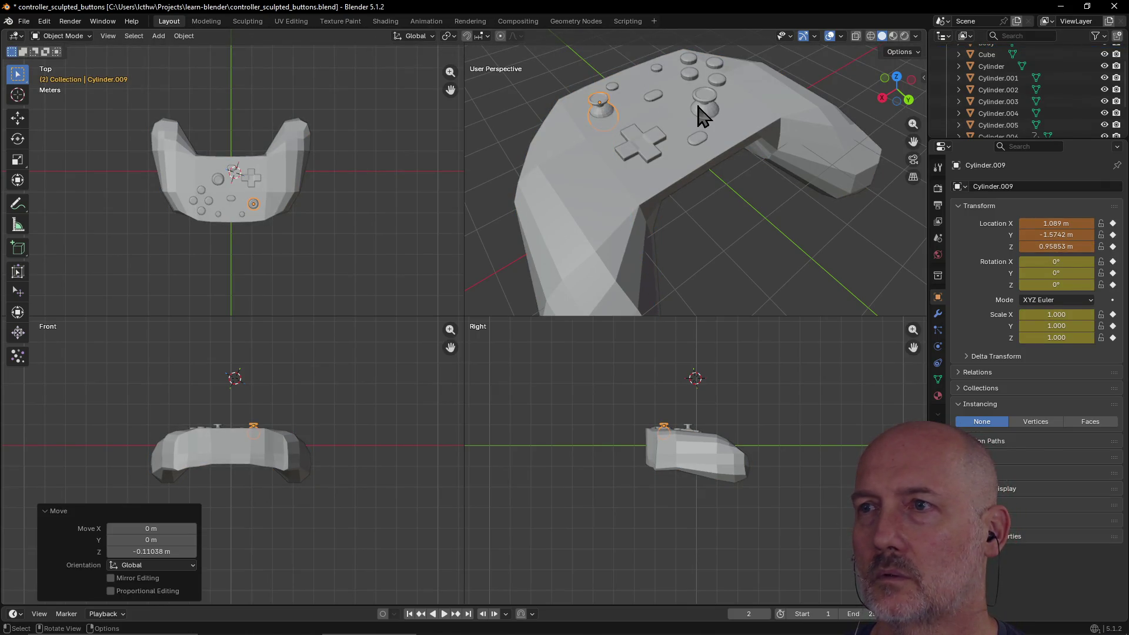
pyautogui.click(704, 108)
pyautogui.press('g')
pyautogui.press('z')
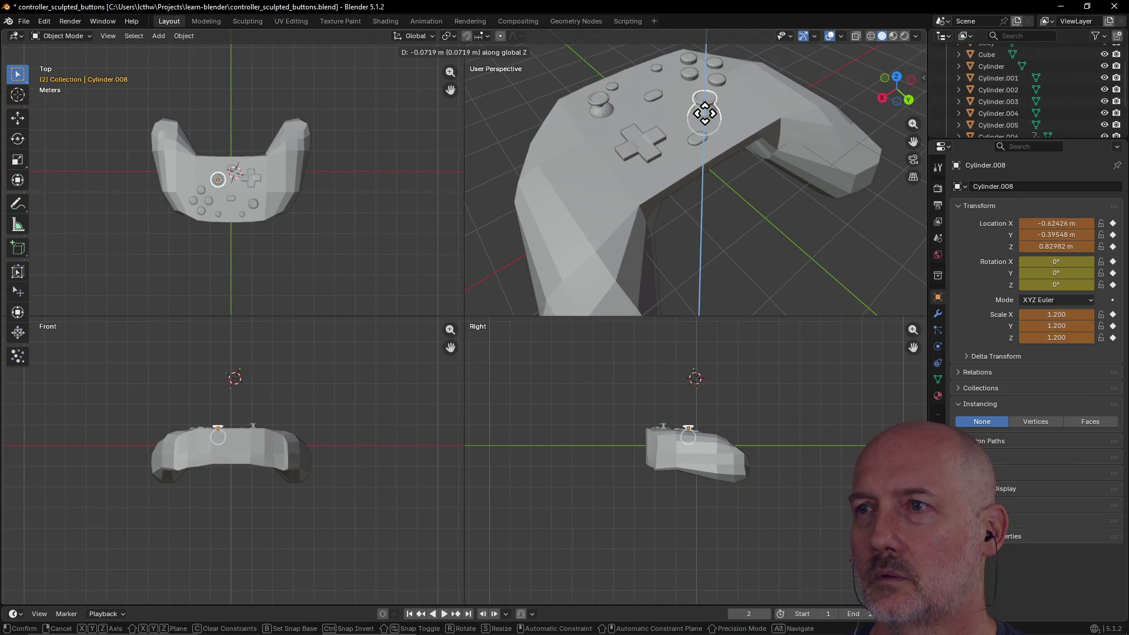
pyautogui.click(717, 130)
# Enlarge the perspective view to fill the window and orbit to a low side view.
pyautogui.scroll(-3, 746, 182)
pyautogui.moveTo(739, 176)
pyautogui.mouseDown(button='middle')
pyautogui.moveTo(598, 156)
pyautogui.moveTo(678, 166)
pyautogui.moveTo(681, 156)
pyautogui.moveTo(789, 147)
pyautogui.moveTo(872, 178)
pyautogui.mouseUp(button='middle')
pyautogui.click(789, 150)
pyautogui.moveTo(639, 241)
pyautogui.mouseDown(button='middle')
pyautogui.moveTo(738, 244)
pyautogui.moveTo(559, 219)
pyautogui.moveTo(654, 196)
pyautogui.moveTo(630, 211)
pyautogui.moveTo(688, 228)
pyautogui.moveTo(638, 241)
pyautogui.moveTo(794, 244)
pyautogui.mouseUp(button='middle')
pyautogui.hotkey('ctrl', 'alt', 'q')
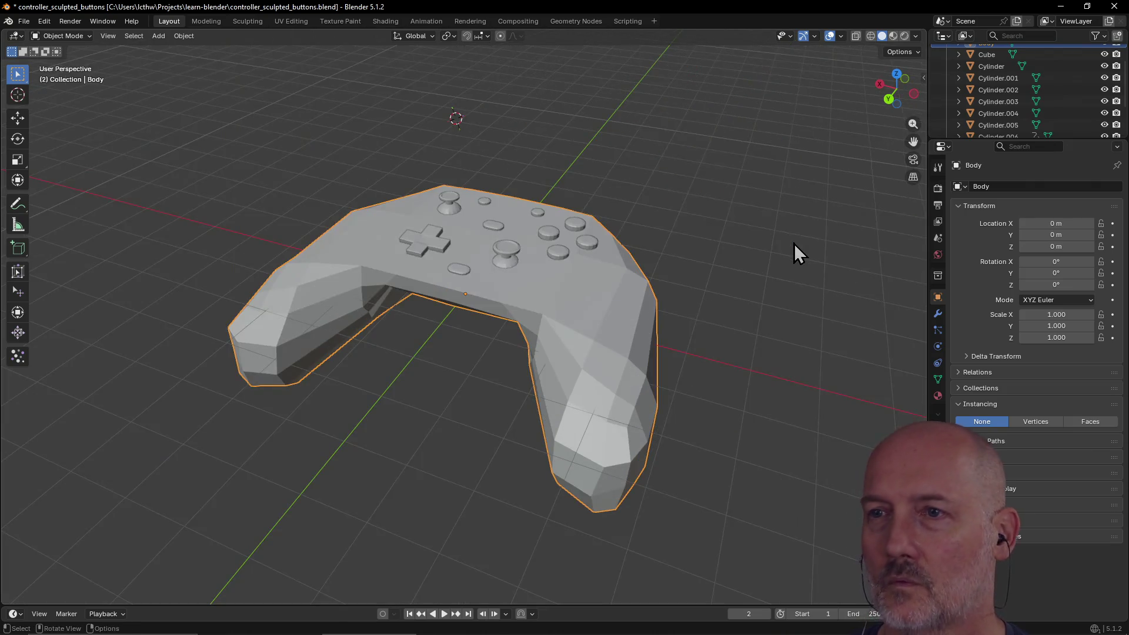
pyautogui.scroll(-3, 629, 301)
pyautogui.scroll(3, 615, 282)
pyautogui.moveTo(613, 281)
pyautogui.mouseDown(button='middle')
pyautogui.moveTo(489, 259)
pyautogui.moveTo(607, 265)
pyautogui.moveTo(670, 312)
pyautogui.moveTo(591, 341)
pyautogui.moveTo(573, 390)
pyautogui.moveTo(537, 375)
pyautogui.moveTo(633, 320)
pyautogui.moveTo(662, 323)
pyautogui.moveTo(398, 347)
pyautogui.moveTo(411, 401)
pyautogui.moveTo(477, 370)
pyautogui.moveTo(327, 358)
pyautogui.moveTo(340, 296)
pyautogui.mouseUp(button='middle')
pyautogui.click(471, 451)
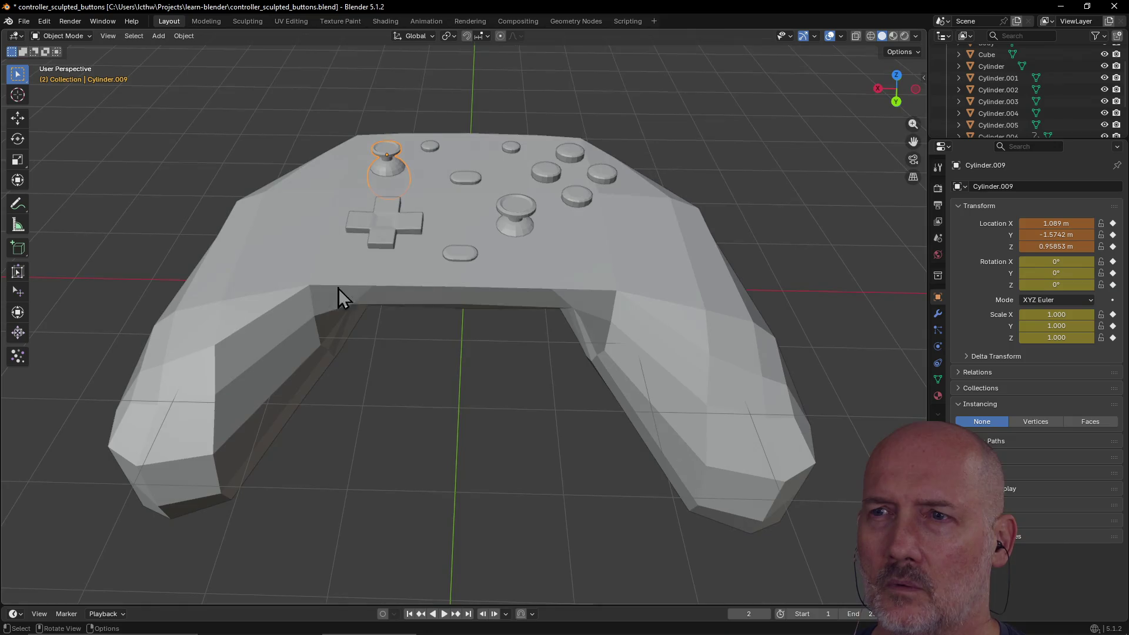
# Set Cylinder.009's Scale X, Y and Z to 1.2, matching the first thumbstick.
pyautogui.click(509, 224)
pyautogui.click(385, 162)
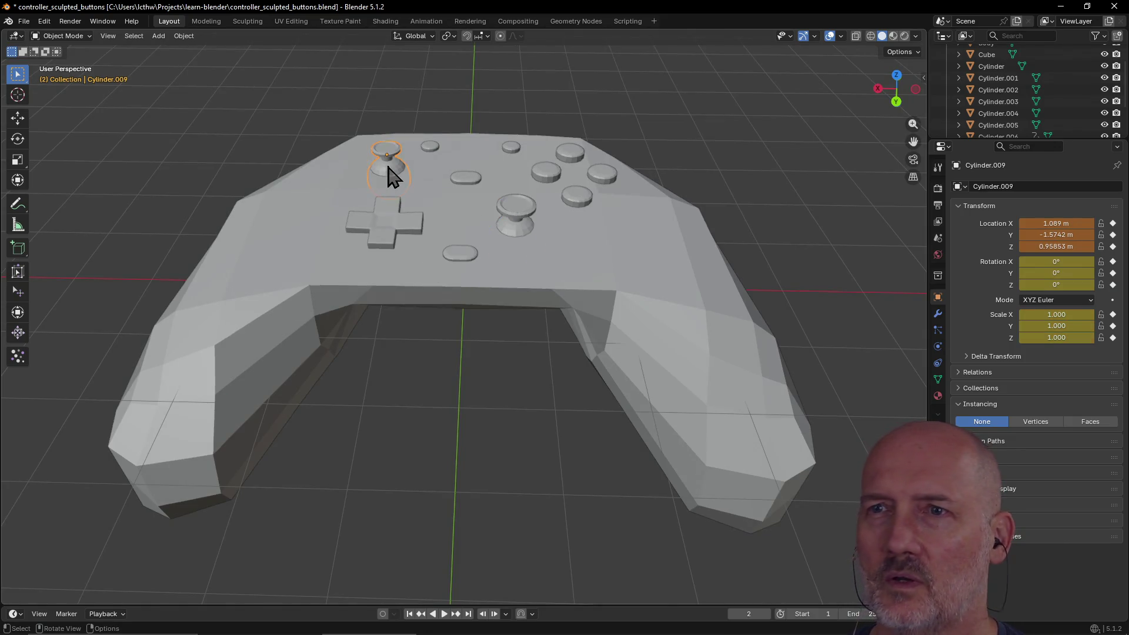
pyautogui.moveTo(403, 212); pyautogui.dragTo(407, 213, button='middle')
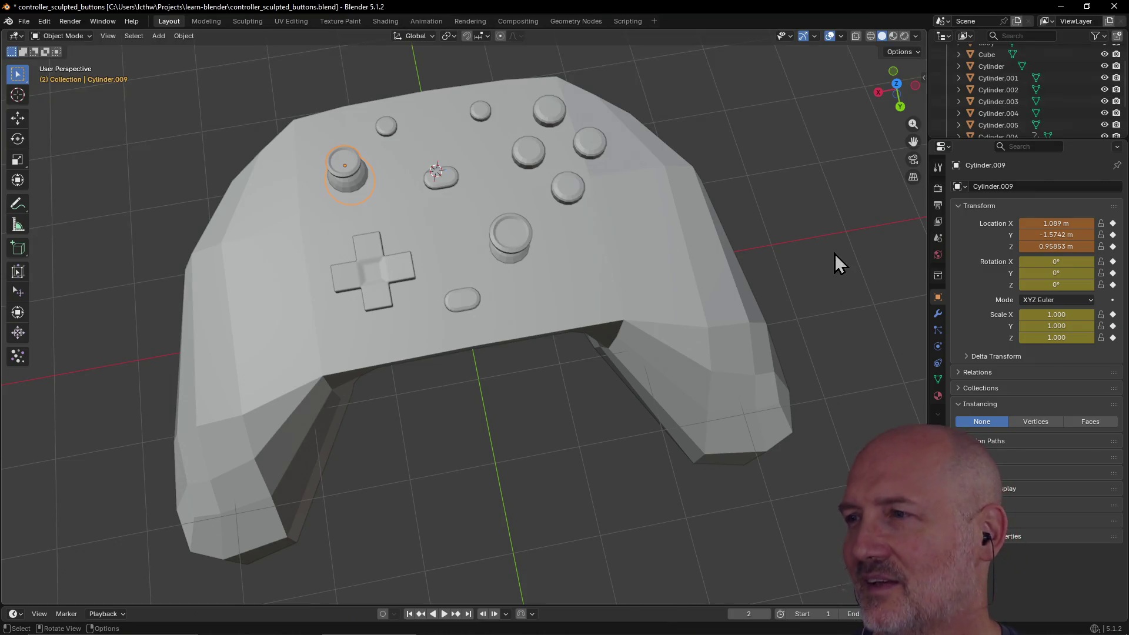
pyautogui.click(1044, 314)
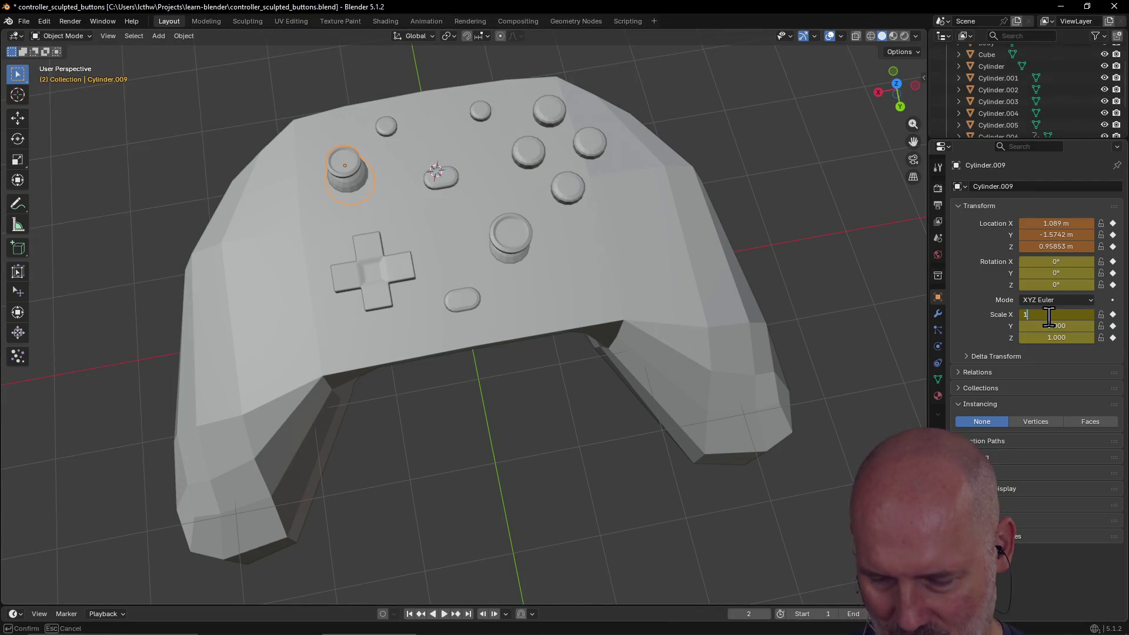
pyautogui.write('.2')
pyautogui.press('Return')
pyautogui.click(1058, 326)
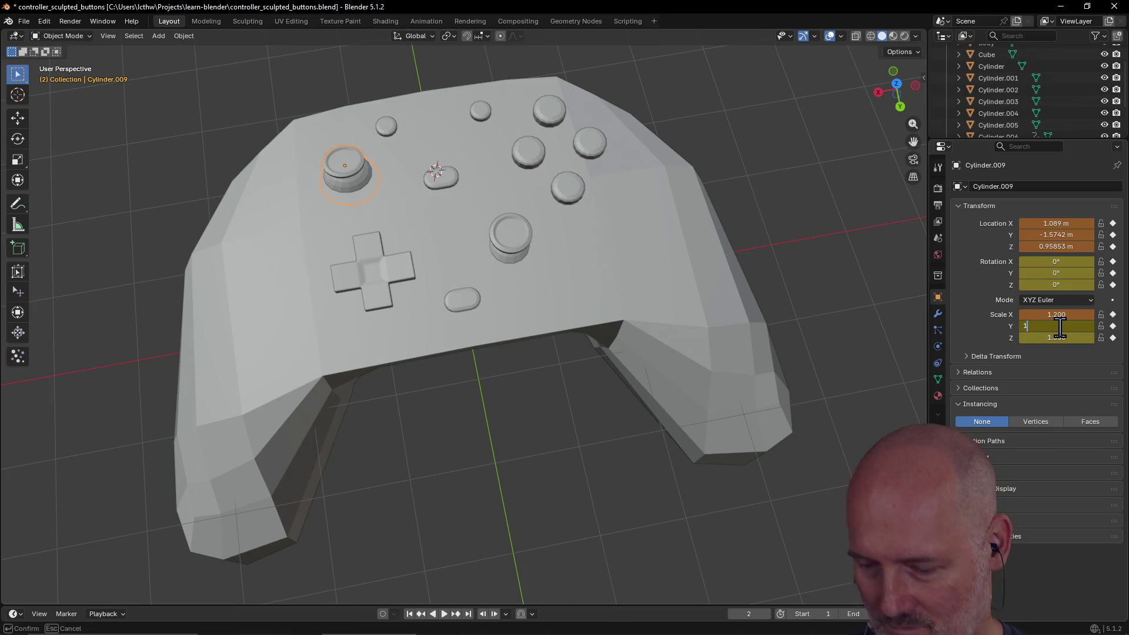
pyautogui.write('.2')
pyautogui.press('Return')
pyautogui.click(1057, 336)
pyautogui.write('.2')
pyautogui.press('Return')
pyautogui.click(627, 300)
pyautogui.moveTo(628, 299)
pyautogui.mouseDown(button='middle')
pyautogui.moveTo(573, 188)
pyautogui.moveTo(649, 194)
pyautogui.moveTo(656, 209)
pyautogui.moveTo(529, 321)
pyautogui.moveTo(605, 352)
pyautogui.moveTo(575, 320)
pyautogui.moveTo(276, 351)
pyautogui.moveTo(354, 355)
pyautogui.moveTo(442, 384)
pyautogui.moveTo(437, 377)
pyautogui.mouseUp(button='middle')
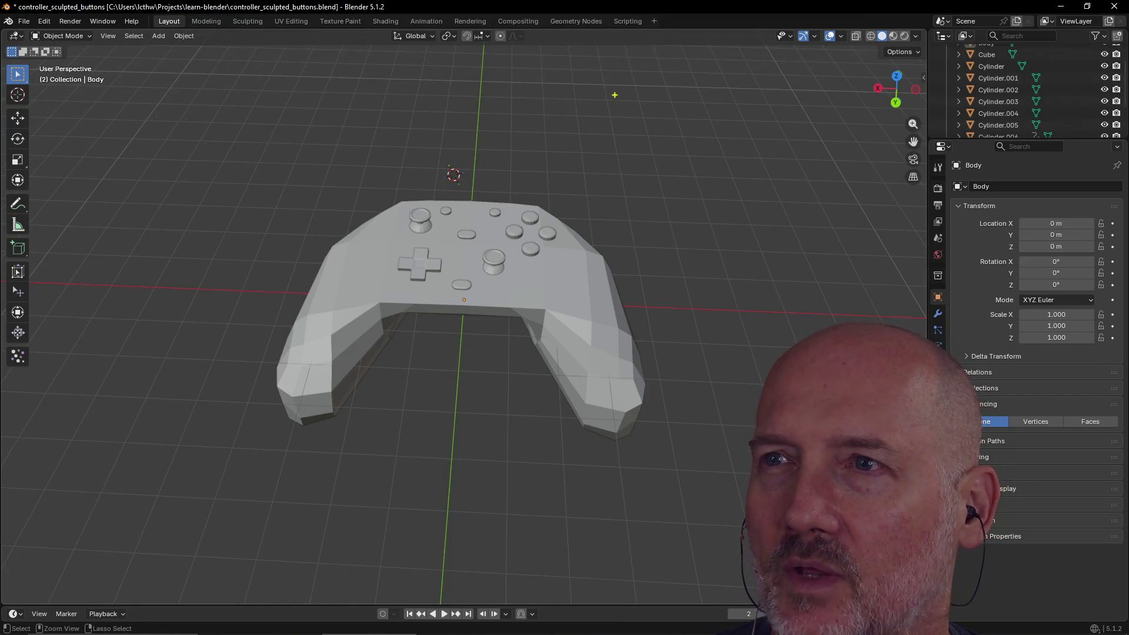
pyautogui.moveTo(608, 75)
pyautogui.mouseDown()
pyautogui.moveTo(617, 151)
pyautogui.moveTo(681, 237)
pyautogui.mouseUp()
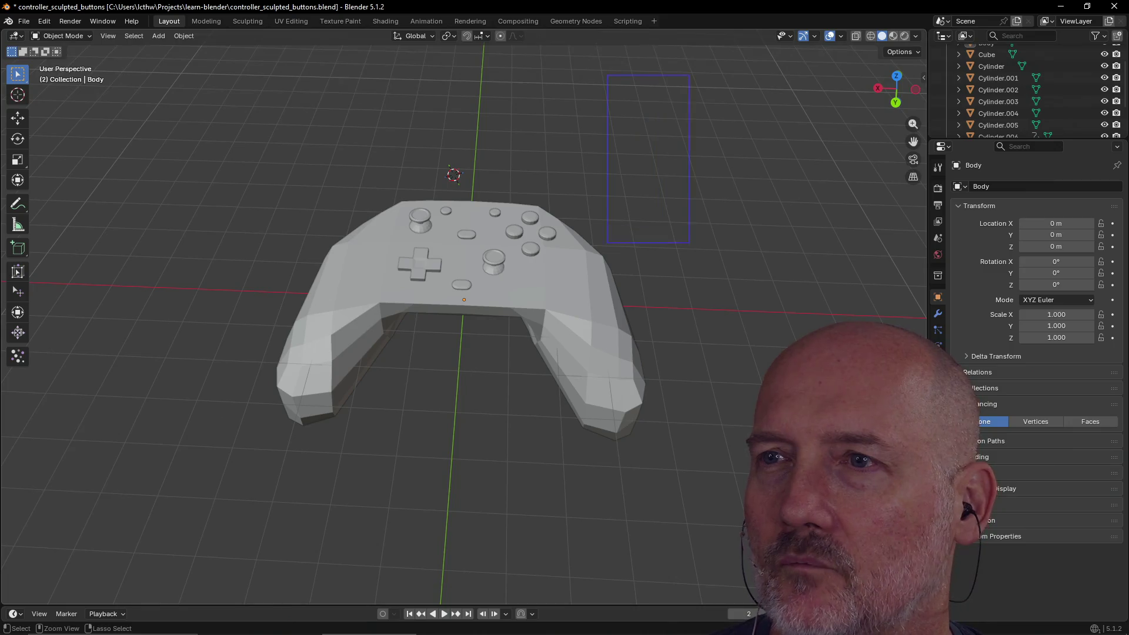
pyautogui.click(610, 75)
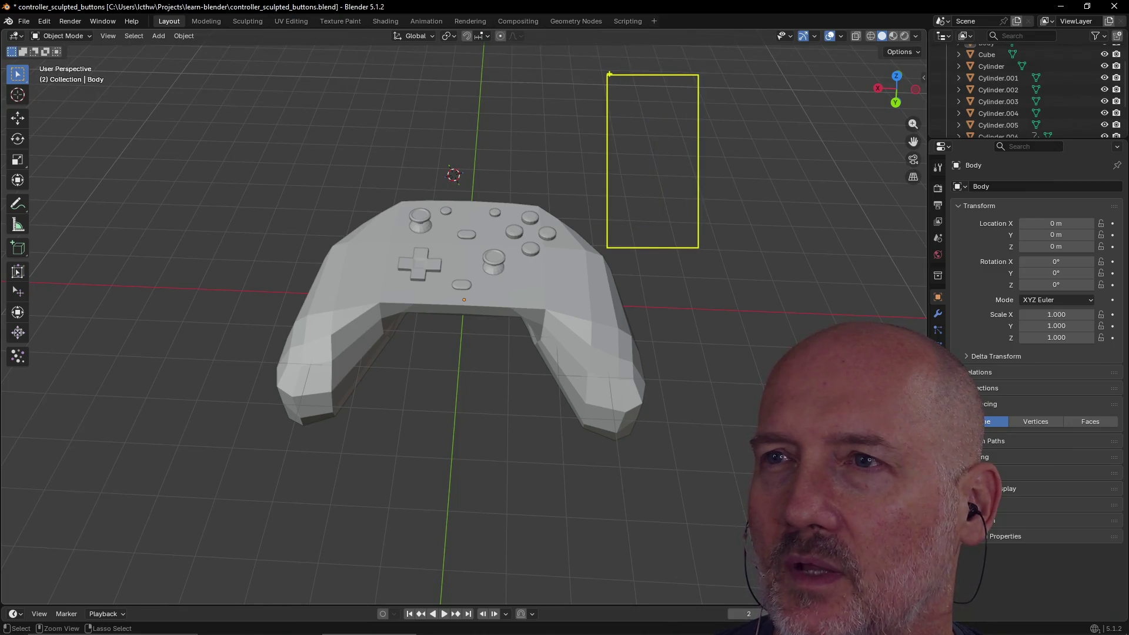
pyautogui.moveTo(699, 138)
pyautogui.mouseDown()
pyautogui.moveTo(731, 96)
pyautogui.moveTo(810, 126)
pyautogui.mouseUp()
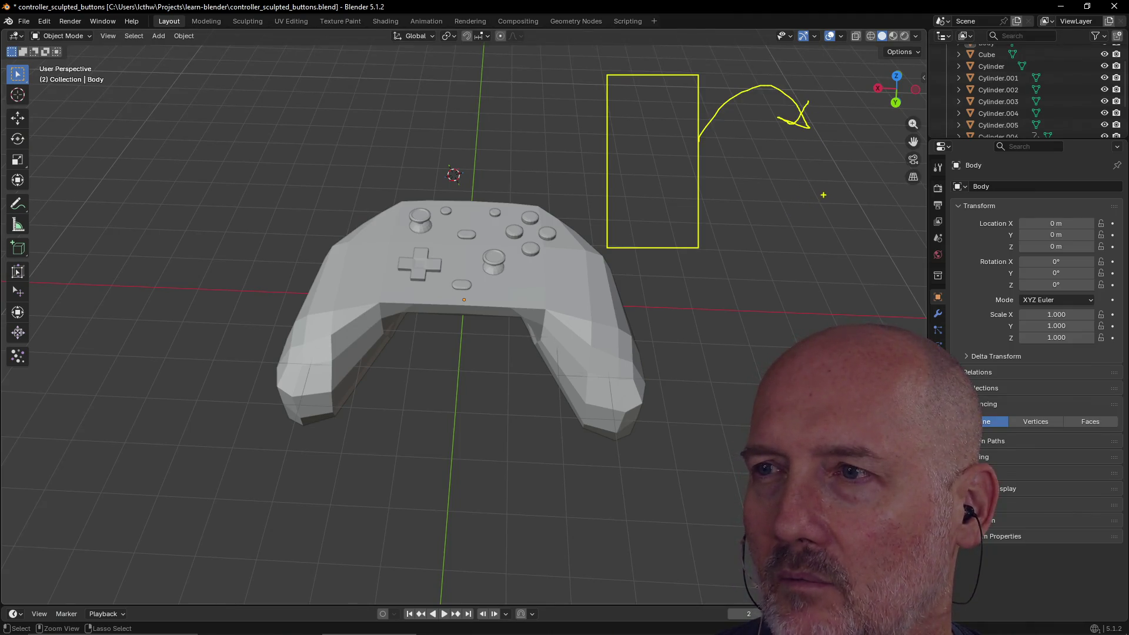
pyautogui.moveTo(748, 189)
pyautogui.mouseDown()
pyautogui.moveTo(737, 223)
pyautogui.moveTo(909, 251)
pyautogui.mouseUp()
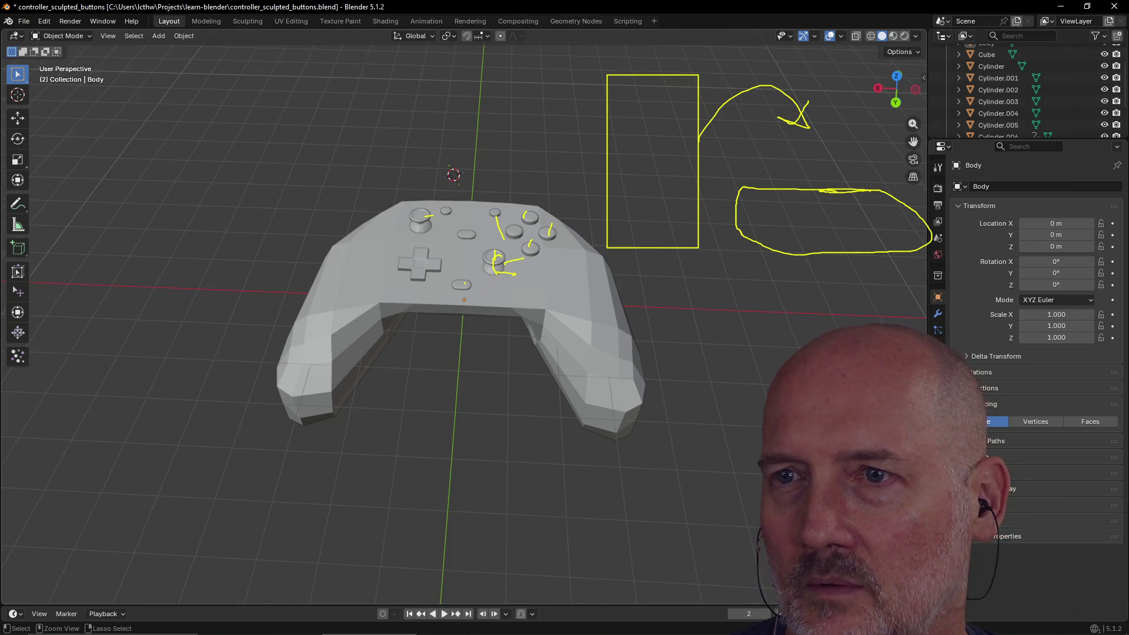
pyautogui.press('Escape')
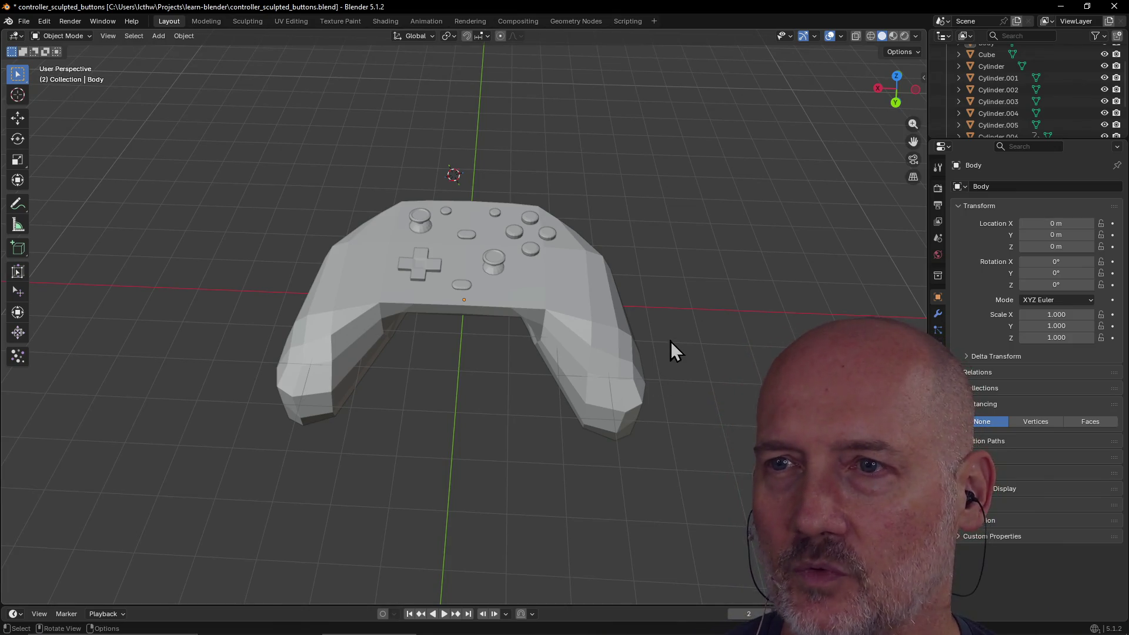
pyautogui.moveTo(698, 333)
pyautogui.mouseDown(button='middle')
pyautogui.moveTo(617, 277)
pyautogui.moveTo(668, 322)
pyautogui.moveTo(477, 375)
pyautogui.moveTo(630, 348)
pyautogui.moveTo(531, 389)
pyautogui.moveTo(592, 391)
pyautogui.moveTo(294, 398)
pyautogui.moveTo(382, 398)
pyautogui.moveTo(267, 410)
pyautogui.moveTo(451, 410)
pyautogui.moveTo(540, 332)
pyautogui.mouseUp(button='middle')
pyautogui.moveTo(601, 388)
pyautogui.mouseDown(button='middle')
pyautogui.moveTo(503, 393)
pyautogui.moveTo(541, 334)
pyautogui.moveTo(537, 296)
pyautogui.moveTo(542, 328)
pyautogui.mouseUp(button='middle')
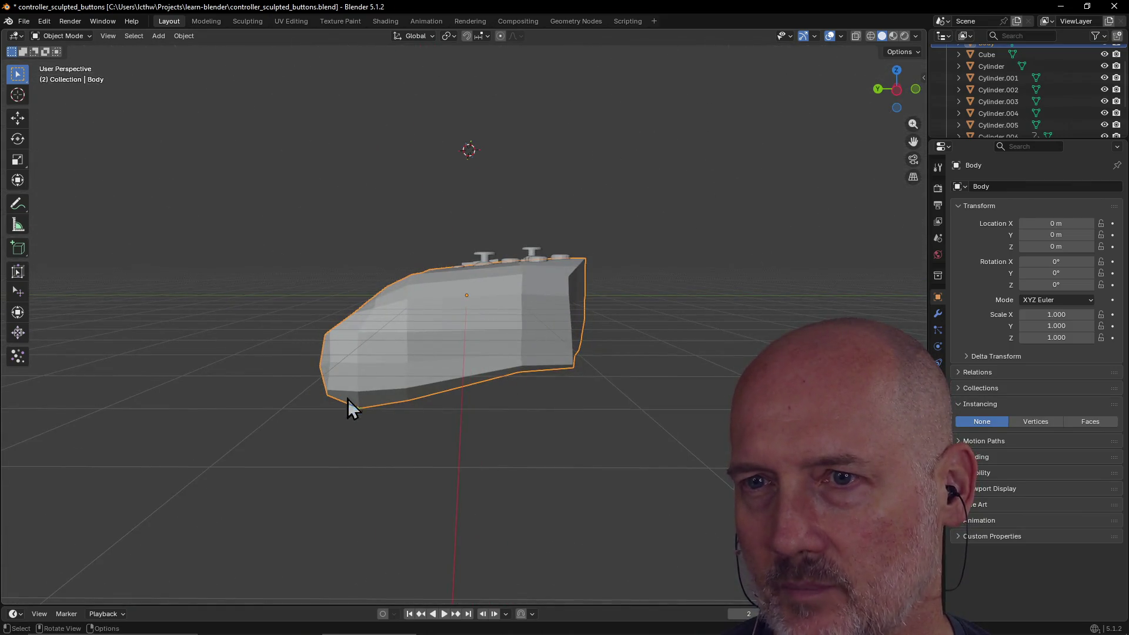
pyautogui.moveTo(347, 397); pyautogui.dragTo(565, 413, button='middle')
pyautogui.click(491, 407)
pyautogui.moveTo(484, 411)
pyautogui.mouseDown(button='middle')
pyautogui.moveTo(365, 446)
pyautogui.moveTo(492, 449)
pyautogui.mouseUp(button='middle')
pyautogui.moveTo(580, 380)
pyautogui.mouseDown(button='middle')
pyautogui.moveTo(569, 446)
pyautogui.moveTo(415, 411)
pyautogui.moveTo(475, 368)
pyautogui.moveTo(386, 437)
pyautogui.moveTo(499, 383)
pyautogui.moveTo(411, 398)
pyautogui.moveTo(441, 330)
pyautogui.moveTo(583, 256)
pyautogui.mouseUp(button='middle')
pyautogui.moveTo(496, 305)
pyautogui.mouseDown(button='middle')
pyautogui.moveTo(431, 206)
pyautogui.moveTo(438, 294)
pyautogui.mouseUp(button='middle')
pyautogui.moveTo(478, 353); pyautogui.dragTo(341, 439, button='middle')
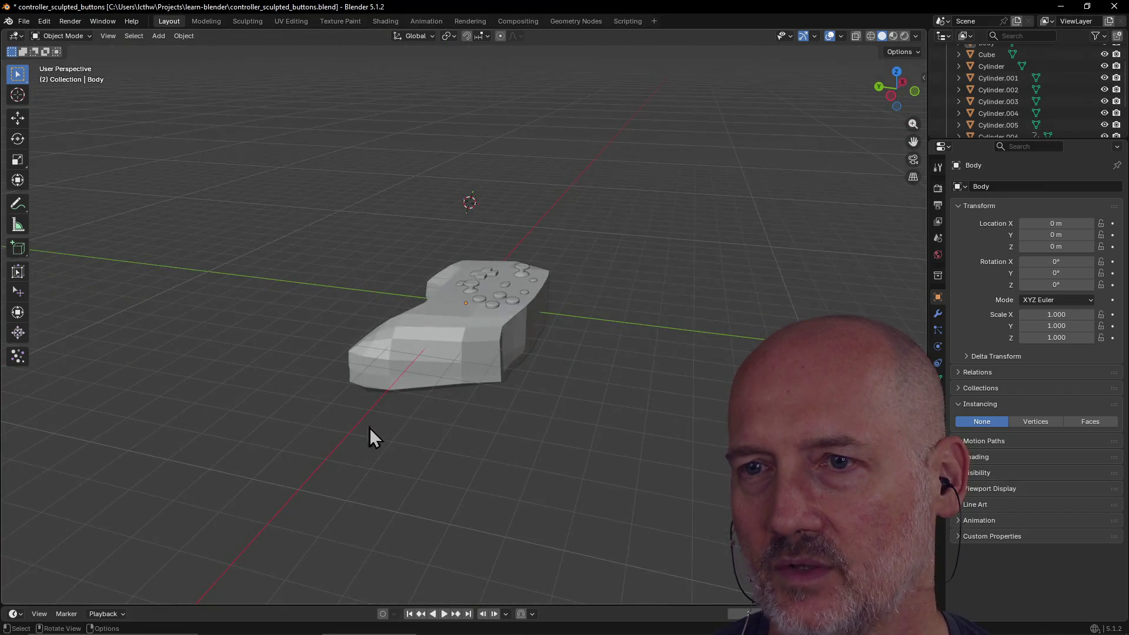
pyautogui.moveTo(419, 336)
pyautogui.mouseDown(button='middle')
pyautogui.moveTo(529, 340)
pyautogui.moveTo(557, 322)
pyautogui.mouseUp(button='middle')
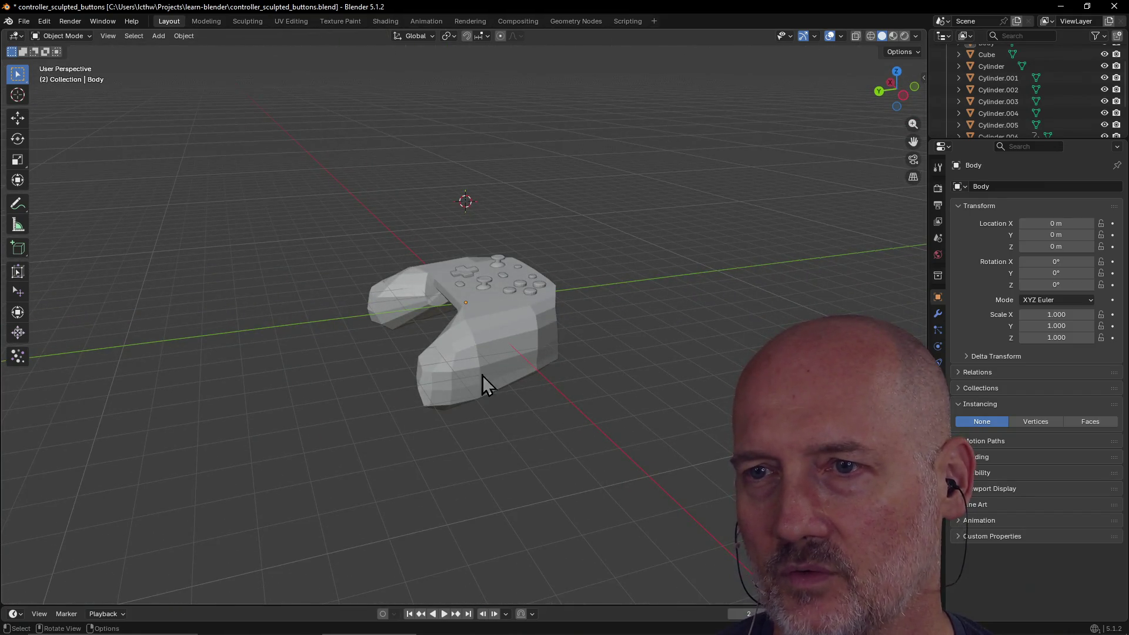
pyautogui.moveTo(462, 334); pyautogui.dragTo(468, 376, button='middle')
pyautogui.moveTo(535, 358)
pyautogui.mouseDown(button='middle')
pyautogui.moveTo(471, 385)
pyautogui.moveTo(549, 349)
pyautogui.mouseUp(button='middle')
pyautogui.moveTo(406, 411)
pyautogui.mouseDown(button='middle')
pyautogui.moveTo(521, 376)
pyautogui.moveTo(535, 360)
pyautogui.moveTo(542, 293)
pyautogui.moveTo(532, 355)
pyautogui.moveTo(504, 403)
pyautogui.moveTo(575, 290)
pyautogui.mouseUp(button='middle')
pyautogui.scroll(5, 574, 289)
pyautogui.scroll(-4, 509, 262)
pyautogui.moveTo(504, 263)
pyautogui.mouseDown(button='middle')
pyautogui.moveTo(456, 249)
pyautogui.moveTo(600, 237)
pyautogui.moveTo(435, 353)
pyautogui.moveTo(605, 391)
pyautogui.moveTo(484, 375)
pyautogui.moveTo(498, 376)
pyautogui.mouseUp(button='middle')
pyautogui.click(605, 390)
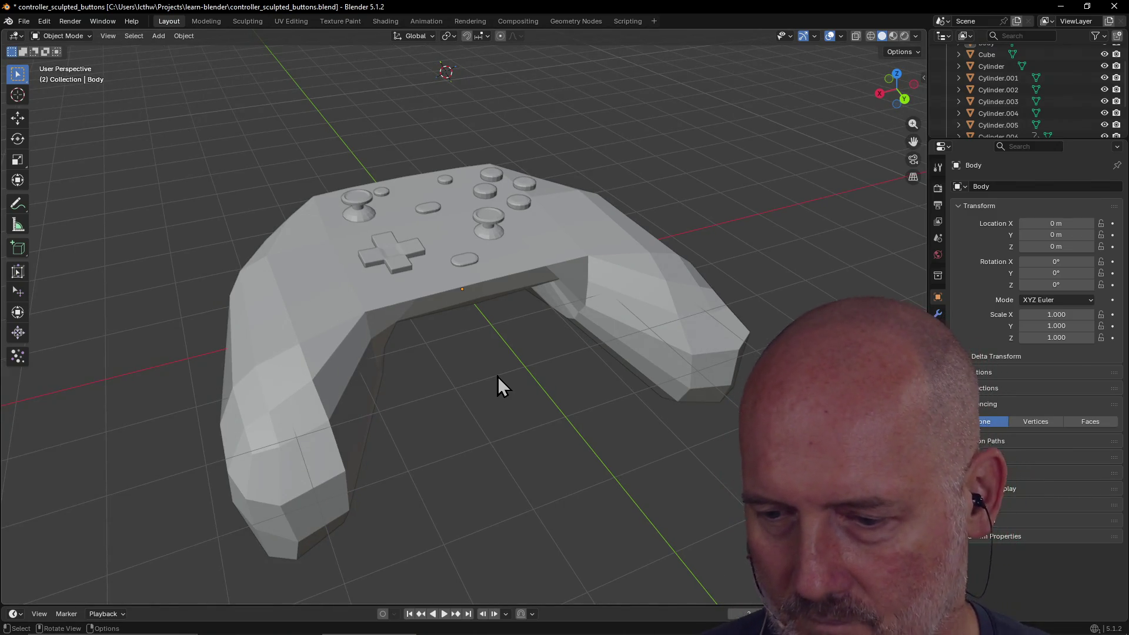
pyautogui.scroll(1, 463, 363)
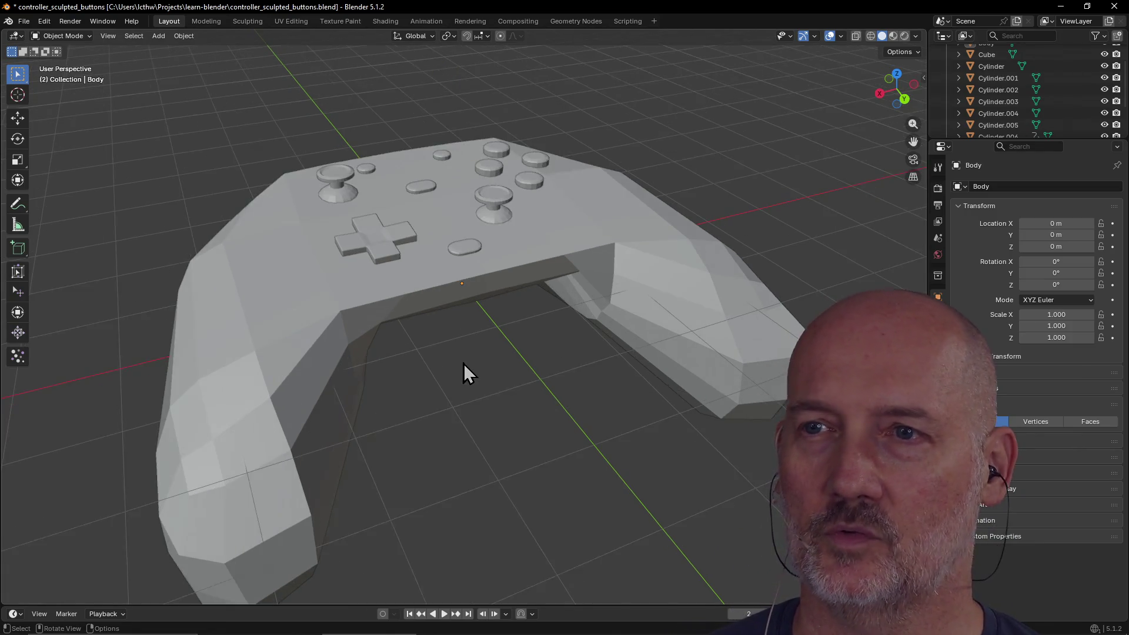
pyautogui.scroll(-2, 463, 364)
pyautogui.moveTo(463, 364)
pyautogui.mouseDown(button='middle')
pyautogui.moveTo(510, 348)
pyautogui.moveTo(555, 355)
pyautogui.moveTo(435, 344)
pyautogui.mouseUp(button='middle')
pyautogui.scroll(2, 555, 354)
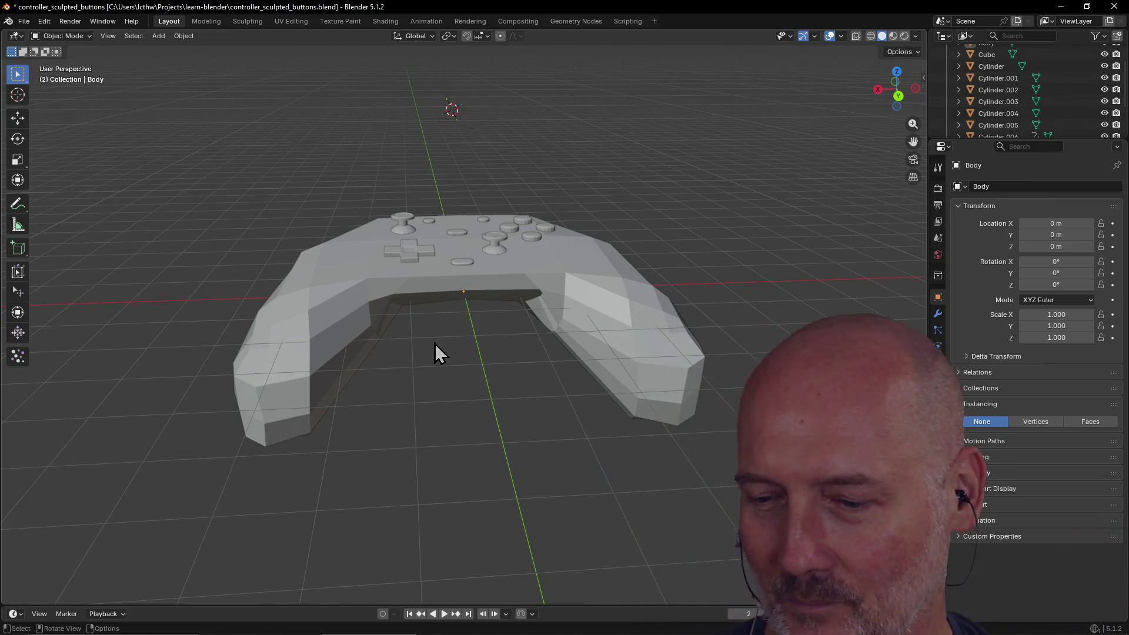
pyautogui.moveTo(468, 347)
pyautogui.mouseDown(button='middle')
pyautogui.moveTo(502, 356)
pyautogui.moveTo(496, 373)
pyautogui.moveTo(590, 312)
pyautogui.moveTo(554, 327)
pyautogui.moveTo(600, 365)
pyautogui.moveTo(393, 386)
pyautogui.moveTo(430, 395)
pyautogui.moveTo(559, 338)
pyautogui.moveTo(444, 330)
pyautogui.mouseUp(button='middle')
pyautogui.click(542, 355)
pyautogui.scroll(1, 492, 382)
pyautogui.scroll(1, 492, 382)
pyautogui.scroll(-2, 392, 391)
pyautogui.click(584, 312)
pyautogui.click(588, 320)
pyautogui.moveTo(588, 321)
pyautogui.mouseDown(button='middle')
pyautogui.moveTo(504, 290)
pyautogui.moveTo(685, 317)
pyautogui.moveTo(576, 343)
pyautogui.moveTo(645, 341)
pyautogui.moveTo(584, 340)
pyautogui.mouseUp(button='middle')
pyautogui.click(584, 340)
pyautogui.moveTo(524, 372); pyautogui.dragTo(610, 360, button='middle')
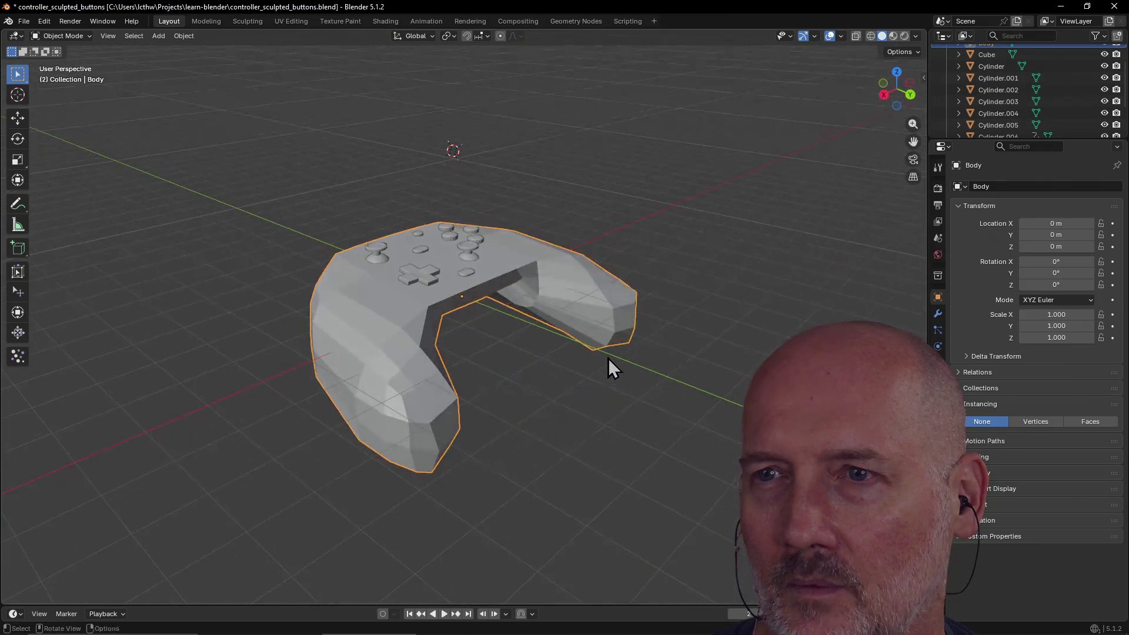
pyautogui.click(608, 358)
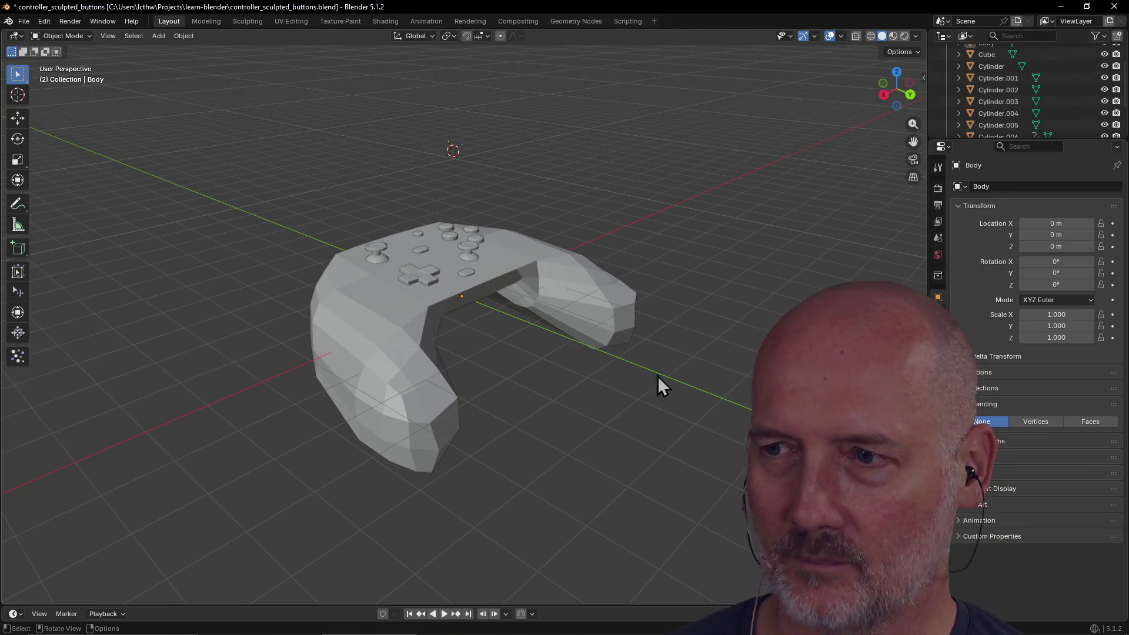
pyautogui.moveTo(646, 338)
pyautogui.mouseDown(button='middle')
pyautogui.moveTo(509, 332)
pyautogui.moveTo(555, 341)
pyautogui.moveTo(481, 378)
pyautogui.moveTo(550, 376)
pyautogui.mouseUp(button='middle')
pyautogui.click(496, 385)
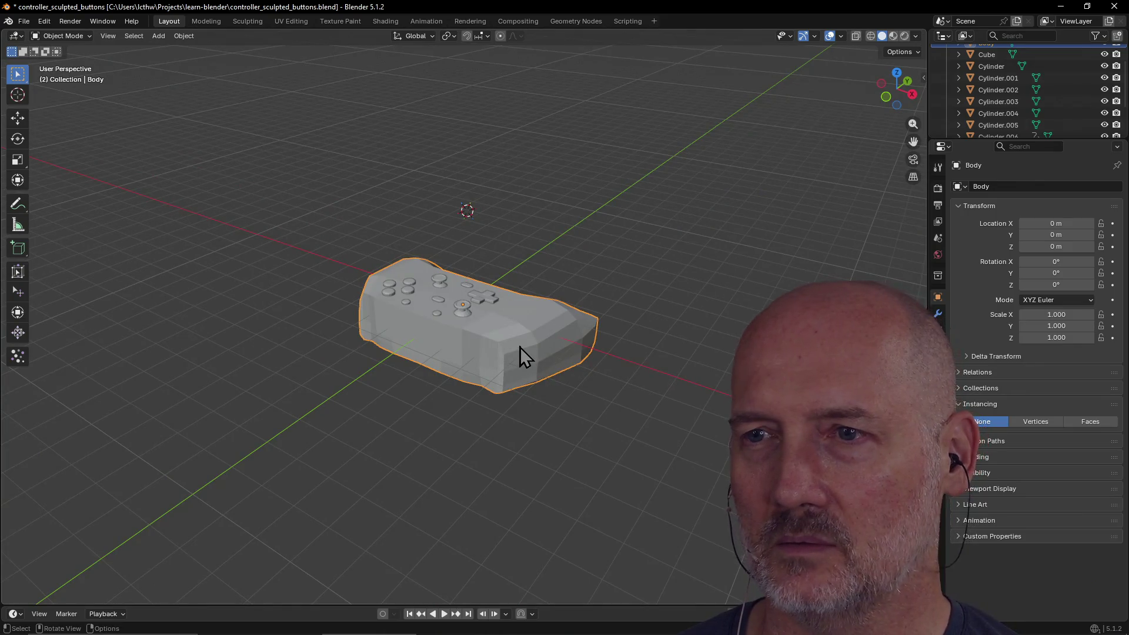
pyautogui.scroll(4, 627, 323)
pyautogui.moveTo(622, 312)
pyautogui.mouseDown(button='middle')
pyautogui.moveTo(504, 370)
pyautogui.moveTo(546, 327)
pyautogui.moveTo(645, 348)
pyautogui.moveTo(465, 376)
pyautogui.mouseUp(button='middle')
pyautogui.scroll(-4, 503, 371)
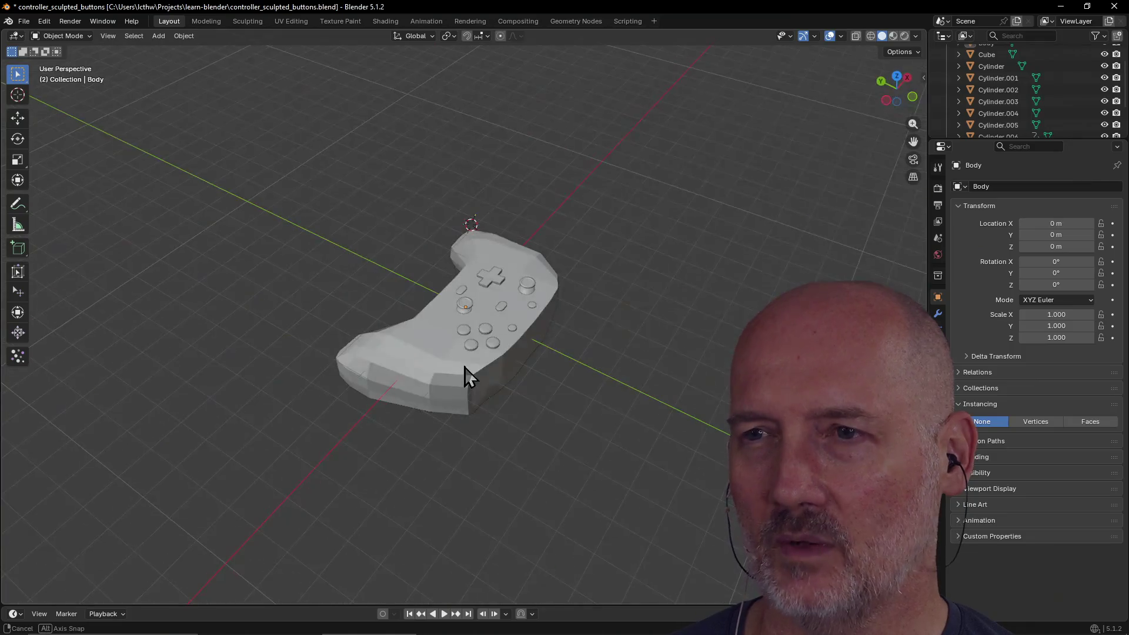
pyautogui.moveTo(411, 454)
pyautogui.mouseDown(button='middle')
pyautogui.moveTo(527, 416)
pyautogui.moveTo(522, 355)
pyautogui.moveTo(619, 348)
pyautogui.mouseUp(button='middle')
pyautogui.click(524, 355)
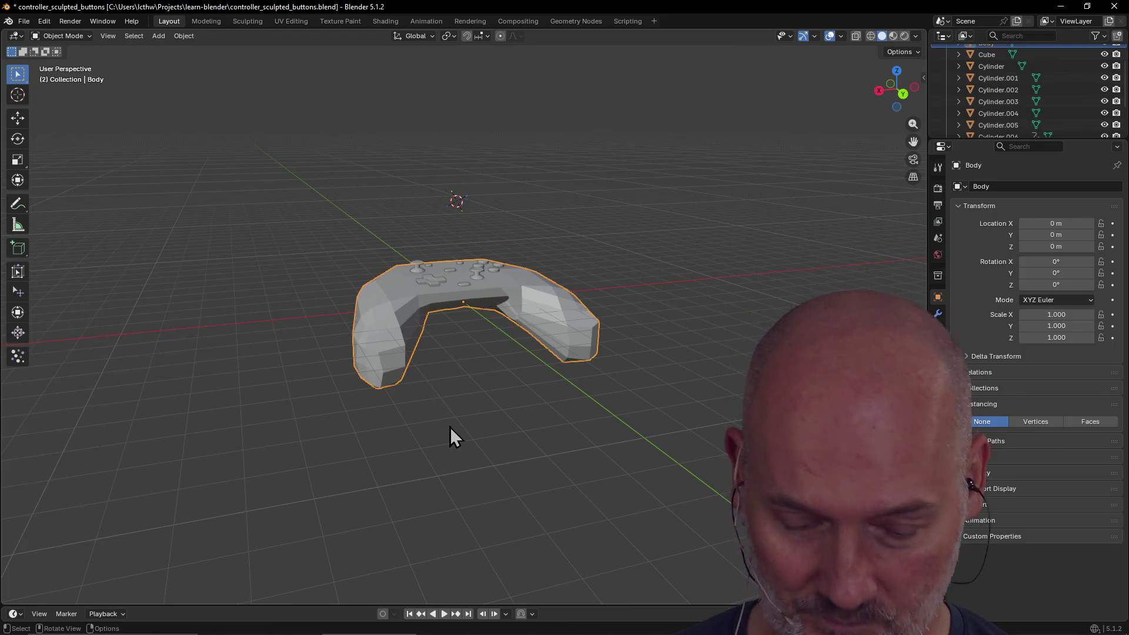
pyautogui.hotkey('alt', 'Tab')
pyautogui.hotkey('alt', 'Tab')
pyautogui.hotkey('alt', 'Tab')
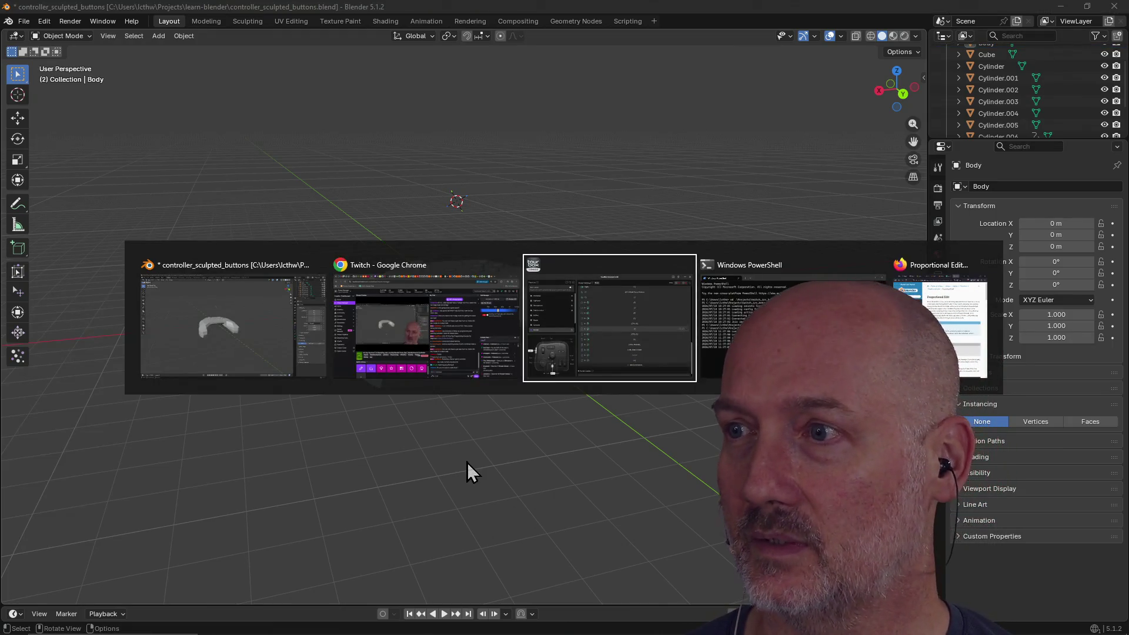
# Search 'blender anvil' in a new Firefox tab, view the anvil-level-design GitHub repo, then return to Blender.
pyautogui.hotkey('ctrl', 't')
pyautogui.write('blender anvil')
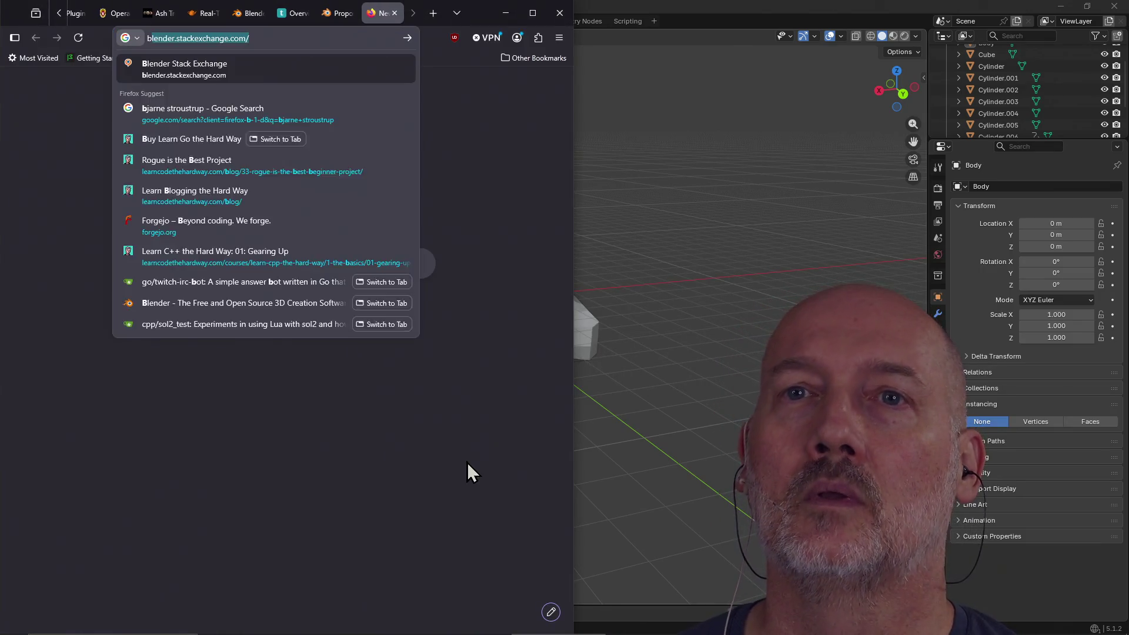
pyautogui.press('Return')
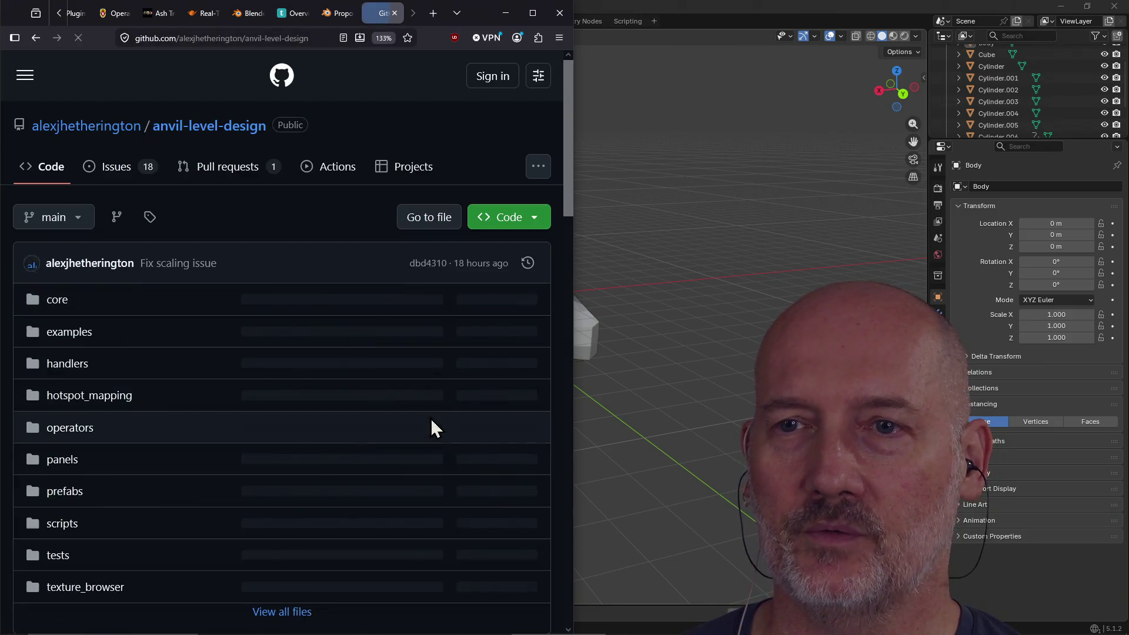
pyautogui.scroll(-15, 328, 326)
pyautogui.scroll(12, 328, 325)
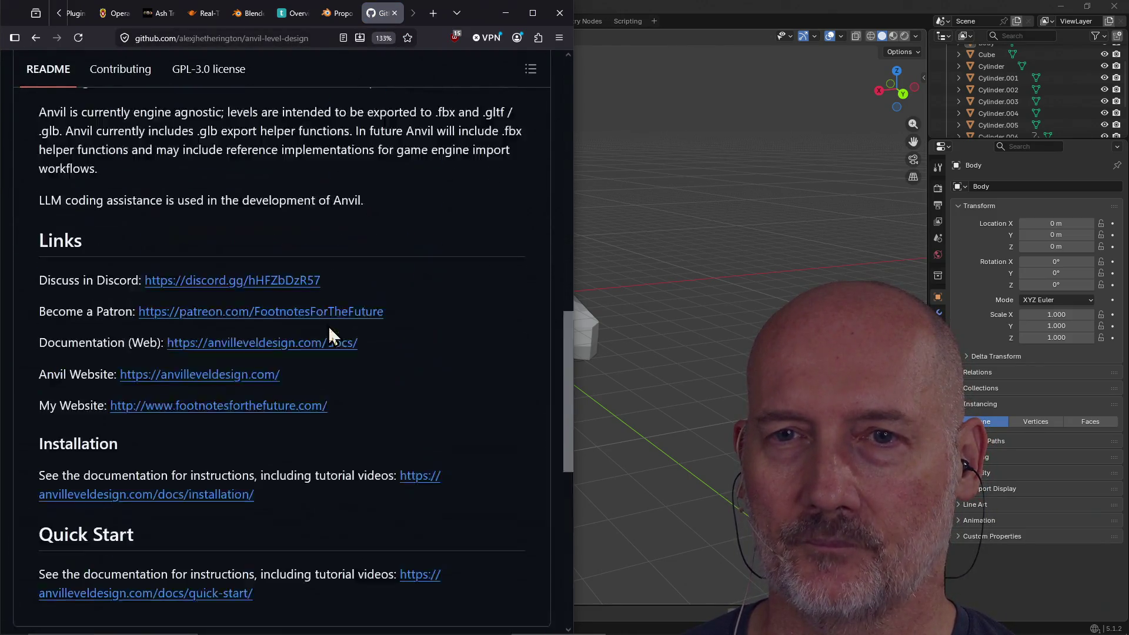
pyautogui.scroll(3, 328, 325)
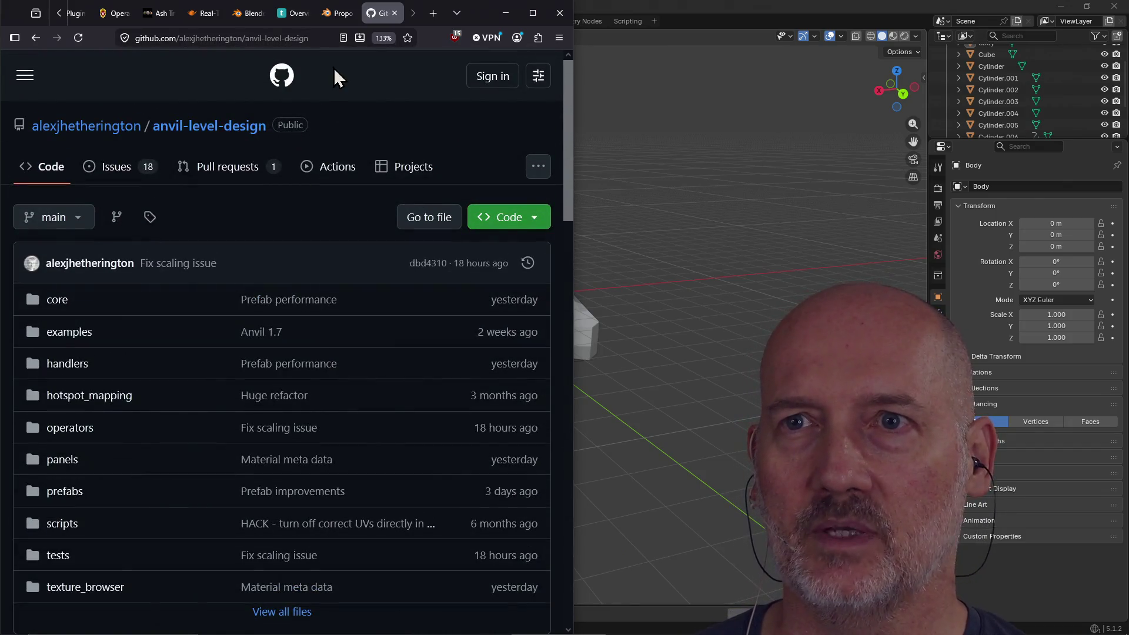
pyautogui.click(320, 38)
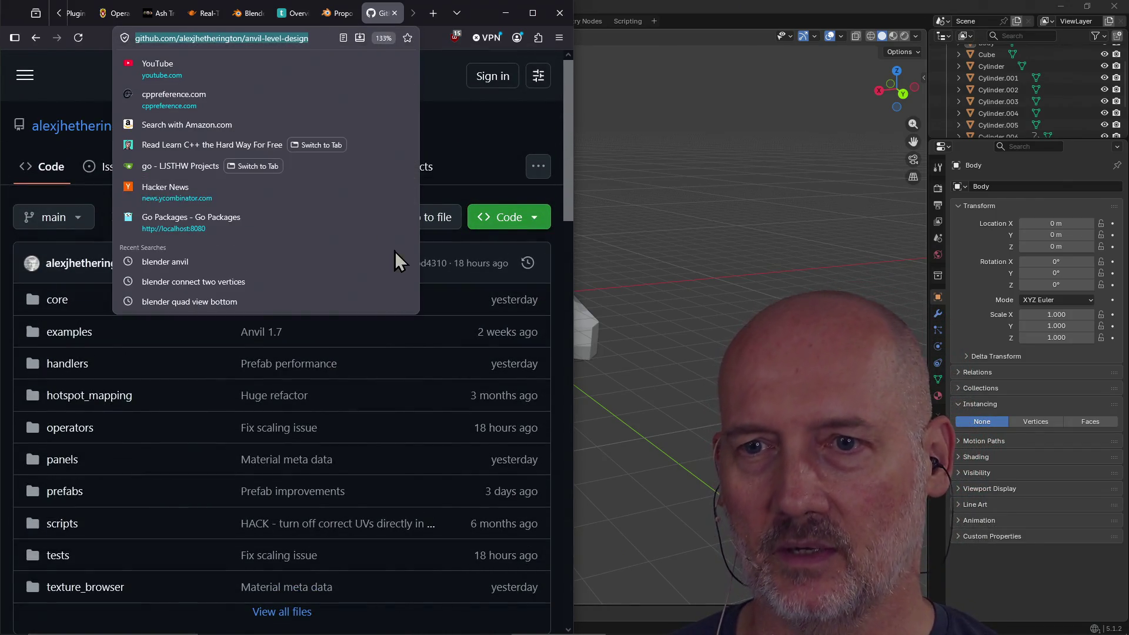
pyautogui.click(469, 207)
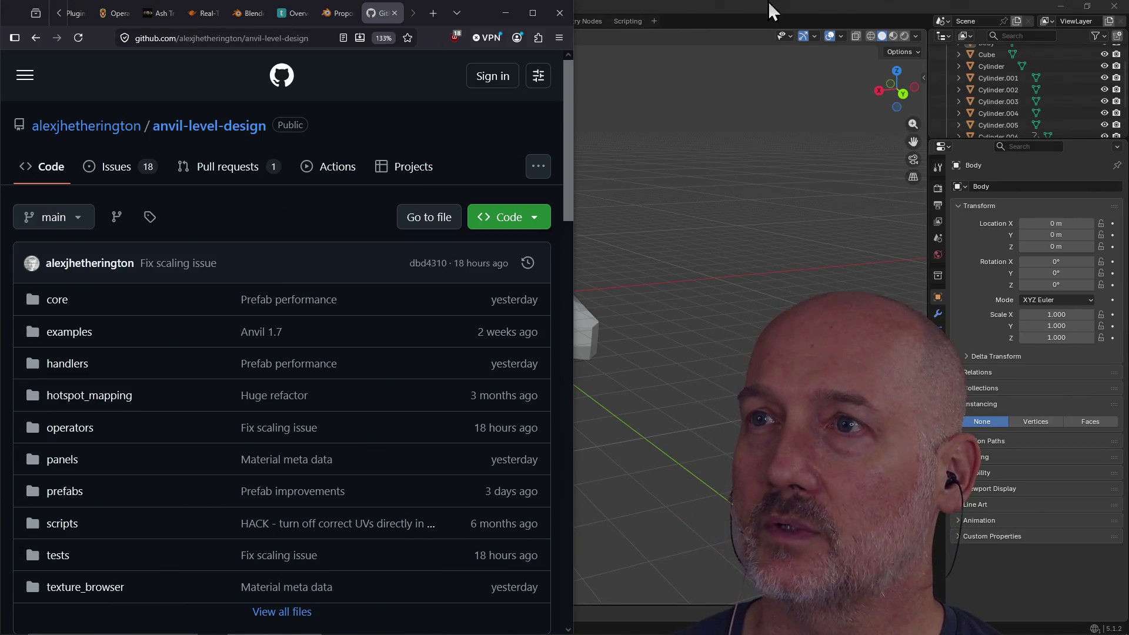
pyautogui.click(735, 16)
# Open the recent projects tea_flask.blend, then moka_pot.blend.
pyautogui.click(20, 21)
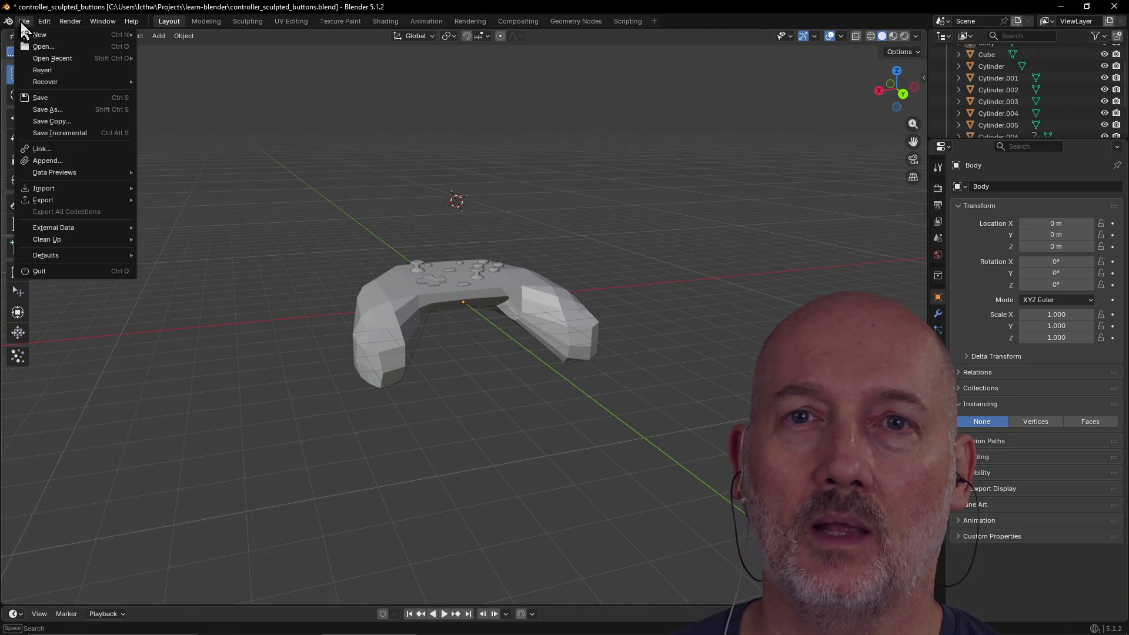
pyautogui.moveTo(74, 61)
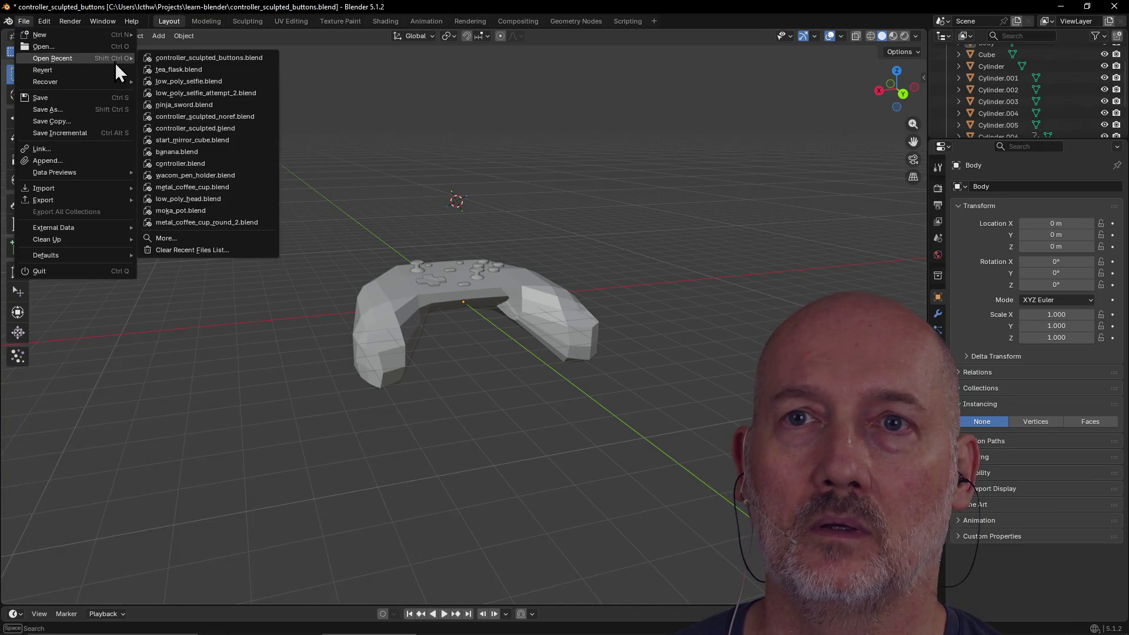
pyautogui.click(222, 72)
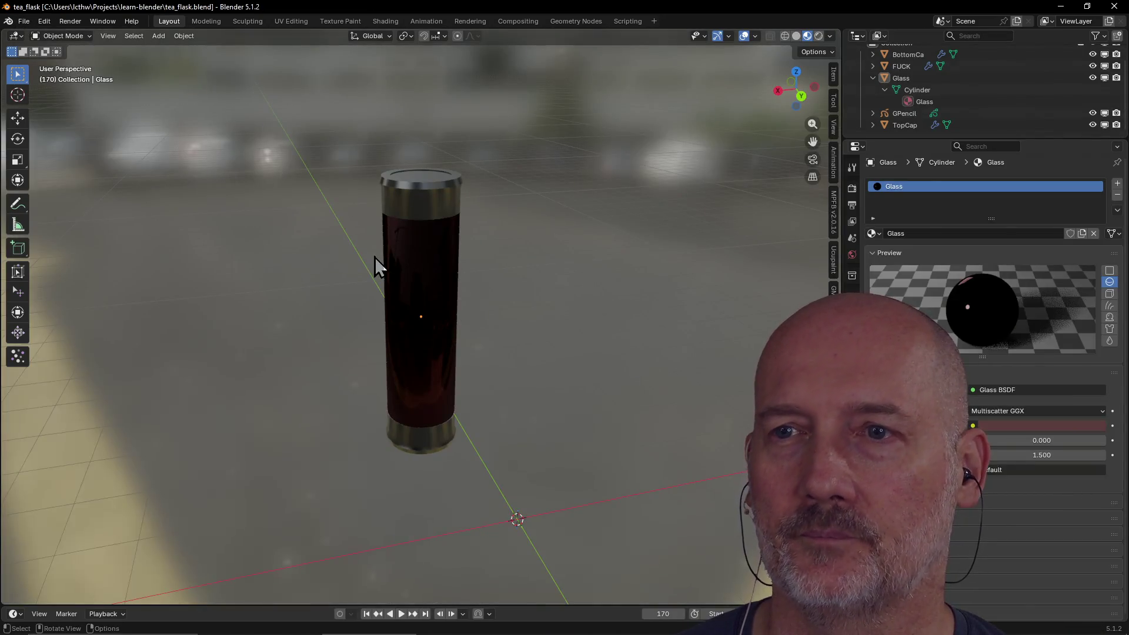
pyautogui.moveTo(375, 257)
pyautogui.mouseDown(button='middle')
pyautogui.moveTo(497, 237)
pyautogui.moveTo(468, 258)
pyautogui.moveTo(99, 71)
pyautogui.mouseUp(button='middle')
pyautogui.click(19, 24)
pyautogui.moveTo(81, 60)
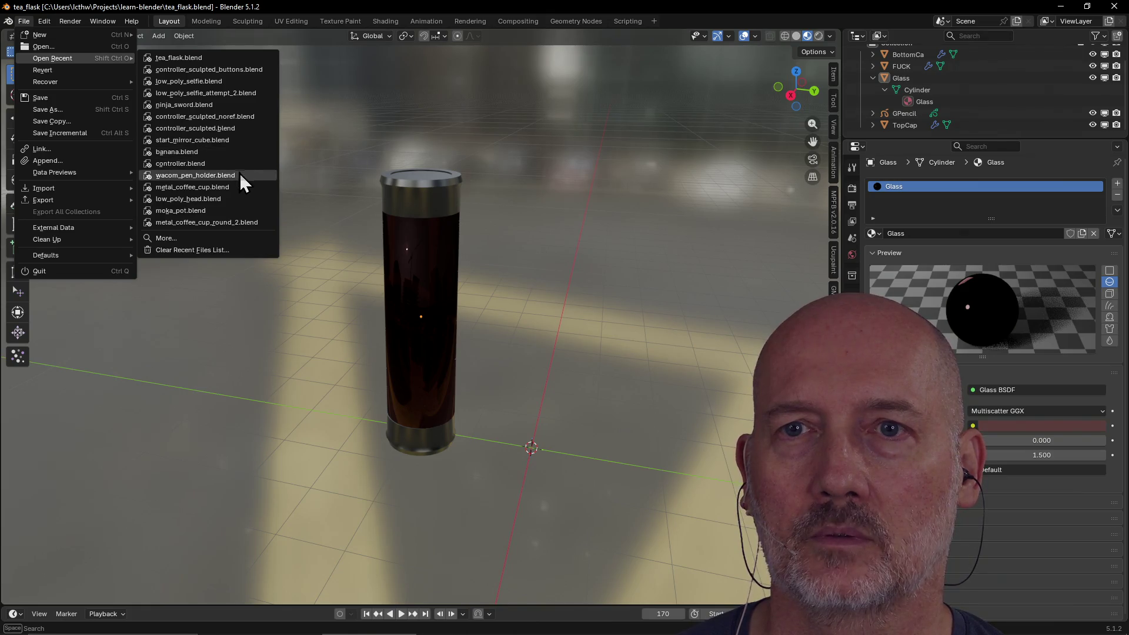
pyautogui.click(228, 211)
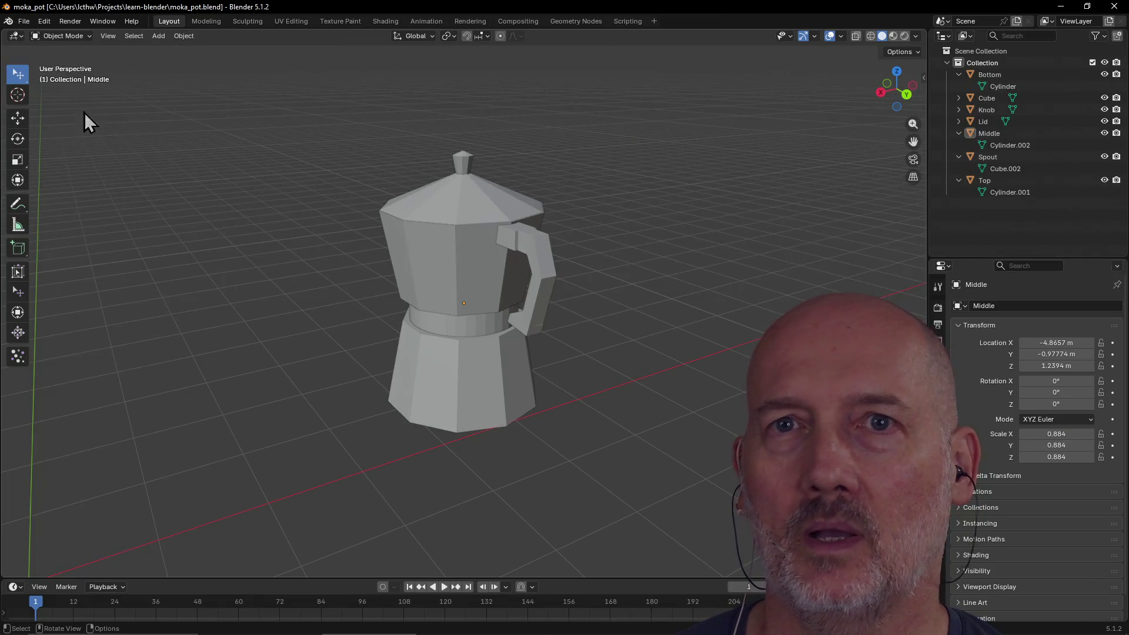
# Open metal_coffee_cup_round_2.blend, then banana.blend, orbiting each model.
pyautogui.click(26, 23)
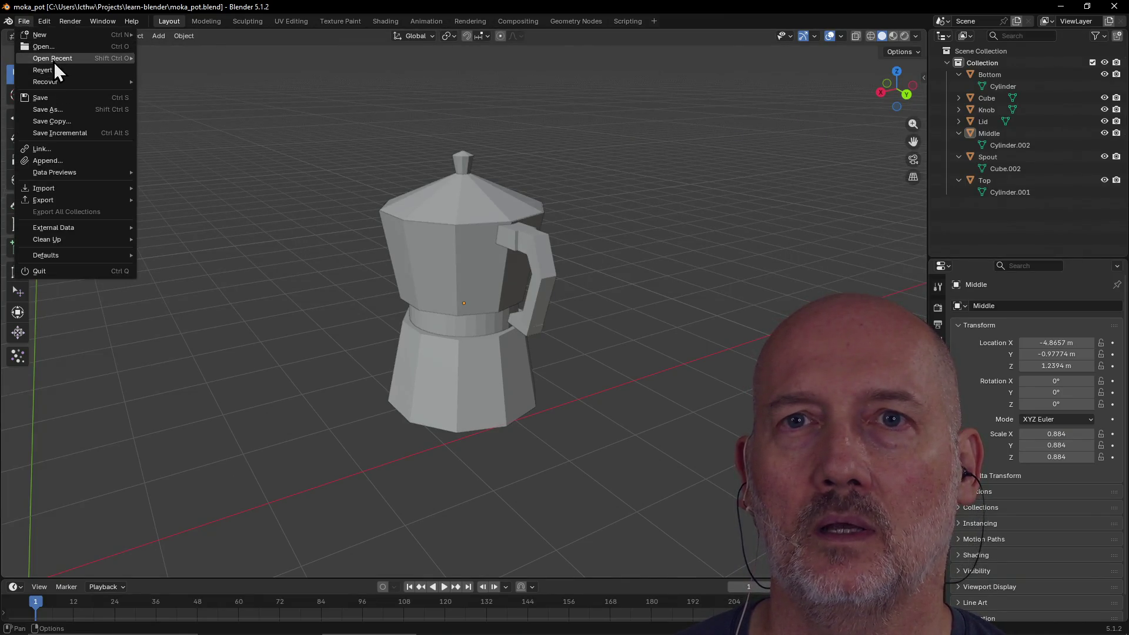
pyautogui.moveTo(54, 61)
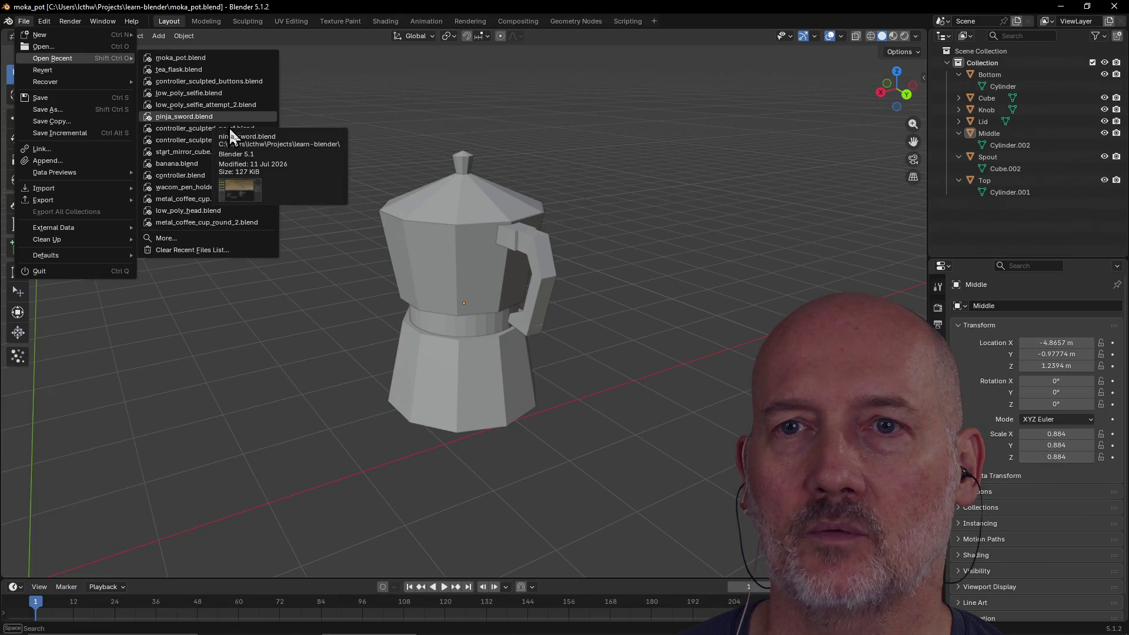
pyautogui.click(224, 221)
pyautogui.moveTo(520, 318)
pyautogui.mouseDown(button='middle')
pyautogui.moveTo(587, 292)
pyautogui.moveTo(597, 344)
pyautogui.moveTo(404, 320)
pyautogui.moveTo(218, 128)
pyautogui.mouseUp(button='middle')
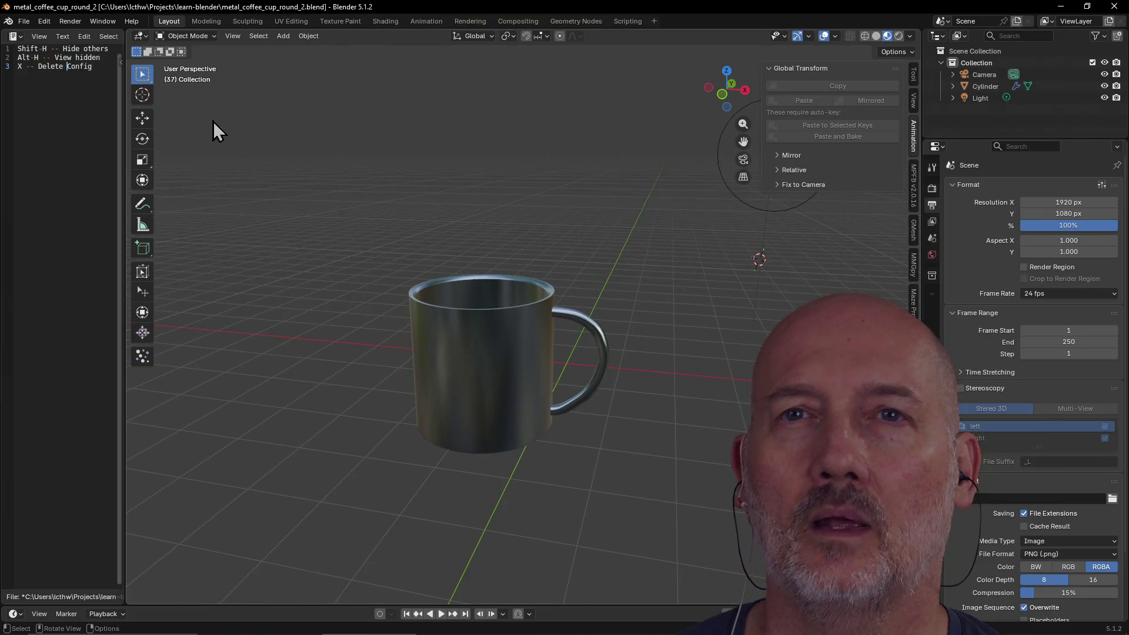
pyautogui.click(23, 20)
pyautogui.moveTo(55, 59)
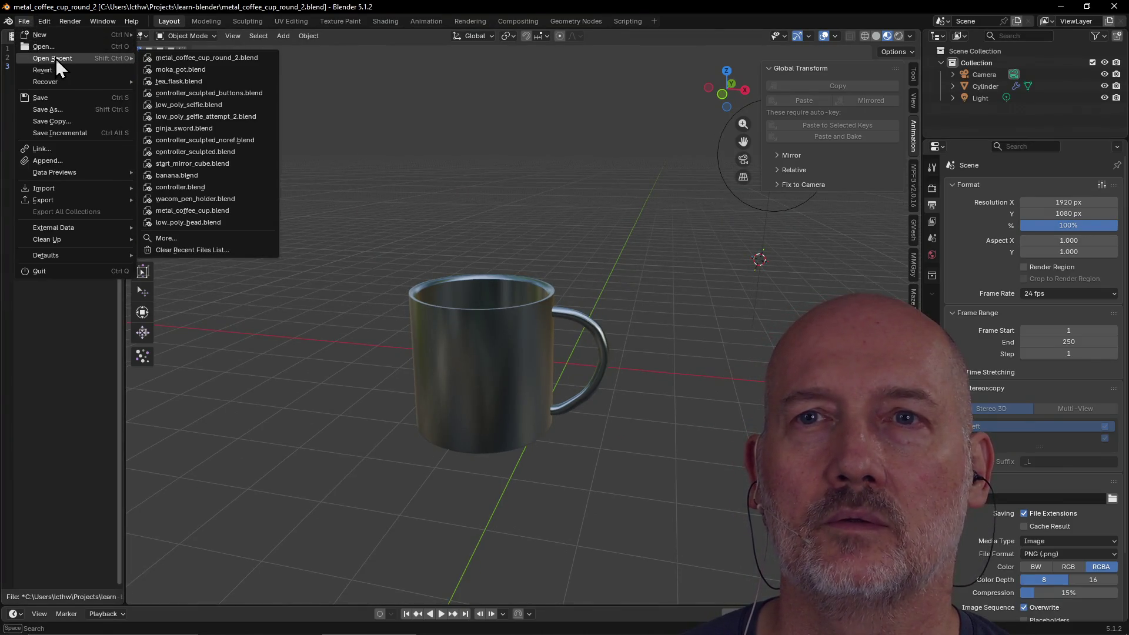
pyautogui.click(209, 176)
pyautogui.moveTo(454, 238)
pyautogui.mouseDown(button='middle')
pyautogui.moveTo(582, 268)
pyautogui.moveTo(568, 254)
pyautogui.moveTo(435, 227)
pyautogui.moveTo(524, 213)
pyautogui.moveTo(433, 194)
pyautogui.moveTo(556, 194)
pyautogui.moveTo(486, 175)
pyautogui.moveTo(561, 220)
pyautogui.moveTo(595, 202)
pyautogui.moveTo(724, 219)
pyautogui.moveTo(734, 275)
pyautogui.moveTo(556, 220)
pyautogui.moveTo(502, 169)
pyautogui.moveTo(433, 239)
pyautogui.moveTo(534, 199)
pyautogui.moveTo(580, 241)
pyautogui.mouseUp(button='middle')
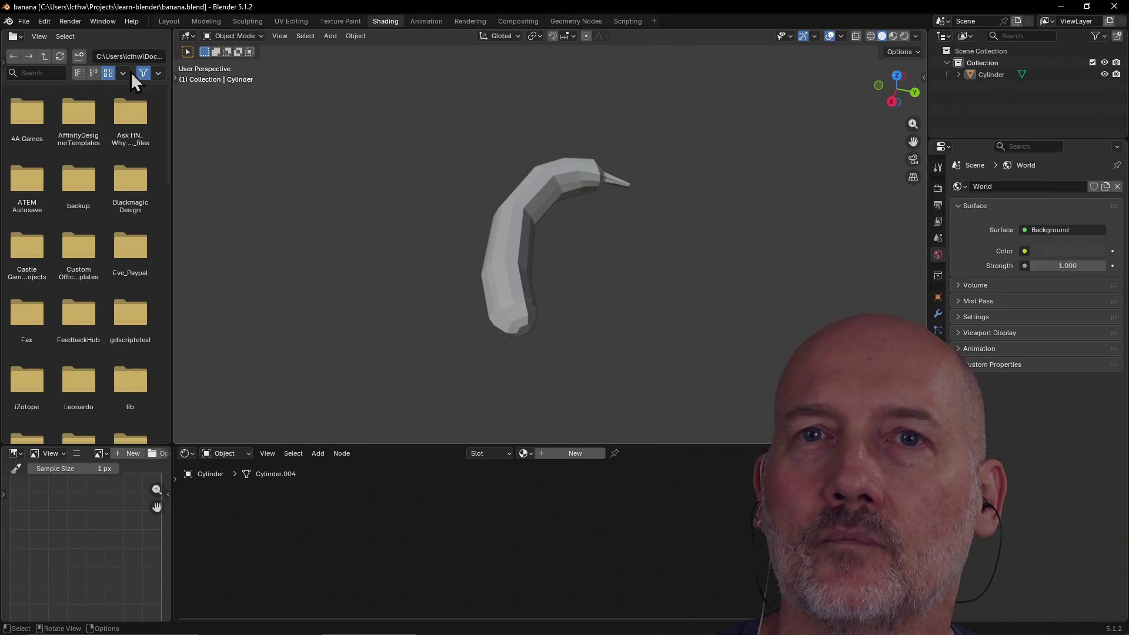
# Reopen controller_sculpted_buttons.blend from the recent files.
pyautogui.click(24, 21)
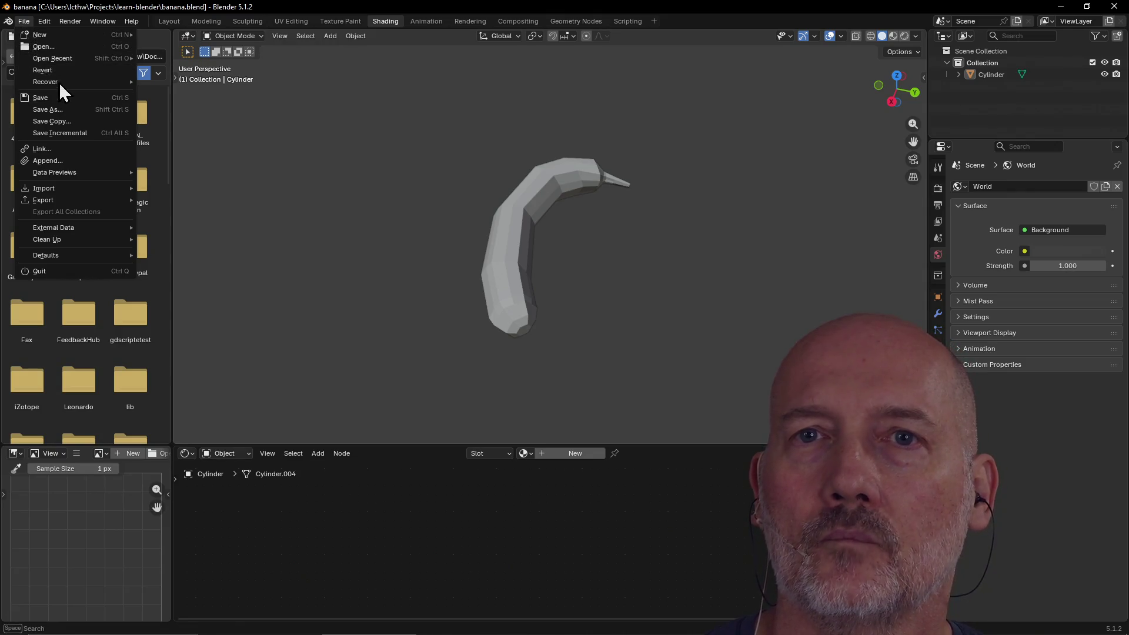
pyautogui.moveTo(62, 59)
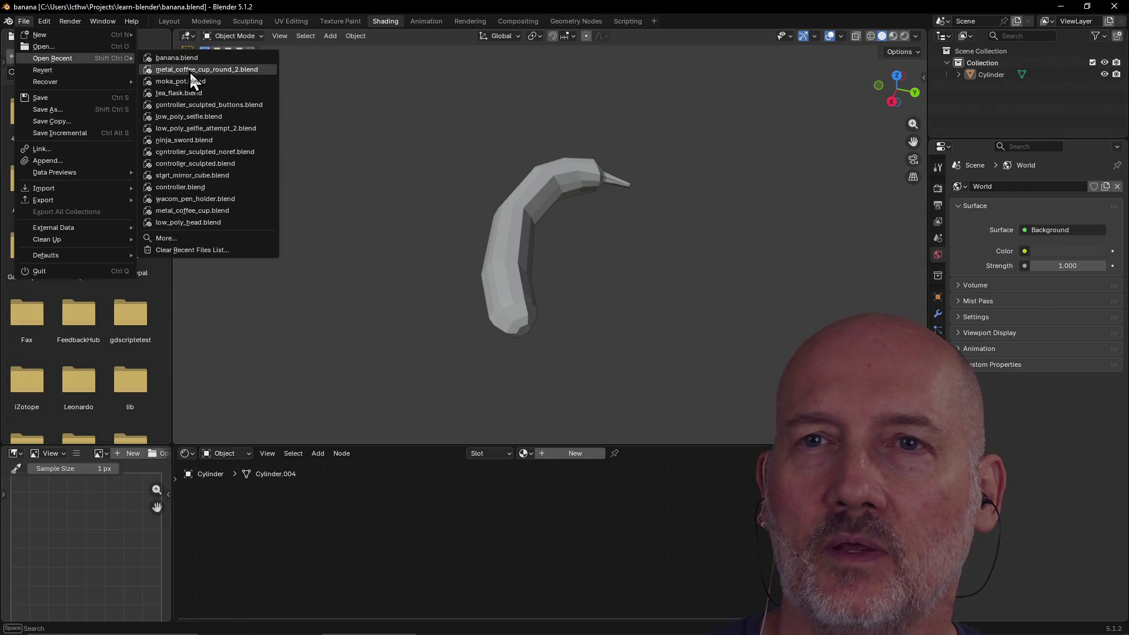
pyautogui.click(203, 104)
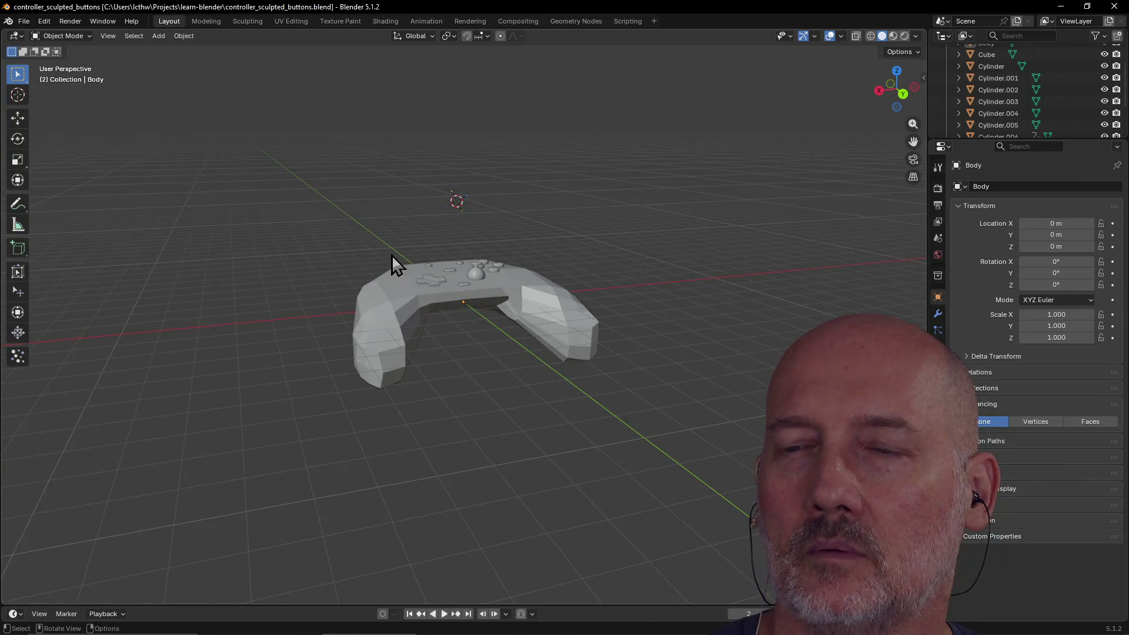
pyautogui.scroll(-3, 354, 287)
# Return to the Anvil Level Design GitHub page and scroll down to the quick-start link.
pyautogui.hotkey('alt', 'Tab')
pyautogui.hotkey('alt', 'Tab')
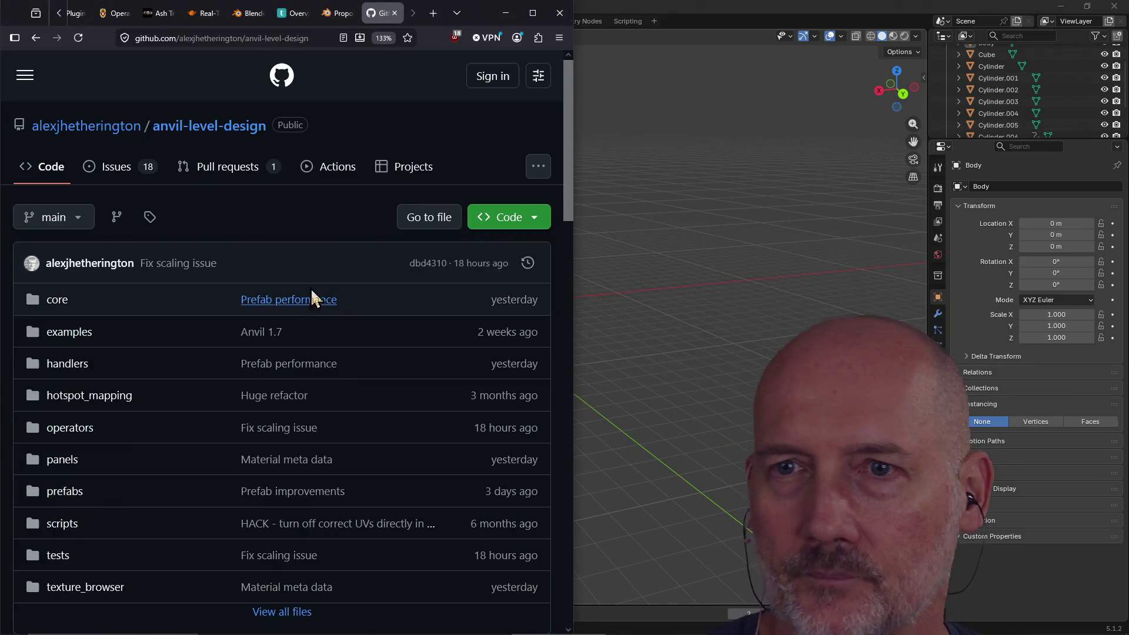
pyautogui.scroll(-4, 295, 241)
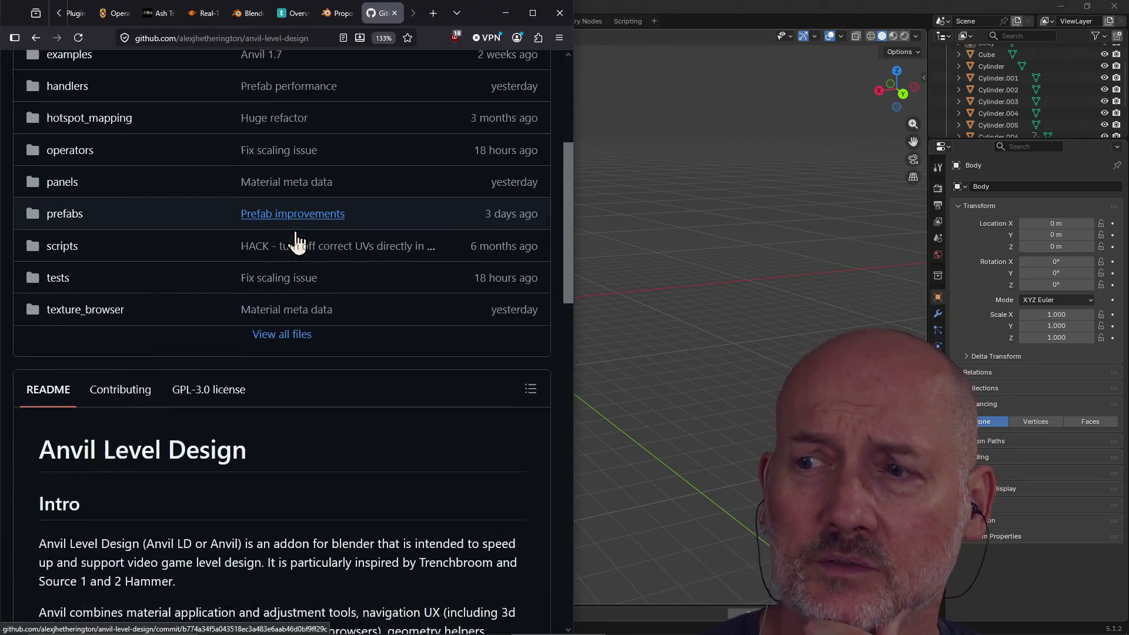
pyautogui.scroll(-4, 295, 241)
pyautogui.scroll(-3, 308, 381)
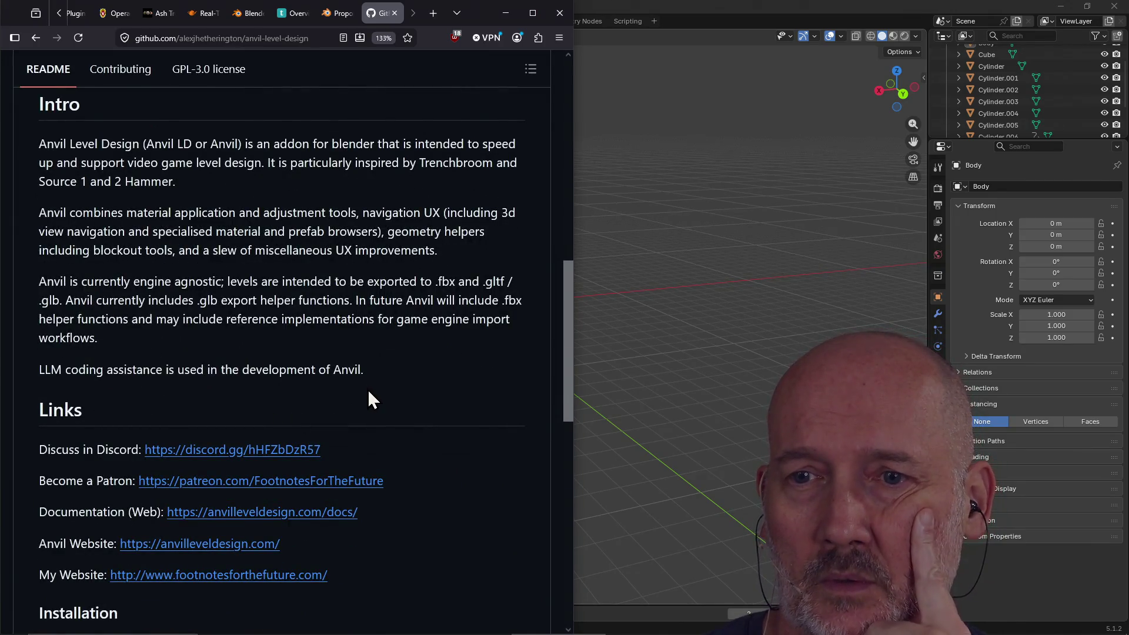
pyautogui.scroll(-6, 368, 389)
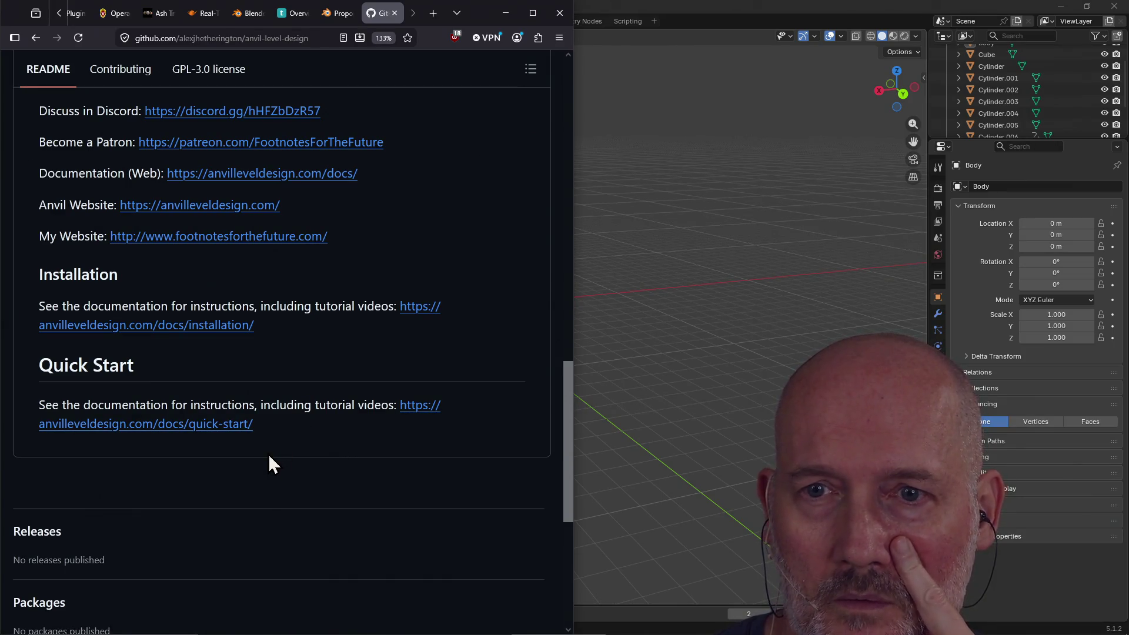
# Open the Quick Start docs in a new tab, skim them, and return to Blender.
pyautogui.rightClick(209, 428)
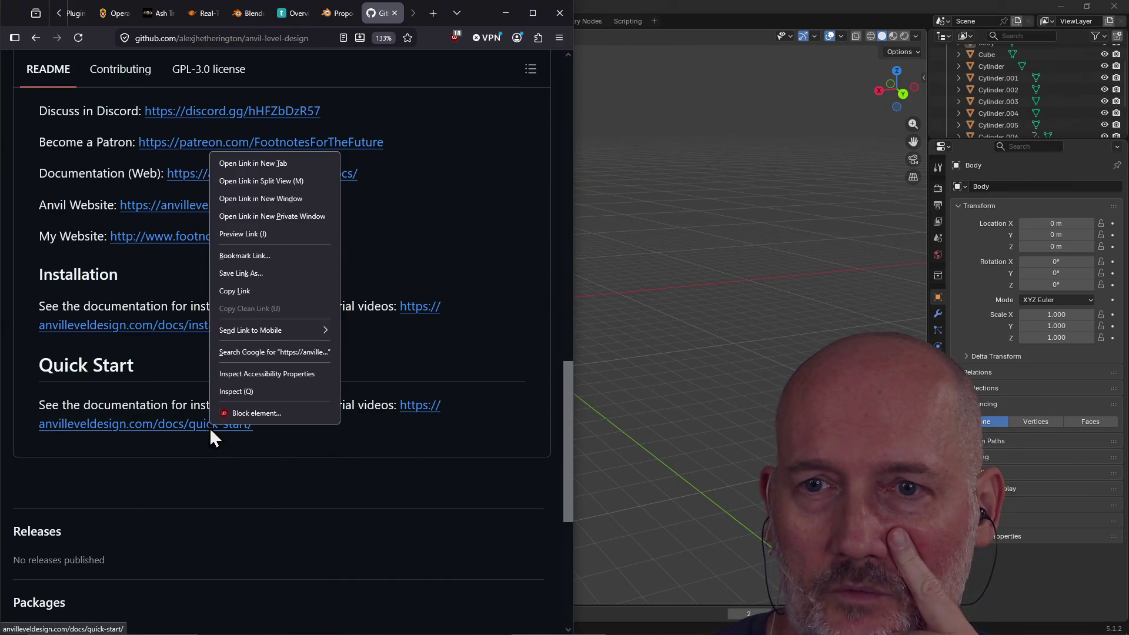
pyautogui.click(273, 154)
pyautogui.click(385, 16)
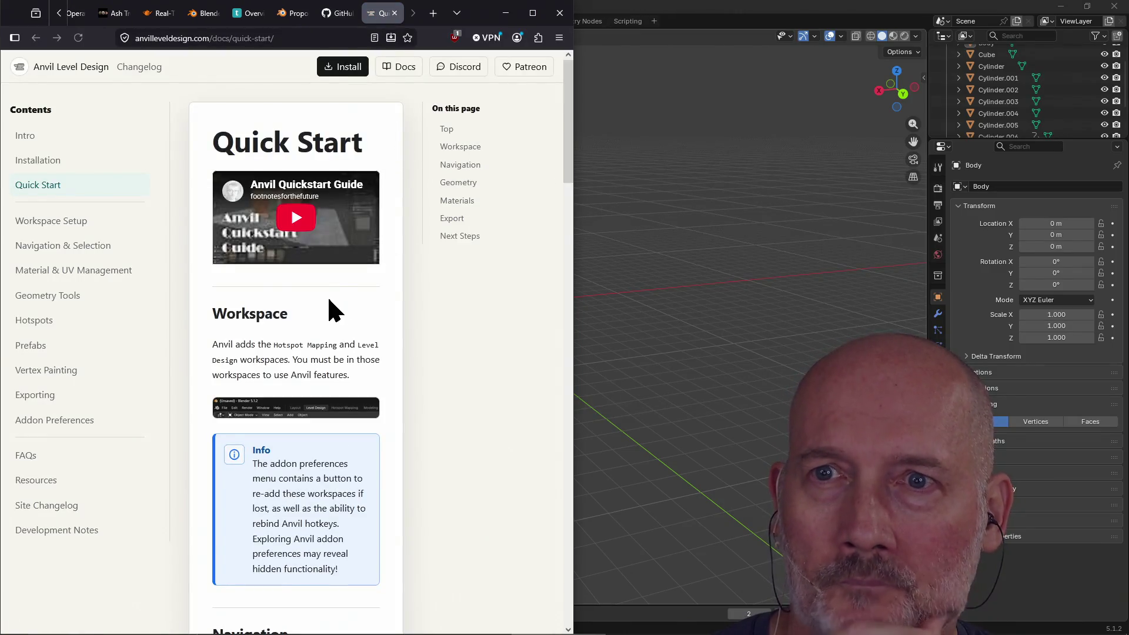
pyautogui.scroll(-2, 306, 326)
pyautogui.scroll(-15, 304, 320)
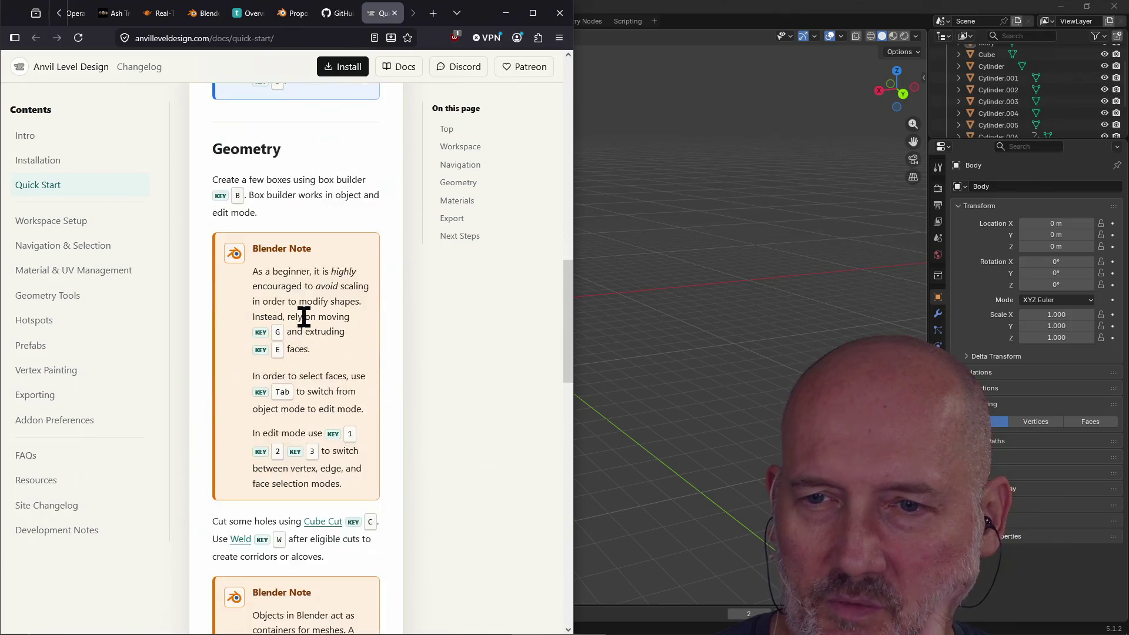
pyautogui.scroll(-14, 304, 317)
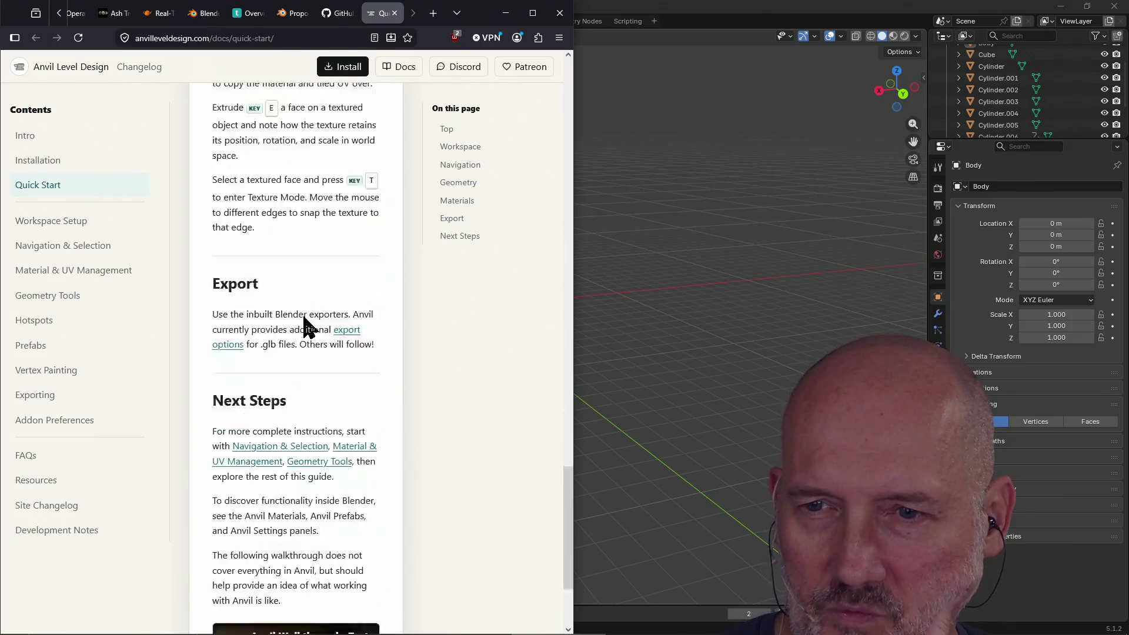
pyautogui.scroll(20, 294, 333)
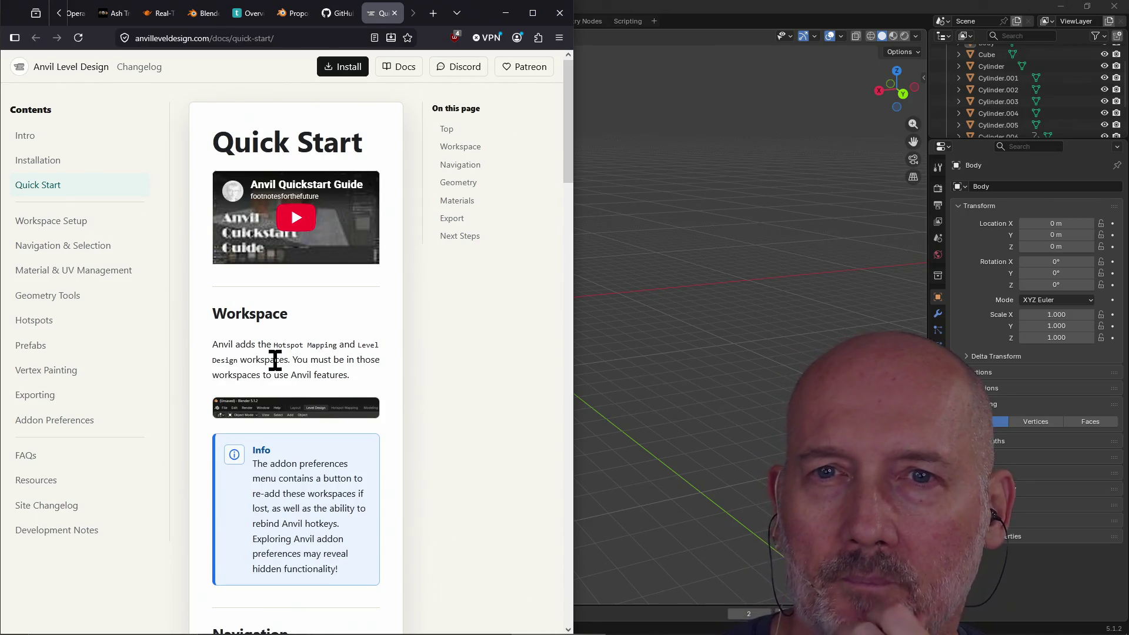
pyautogui.click(608, 10)
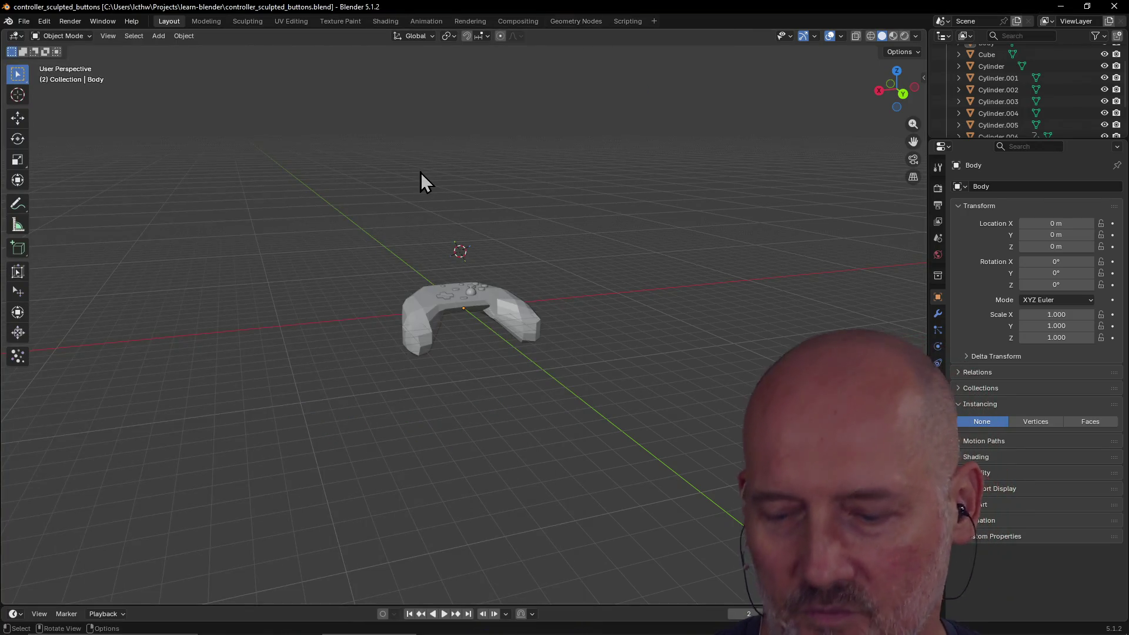
# Launch Crocotile 3D from the Start search with 'croco'.
pyautogui.press('super')
pyautogui.write('croco')
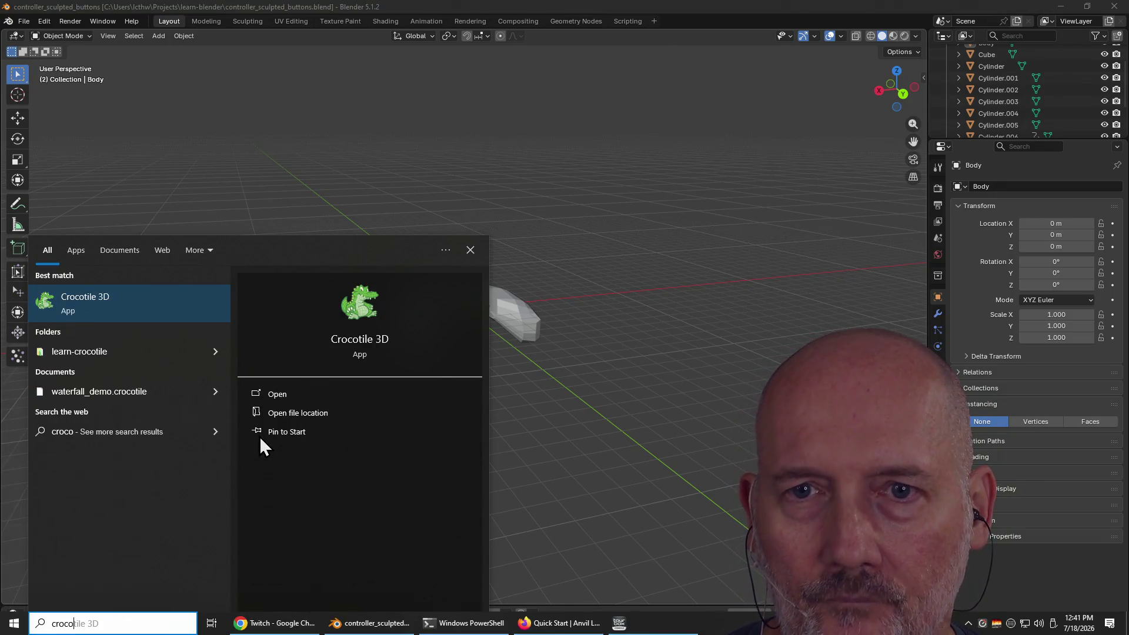
pyautogui.click(90, 318)
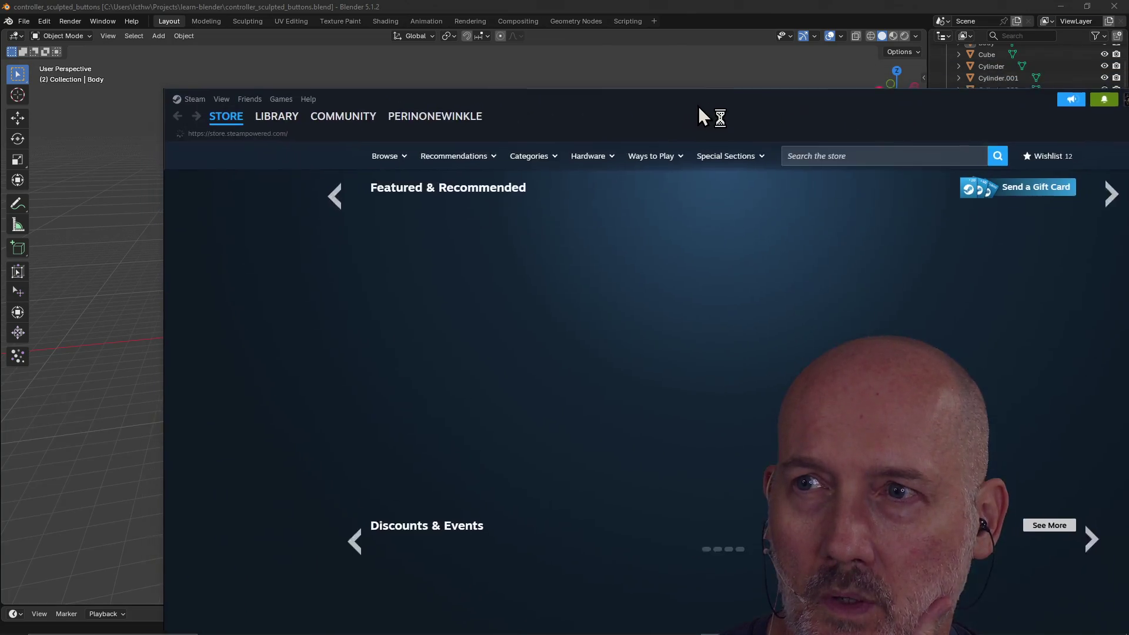
# Close the Steam window that appears and bring Crocotile 3D to the front.
pyautogui.moveTo(699, 115)
pyautogui.mouseDown()
pyautogui.moveTo(796, 126)
pyautogui.moveTo(604, 244)
pyautogui.moveTo(579, 365)
pyautogui.moveTo(436, 429)
pyautogui.mouseUp()
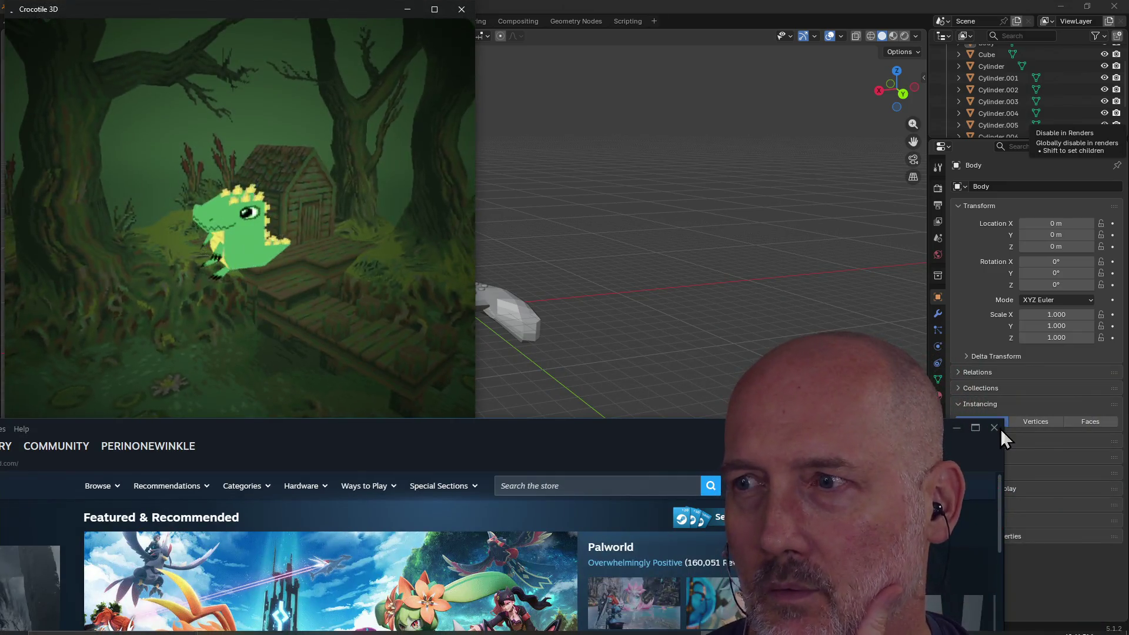
pyautogui.click(993, 430)
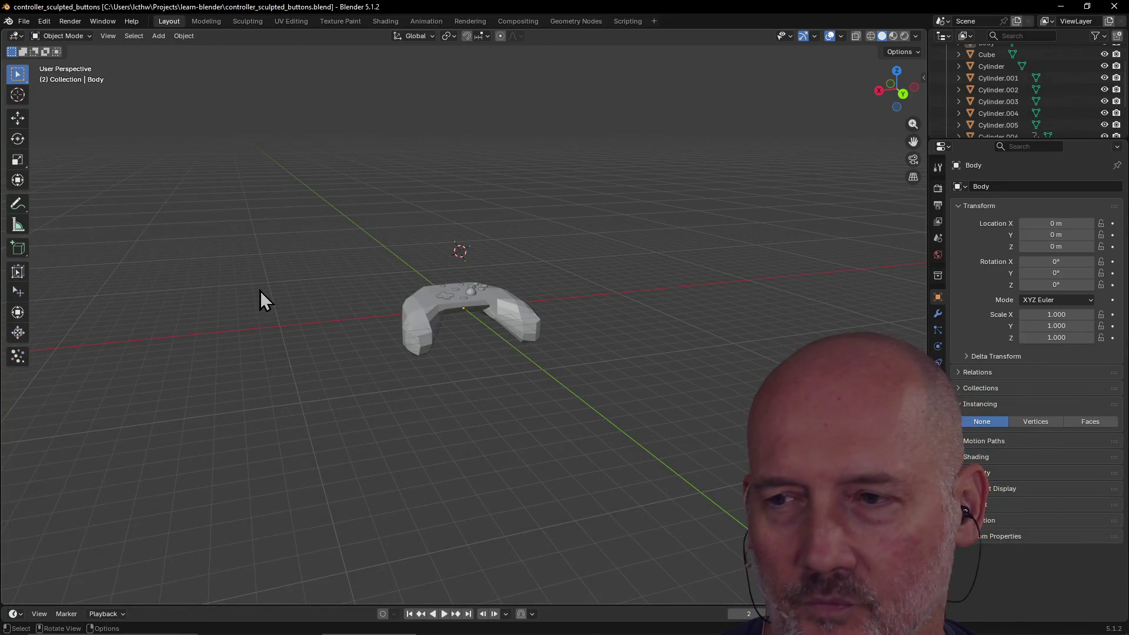
pyautogui.hotkey('alt', 'Tab')
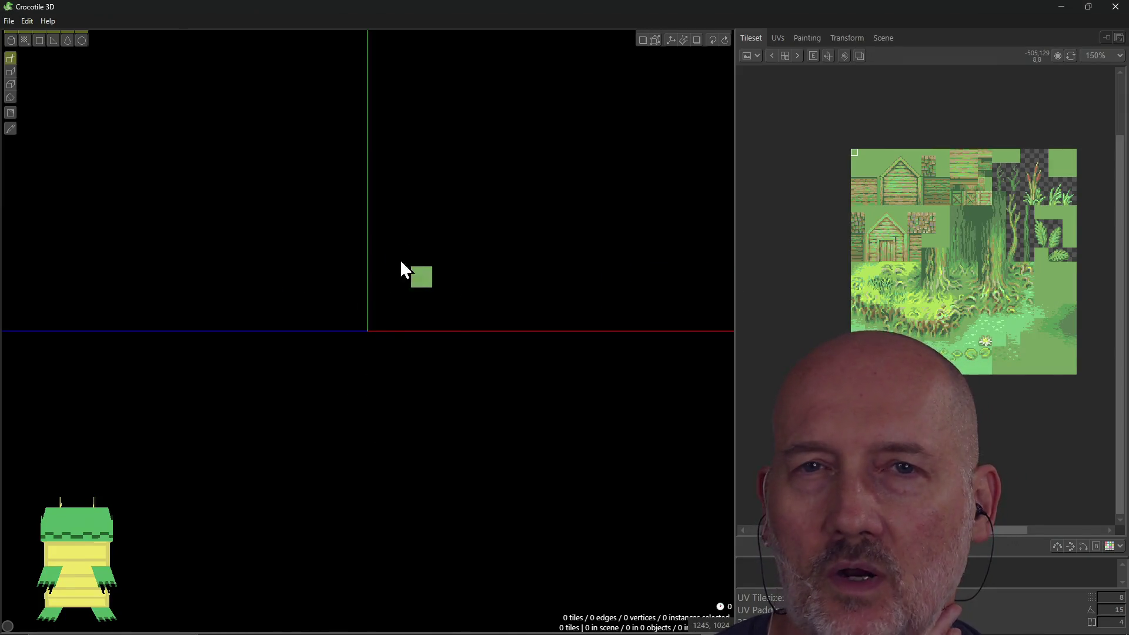
# Paint two green tile walls meeting at a corner, viewing them from angled perspectives.
pyautogui.moveTo(245, 301)
pyautogui.mouseDown()
pyautogui.moveTo(400, 301)
pyautogui.moveTo(277, 273)
pyautogui.moveTo(408, 270)
pyautogui.mouseUp()
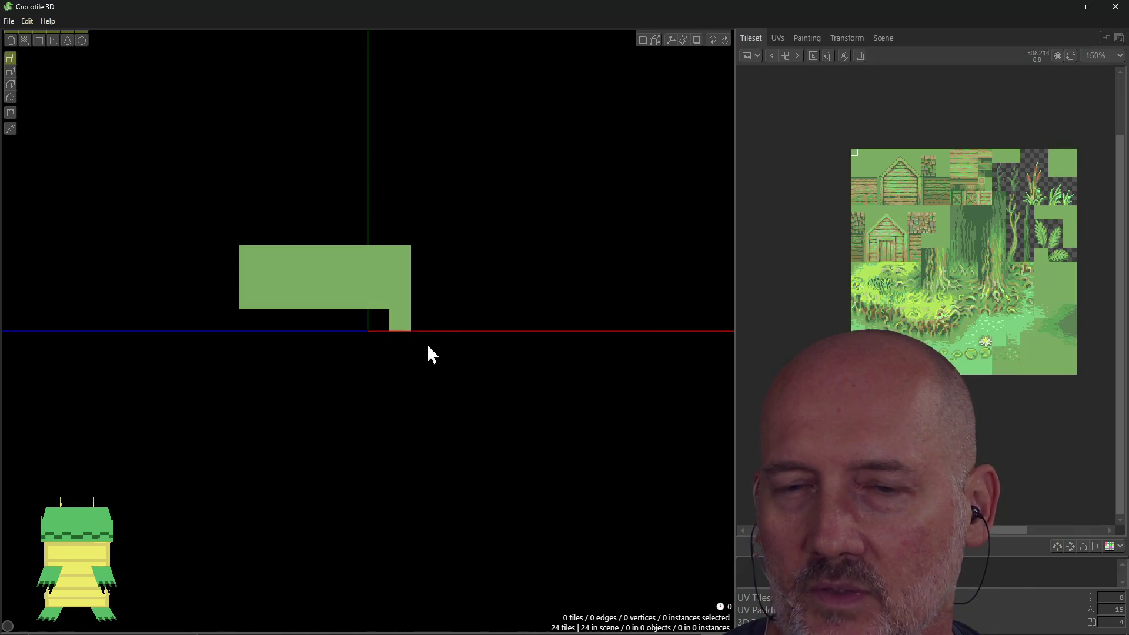
pyautogui.moveTo(184, 545); pyautogui.dragTo(282, 517, button='right')
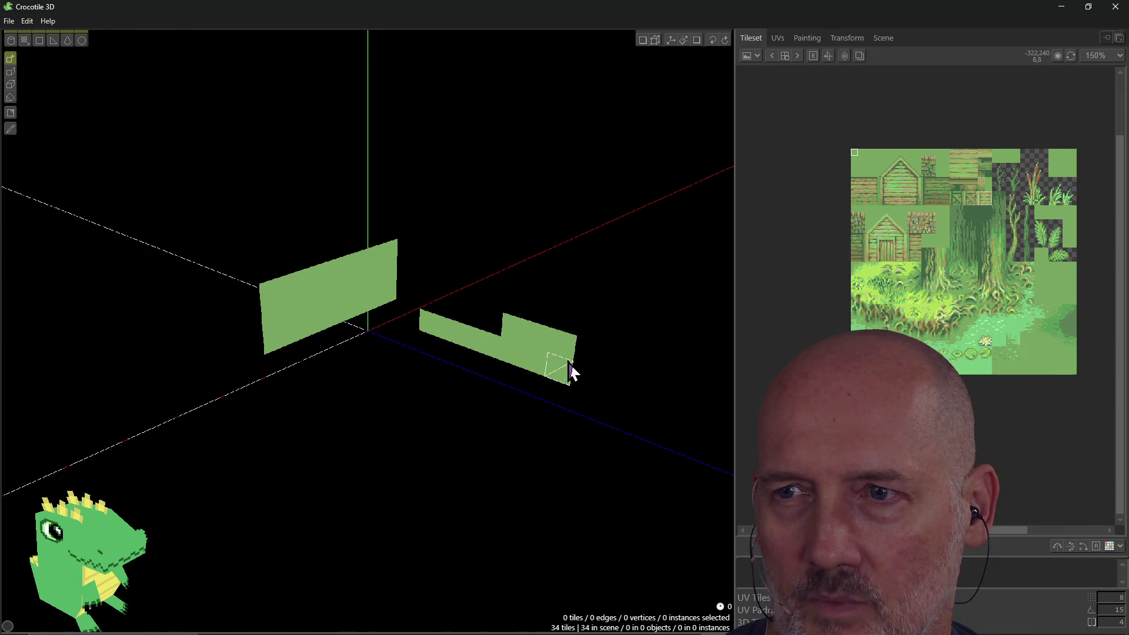
pyautogui.moveTo(512, 311); pyautogui.dragTo(475, 322)
pyautogui.moveTo(443, 276)
pyautogui.mouseDown()
pyautogui.moveTo(453, 285)
pyautogui.moveTo(493, 270)
pyautogui.mouseUp()
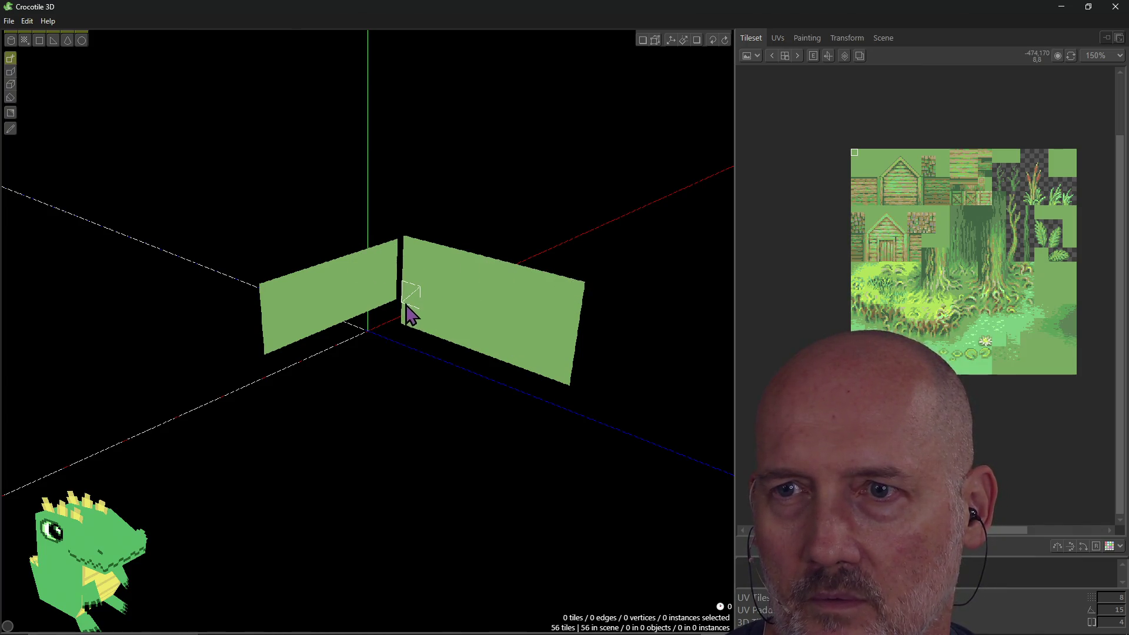
pyautogui.moveTo(82, 553)
pyautogui.mouseDown(button='right')
pyautogui.moveTo(159, 529)
pyautogui.moveTo(194, 482)
pyautogui.moveTo(223, 471)
pyautogui.moveTo(247, 488)
pyautogui.moveTo(131, 557)
pyautogui.moveTo(83, 548)
pyautogui.mouseUp(button='right')
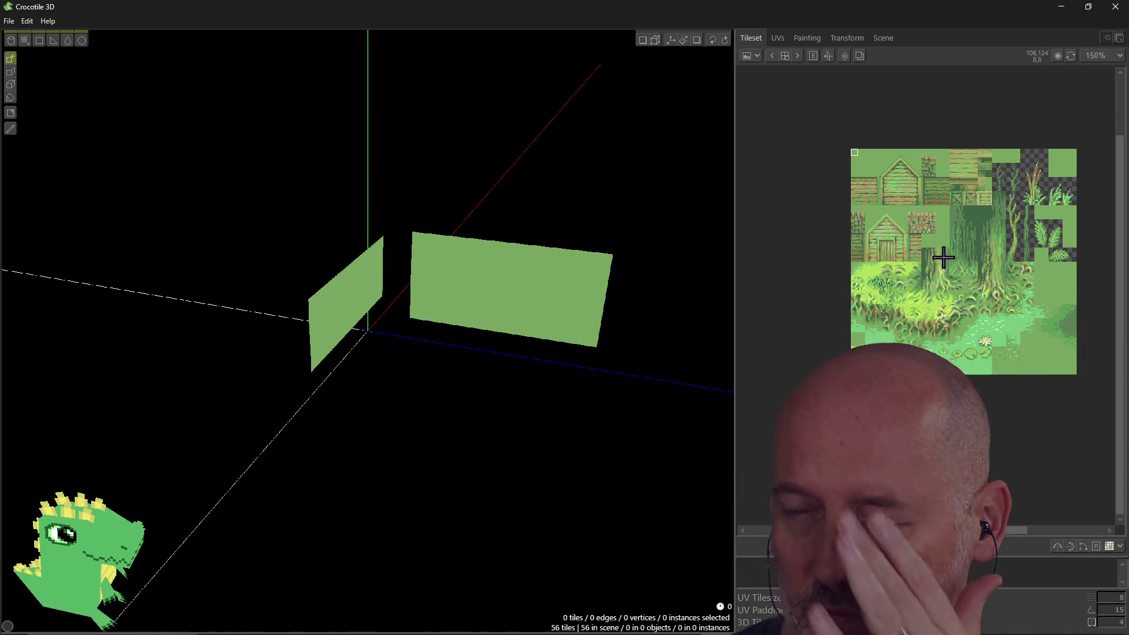
# Quit Crocotile 3D without saving the changes.
pyautogui.click(1115, 7)
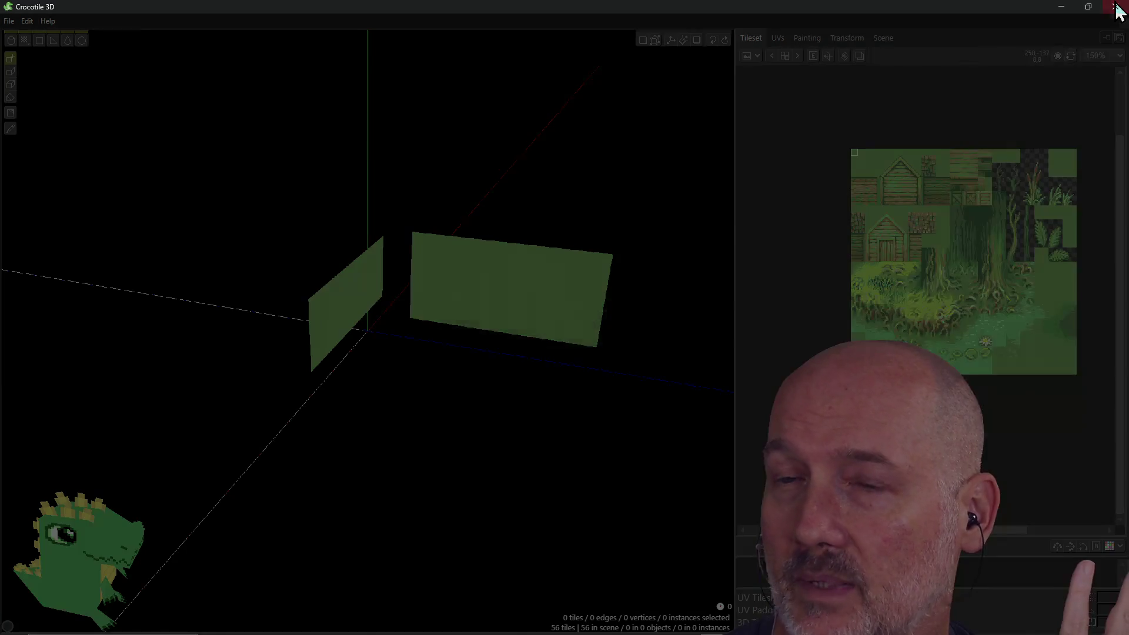
pyautogui.click(657, 333)
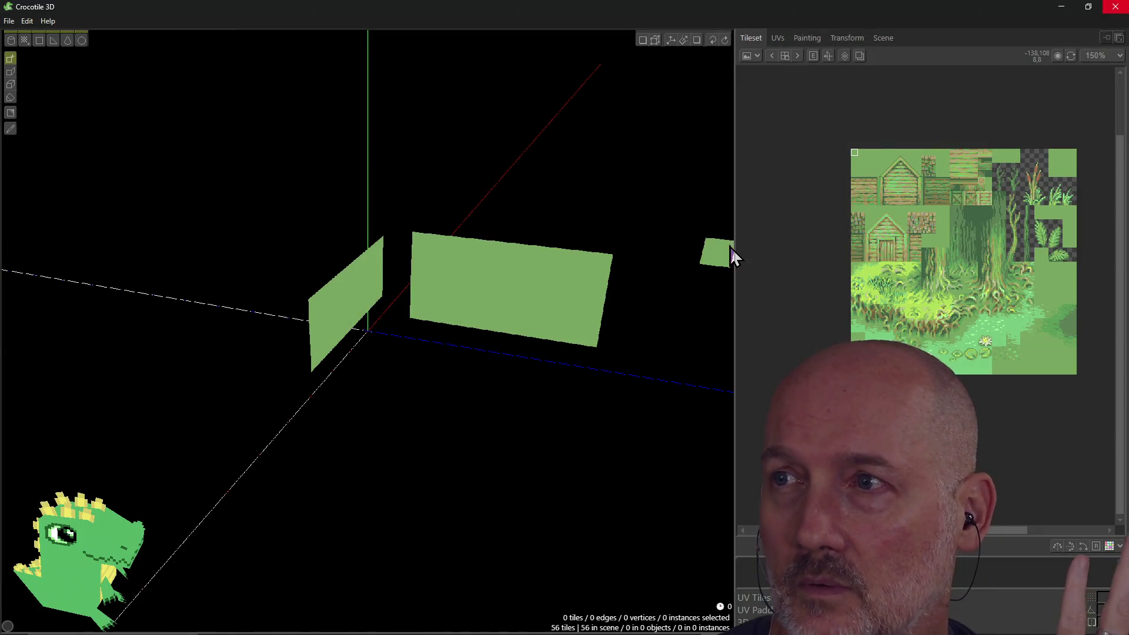
pyautogui.click(1115, 7)
pyautogui.click(614, 333)
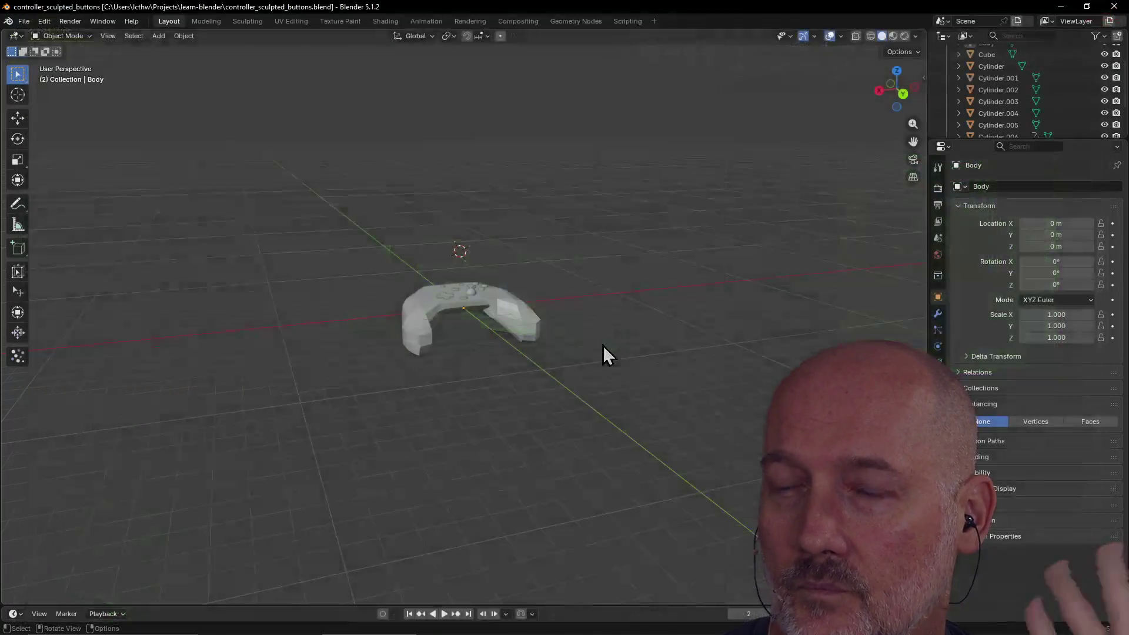
# Launch Blockbench from the Start search with 'blockbench'.
pyautogui.scroll(5, 515, 372)
pyautogui.moveTo(515, 371)
pyautogui.mouseDown(button='middle')
pyautogui.moveTo(578, 354)
pyautogui.moveTo(559, 351)
pyautogui.moveTo(483, 401)
pyautogui.mouseUp(button='middle')
pyautogui.scroll(-4, 555, 352)
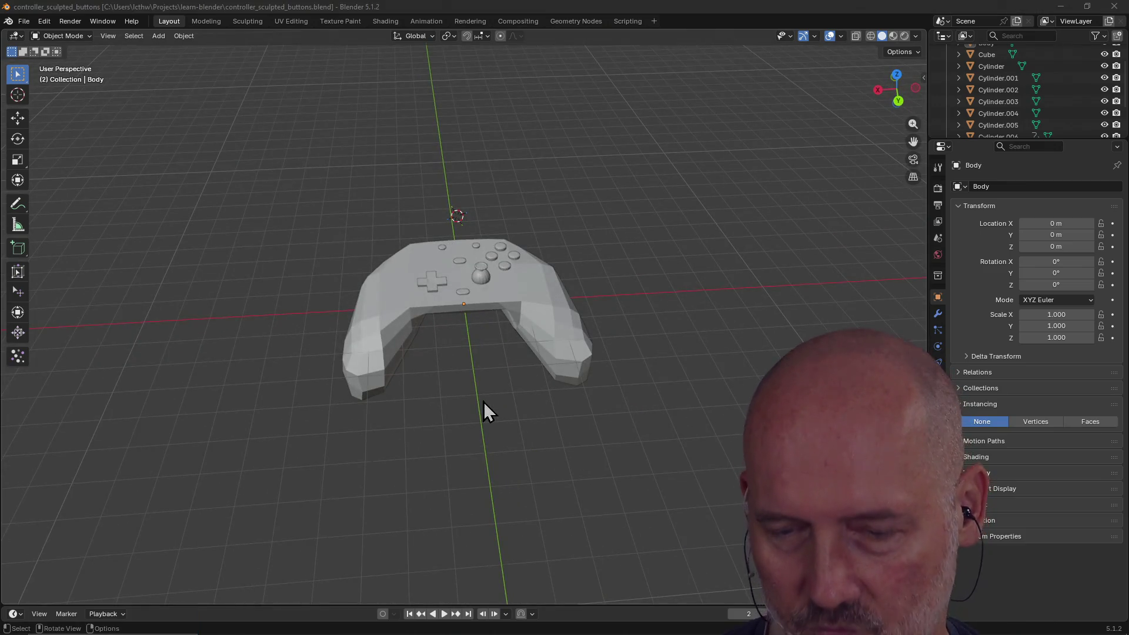
pyautogui.press('super')
pyautogui.write('blockben')
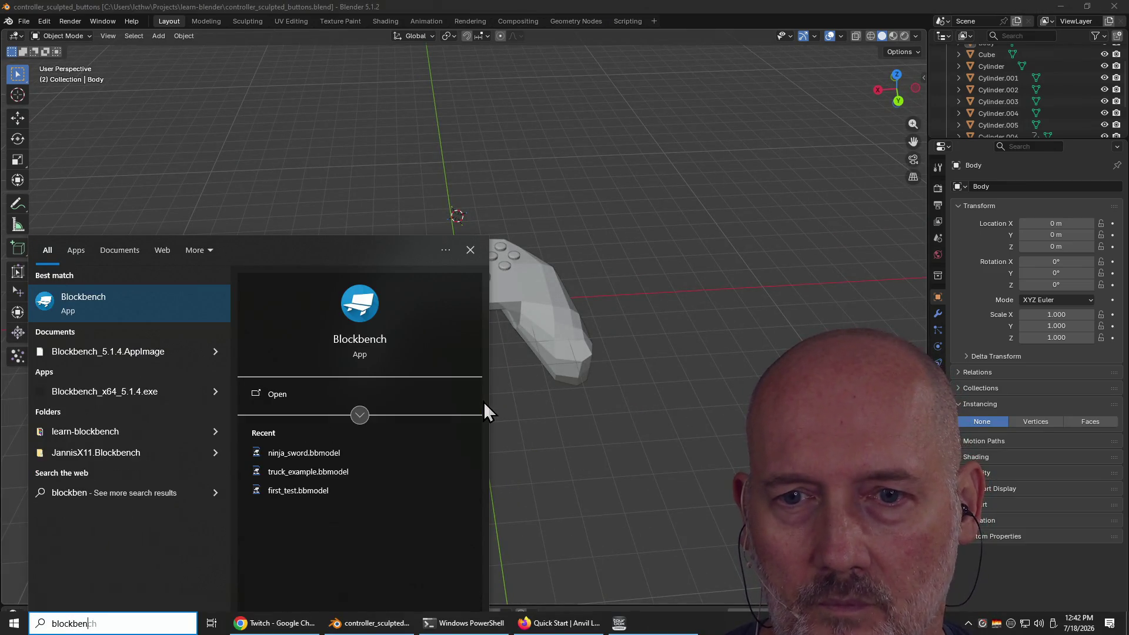
pyautogui.write('ch')
pyautogui.press('Return')
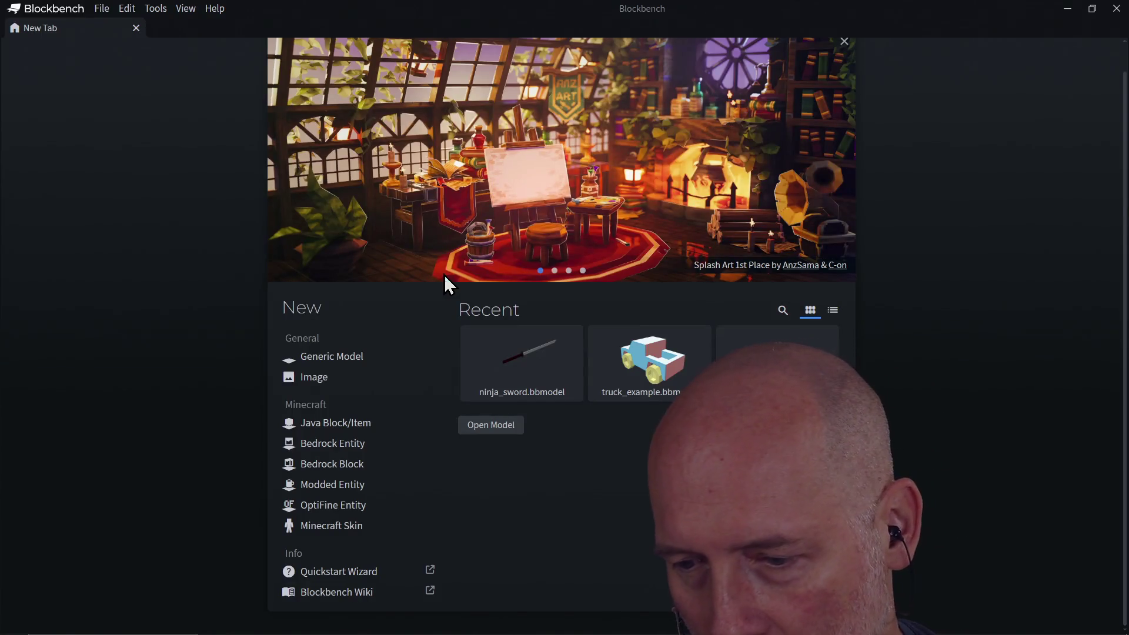
# Open ninja_sword.bbmodel, orbit and zoom around the sword, then close Blockbench.
pyautogui.click(543, 376)
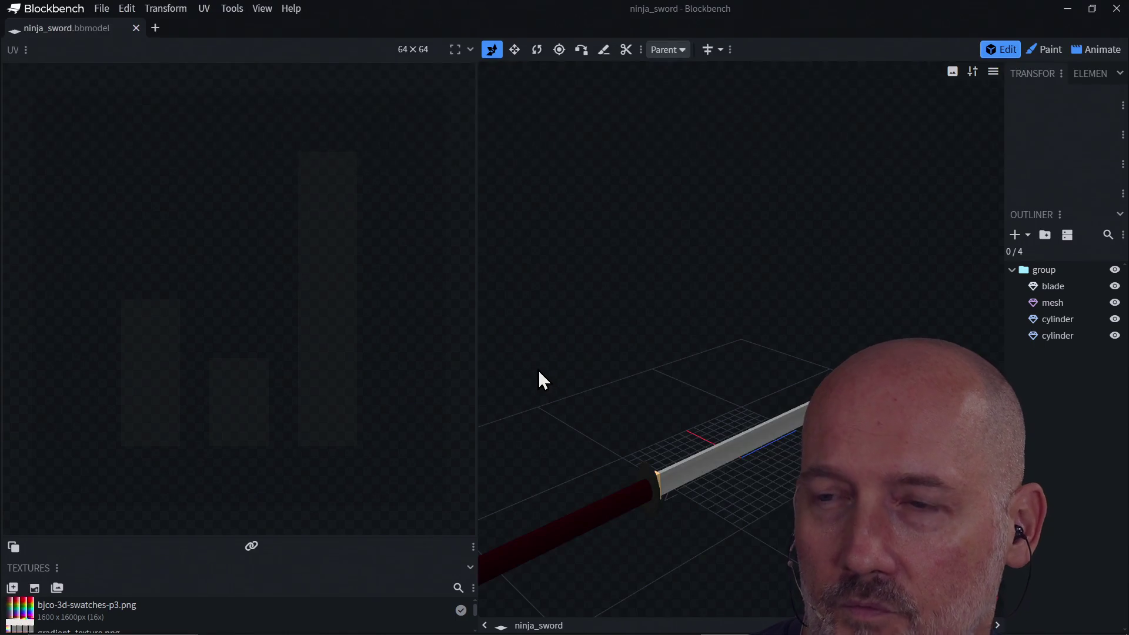
pyautogui.moveTo(628, 389)
pyautogui.mouseDown()
pyautogui.moveTo(675, 484)
pyautogui.moveTo(751, 478)
pyautogui.moveTo(708, 443)
pyautogui.moveTo(725, 476)
pyautogui.moveTo(841, 471)
pyautogui.moveTo(802, 535)
pyautogui.moveTo(627, 479)
pyautogui.moveTo(640, 498)
pyautogui.moveTo(691, 485)
pyautogui.mouseUp()
pyautogui.scroll(5, 842, 472)
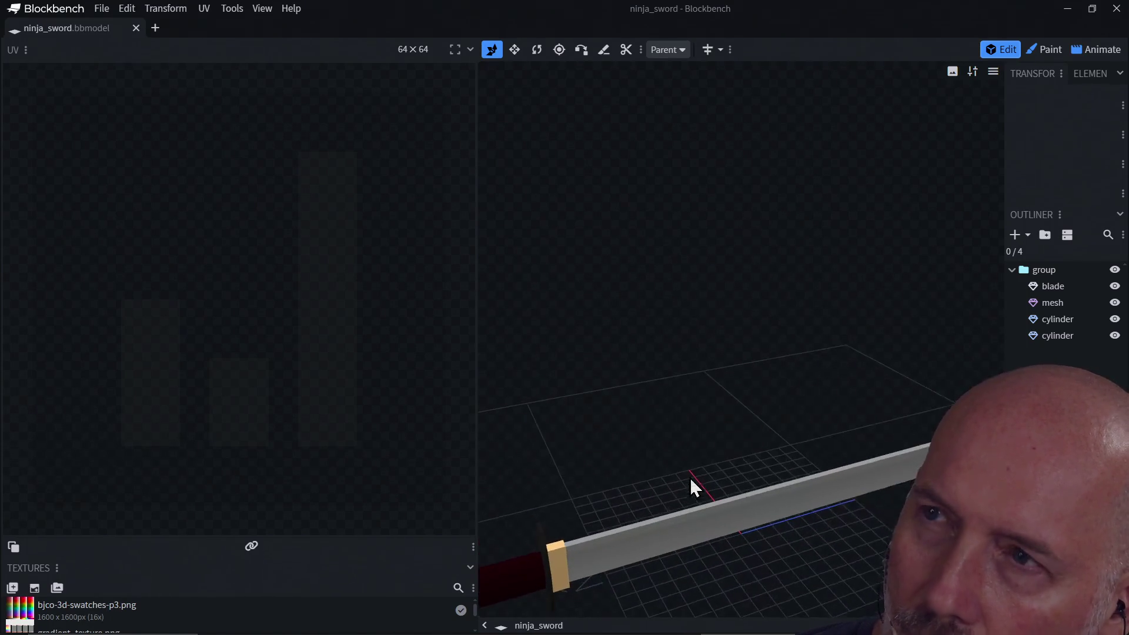
pyautogui.click(1117, 12)
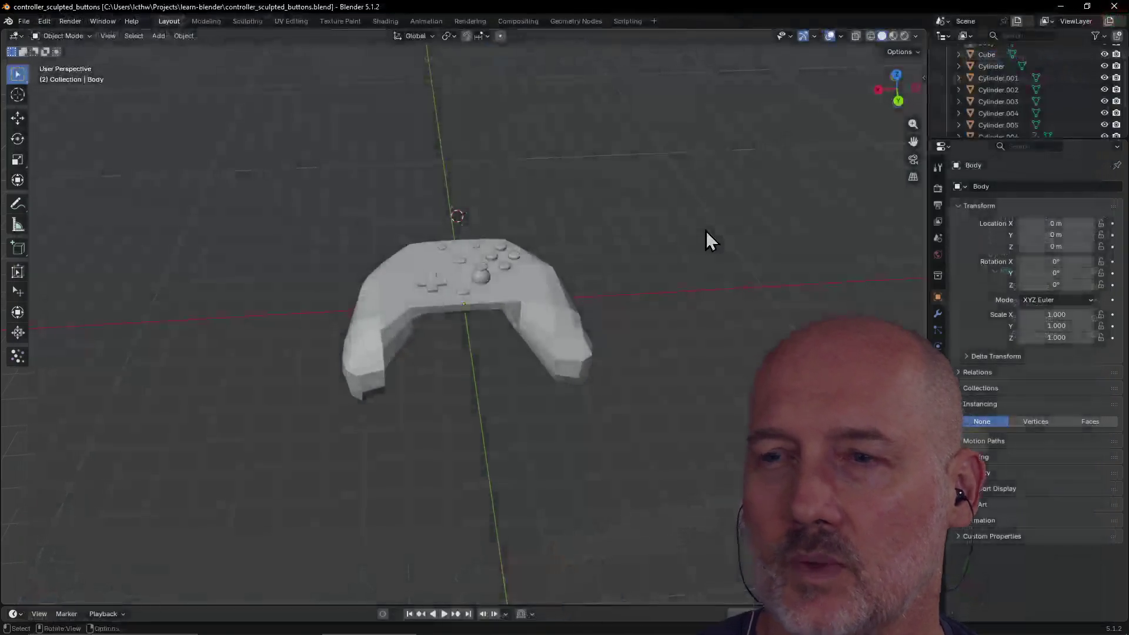
pyautogui.moveTo(478, 429)
pyautogui.mouseDown(button='middle')
pyautogui.moveTo(527, 365)
pyautogui.moveTo(439, 389)
pyautogui.moveTo(629, 390)
pyautogui.moveTo(465, 377)
pyautogui.moveTo(549, 385)
pyautogui.moveTo(640, 364)
pyautogui.moveTo(409, 398)
pyautogui.moveTo(584, 420)
pyautogui.moveTo(369, 406)
pyautogui.moveTo(492, 371)
pyautogui.moveTo(574, 372)
pyautogui.moveTo(634, 352)
pyautogui.moveTo(422, 365)
pyautogui.moveTo(502, 287)
pyautogui.moveTo(313, 373)
pyautogui.moveTo(452, 297)
pyautogui.moveTo(492, 339)
pyautogui.mouseUp(button='middle')
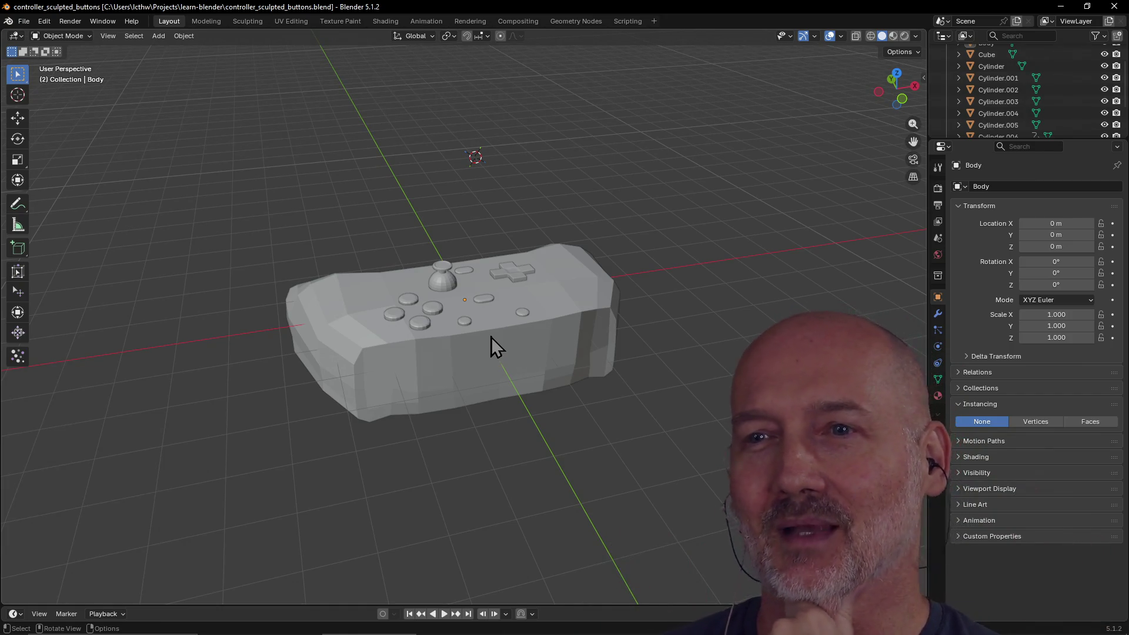
pyautogui.scroll(3, 544, 300)
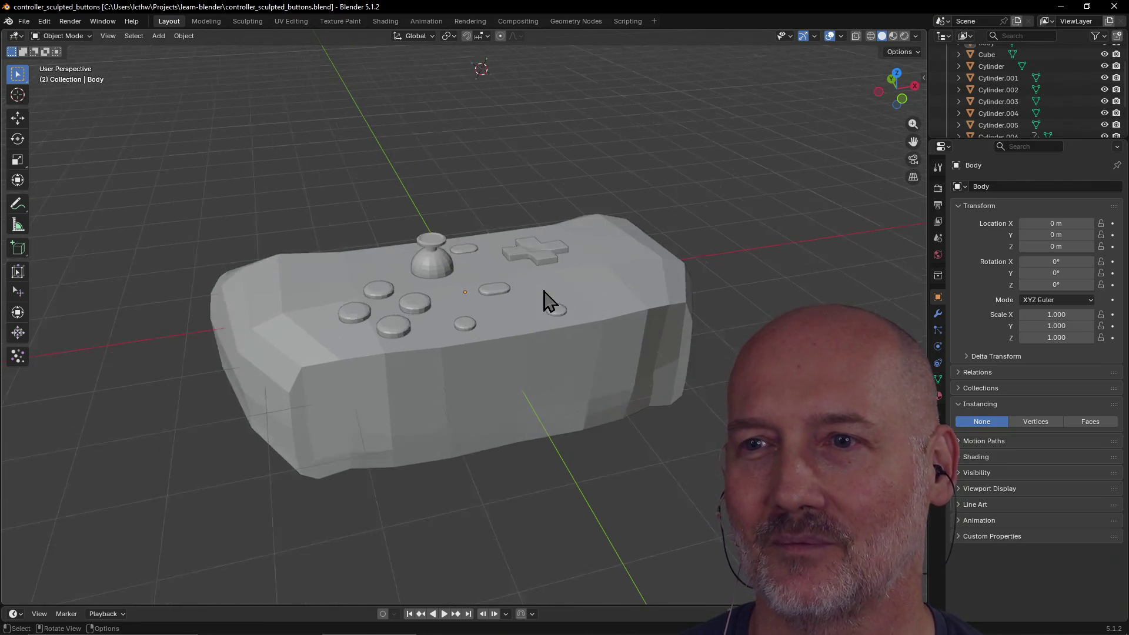
# Select the controller Body, orbit to a top-down view, and open the Edit menu.
pyautogui.scroll(-3, 521, 312)
pyautogui.moveTo(512, 322)
pyautogui.mouseDown(button='middle')
pyautogui.moveTo(629, 343)
pyautogui.moveTo(712, 326)
pyautogui.moveTo(617, 336)
pyautogui.mouseUp(button='middle')
pyautogui.click(562, 234)
pyautogui.moveTo(529, 251)
pyautogui.mouseDown(button='middle')
pyautogui.moveTo(618, 247)
pyautogui.moveTo(628, 285)
pyautogui.mouseUp(button='middle')
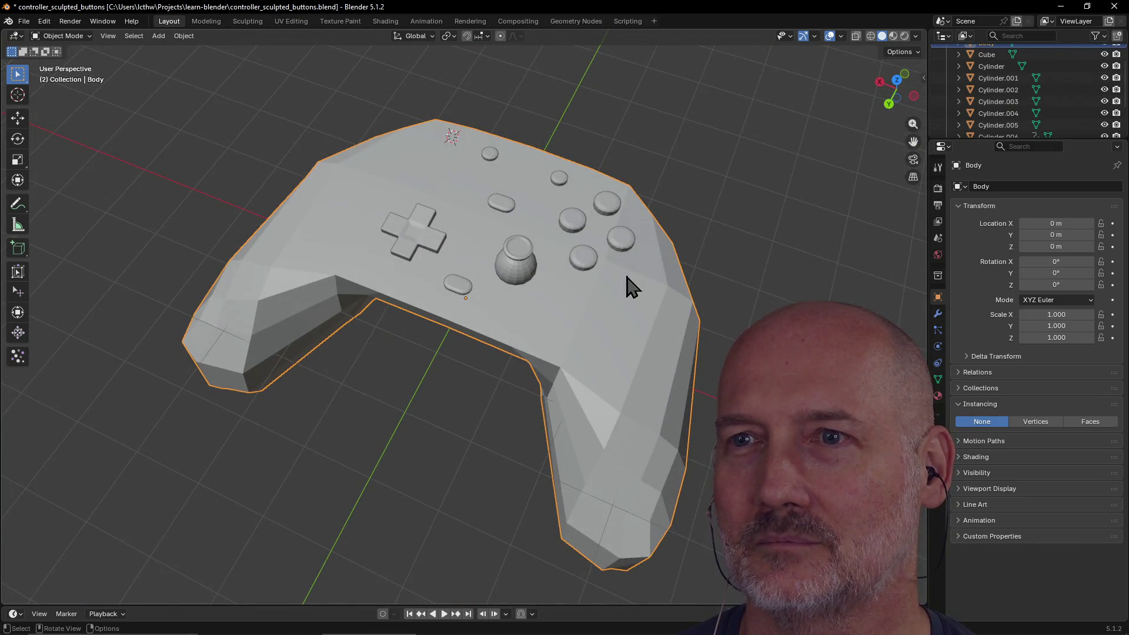
pyautogui.click(41, 23)
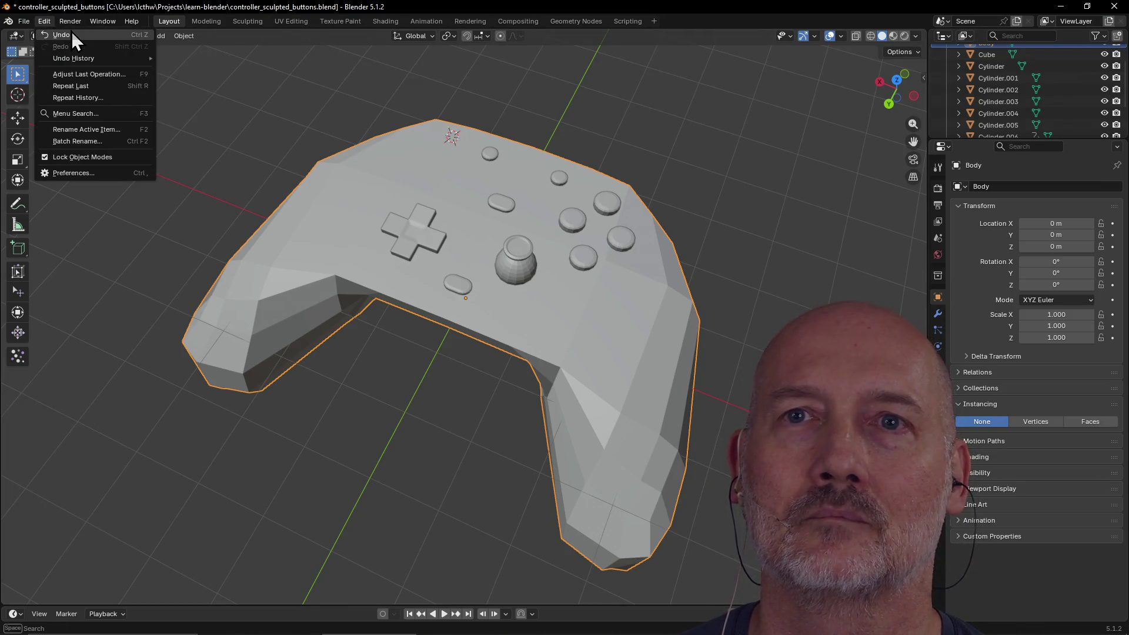